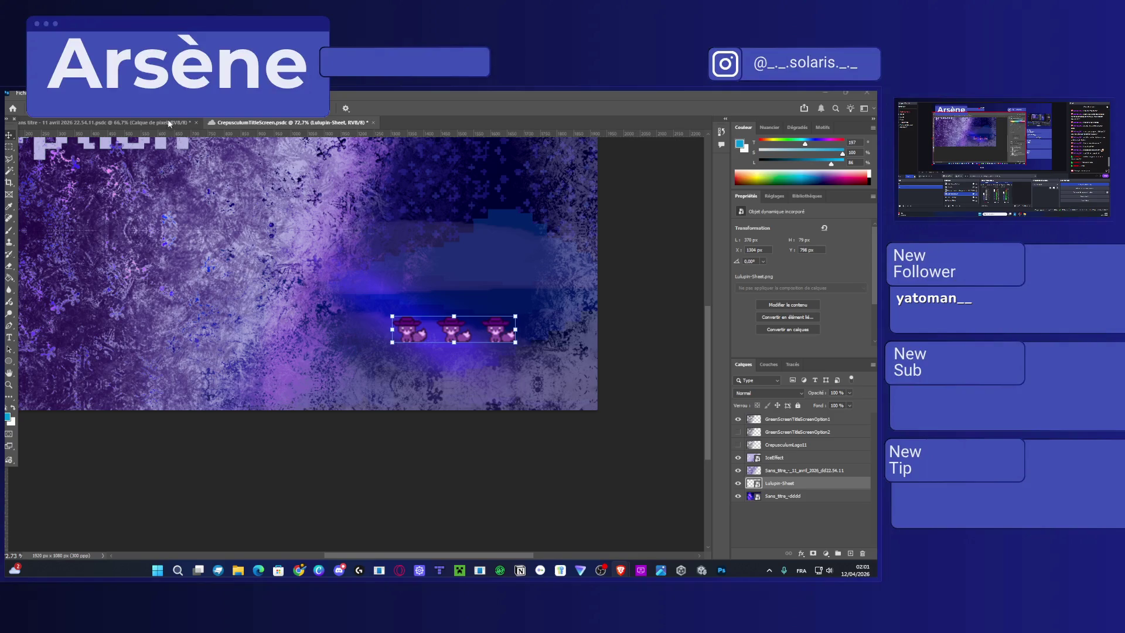
Resample the image in Image Size using nearest-neighbour resampling for crisp edges.
click(129, 109)
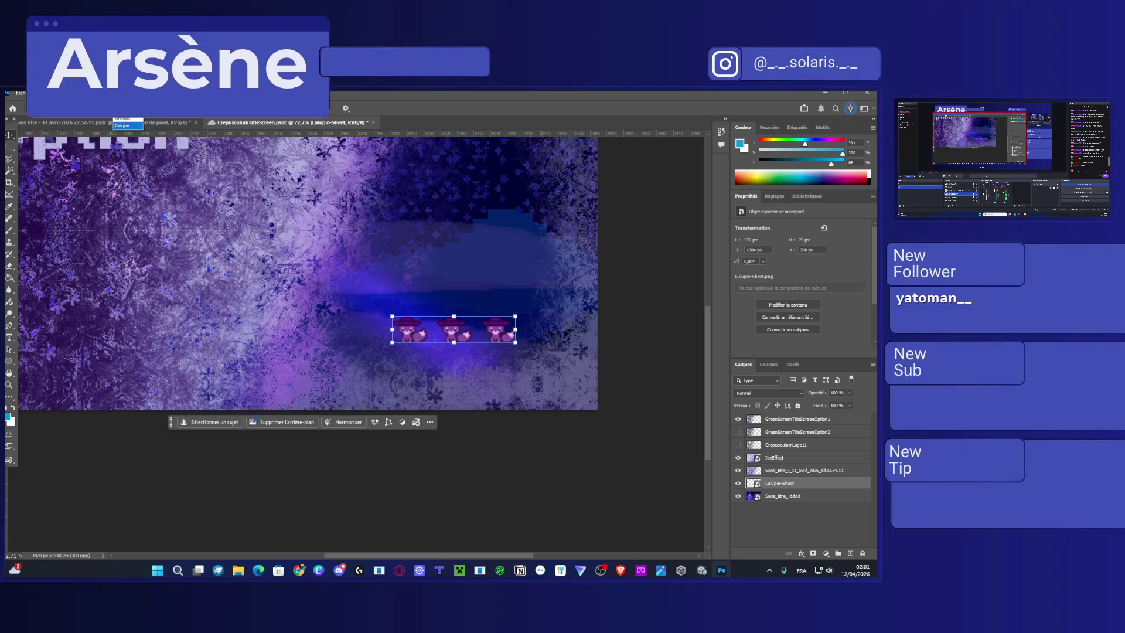
key(Escape)
key(alt+i)
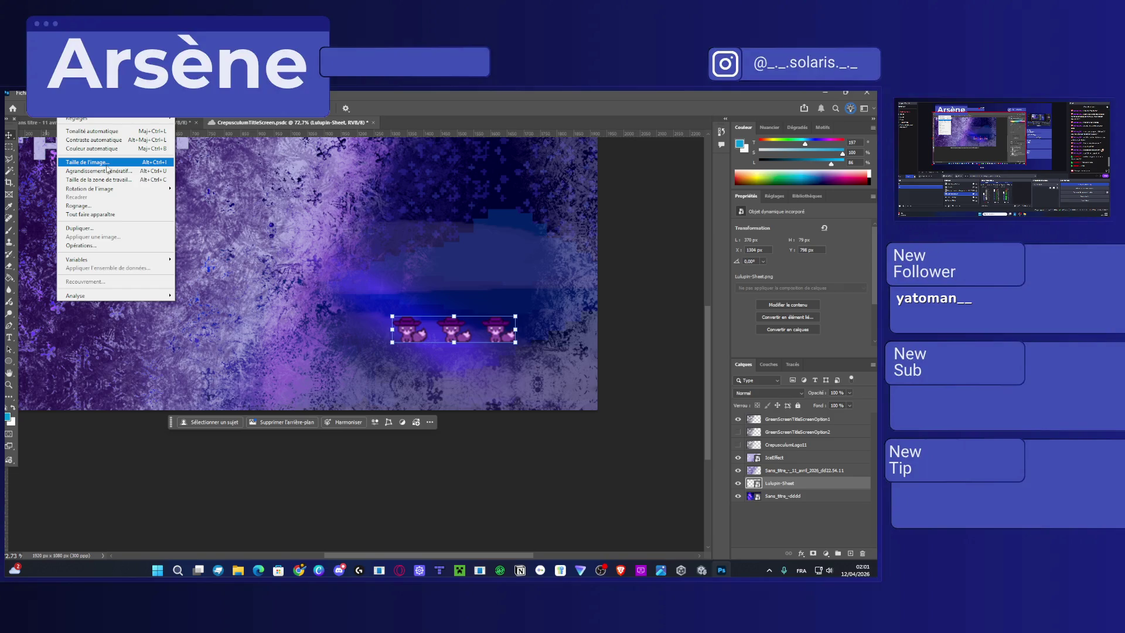
click(110, 164)
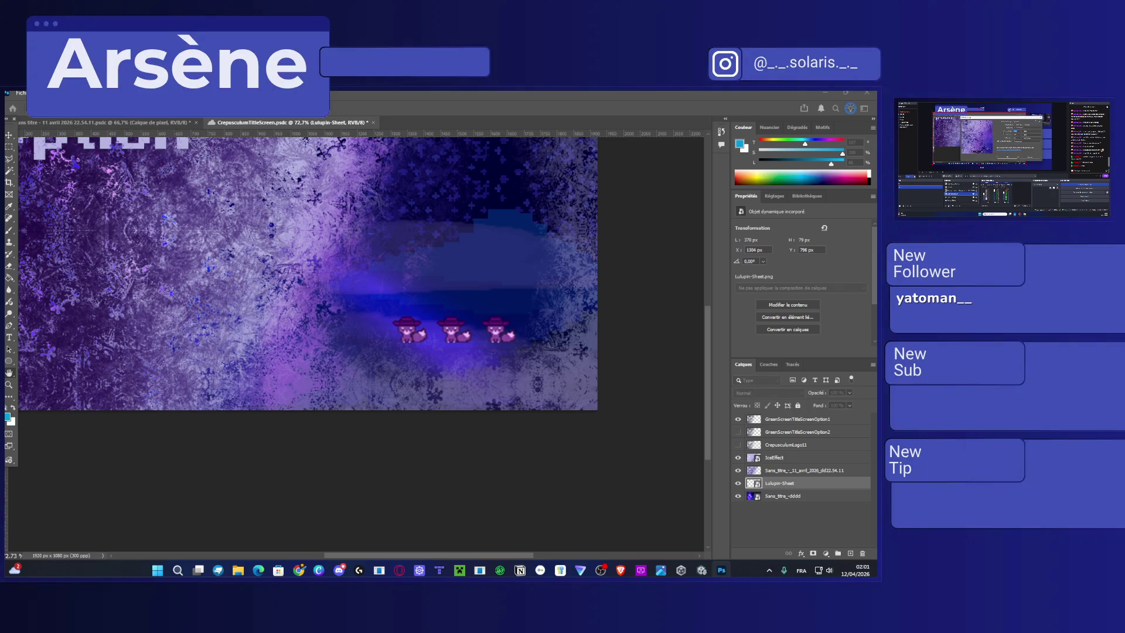
click(525, 251)
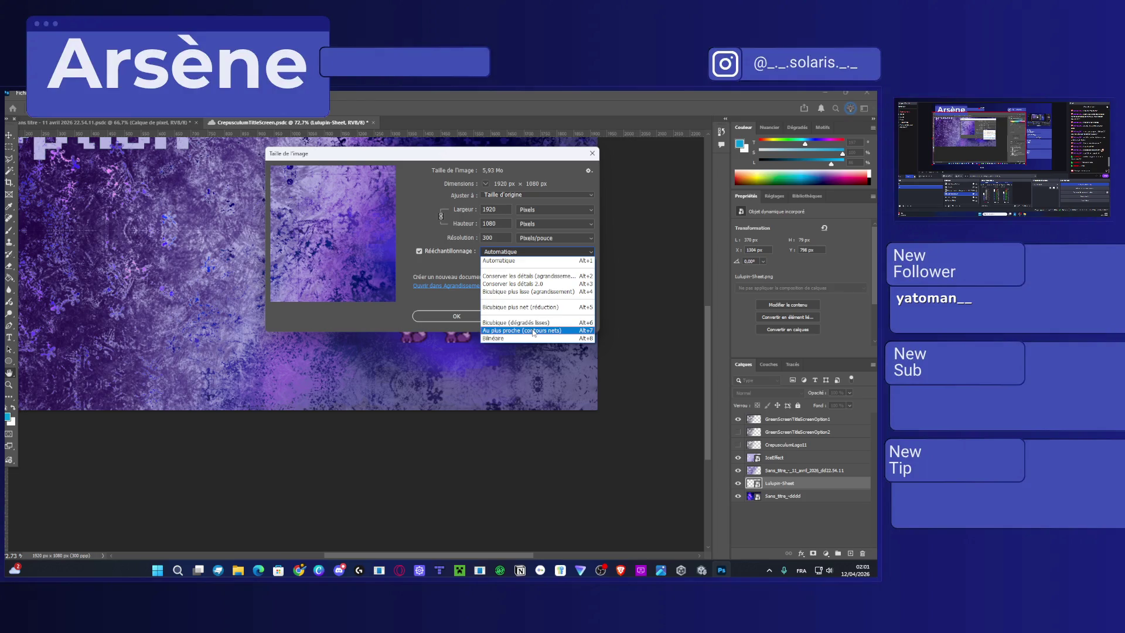
click(533, 331)
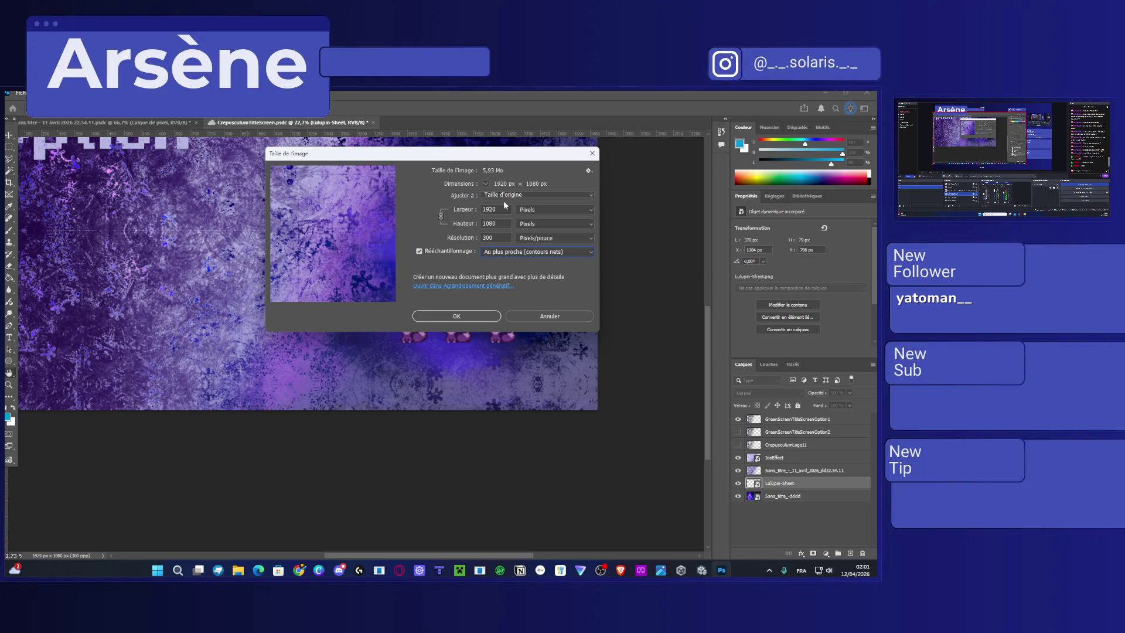
click(471, 315)
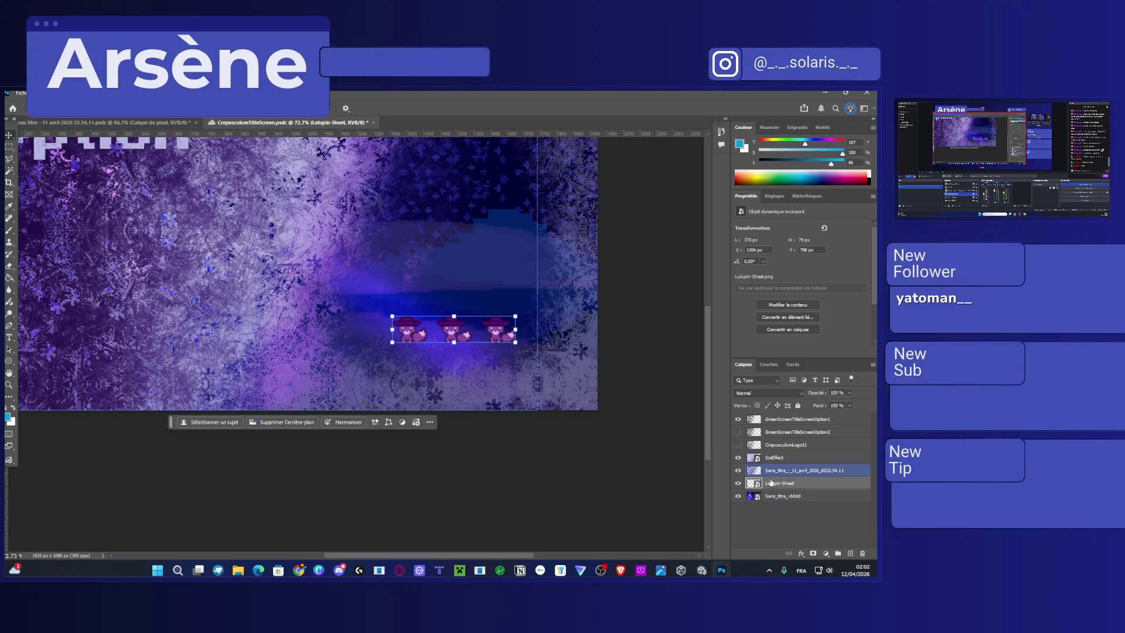
Run generative upscaling on the image from the Image menu.
right_click(813, 481)
click(814, 462)
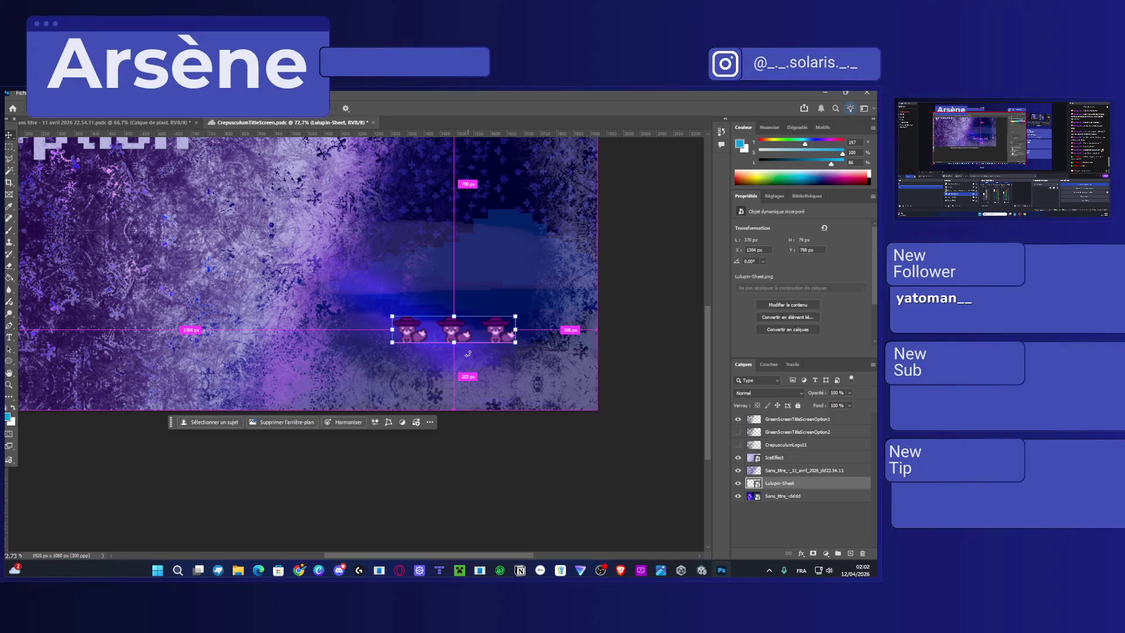
key(alt+i)
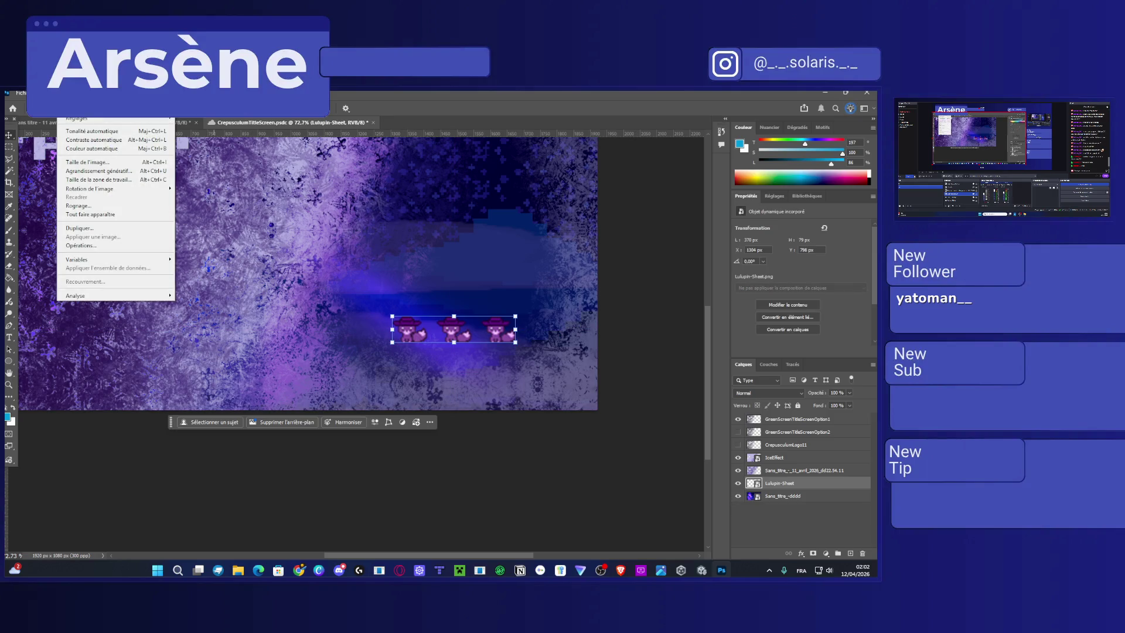
click(130, 171)
click(497, 289)
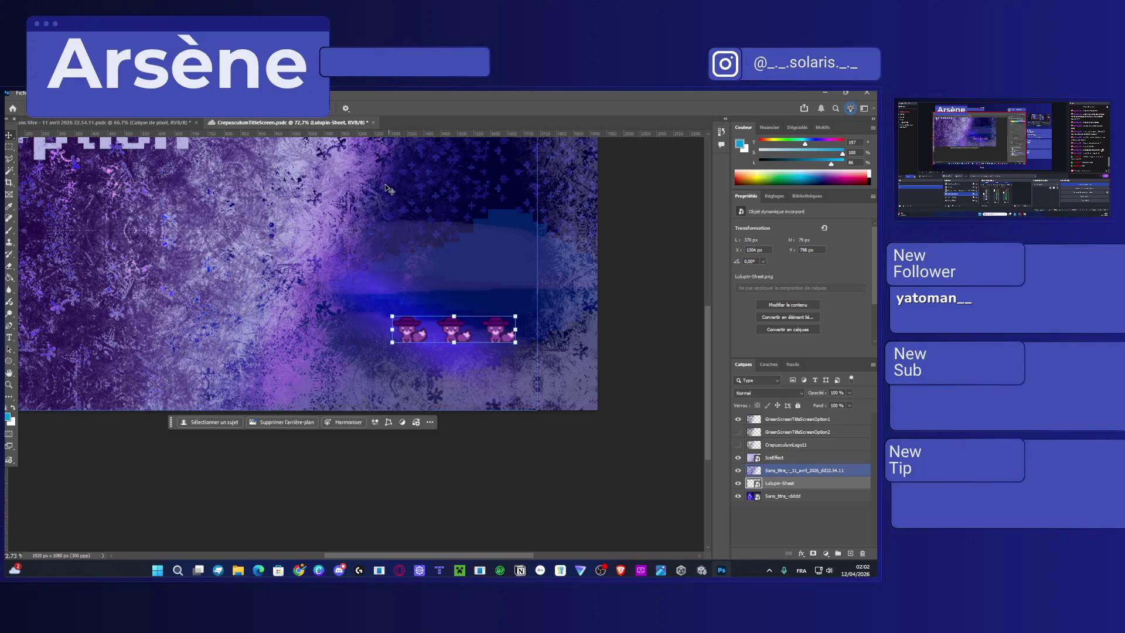
Reopen Image Size, keep nearest-neighbour resampling, and show dimensions as percentages.
click(38, 93)
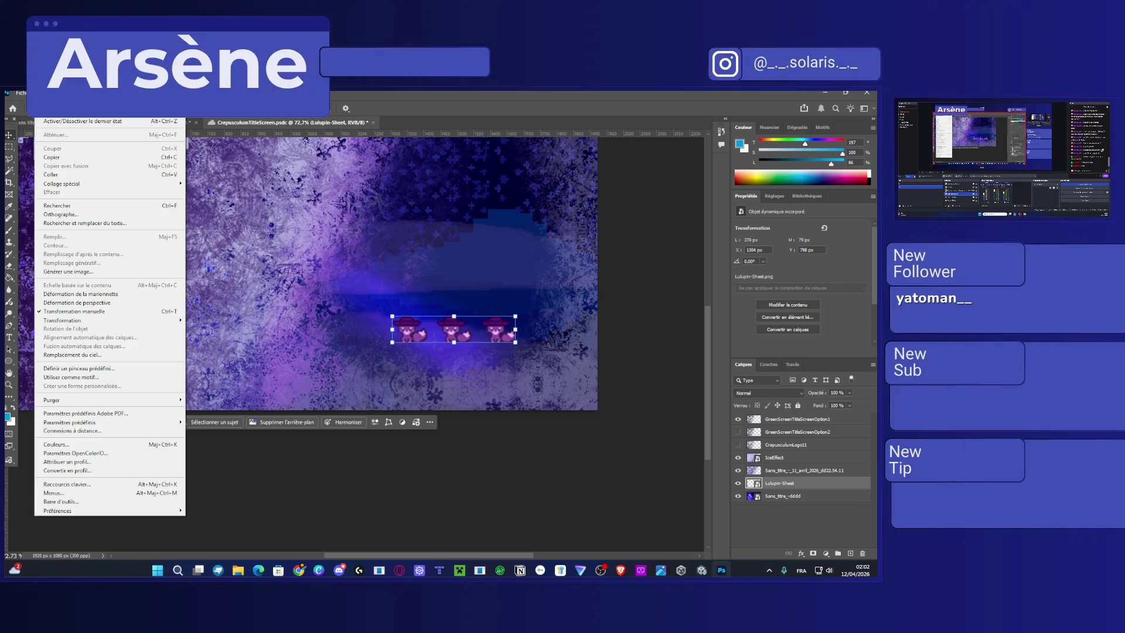
mouse_move(117, 188)
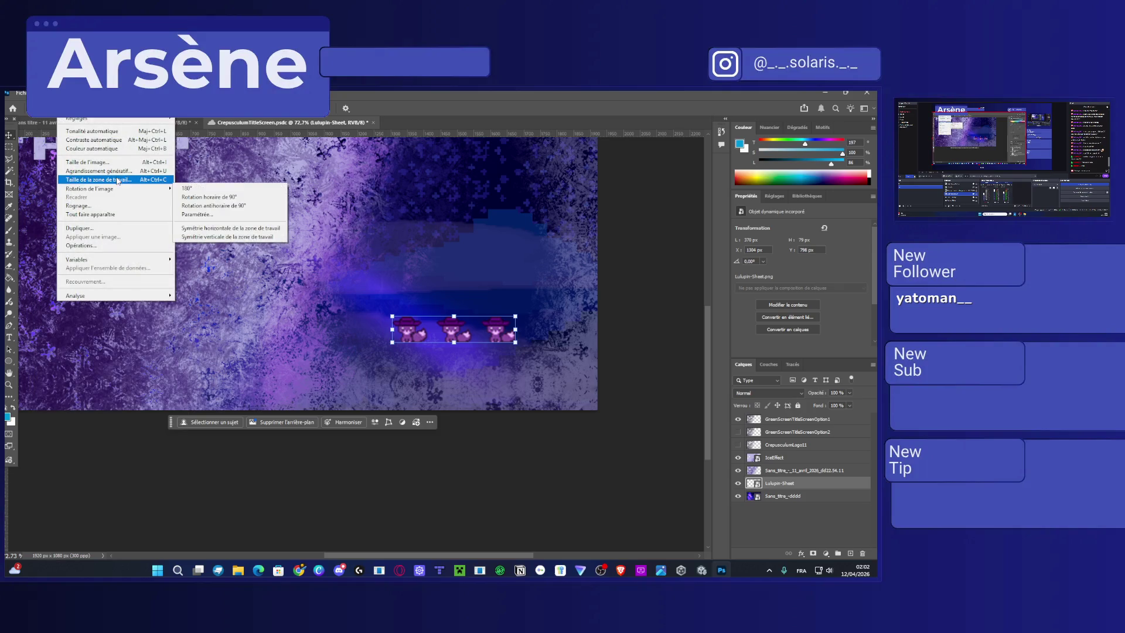
click(90, 162)
click(542, 253)
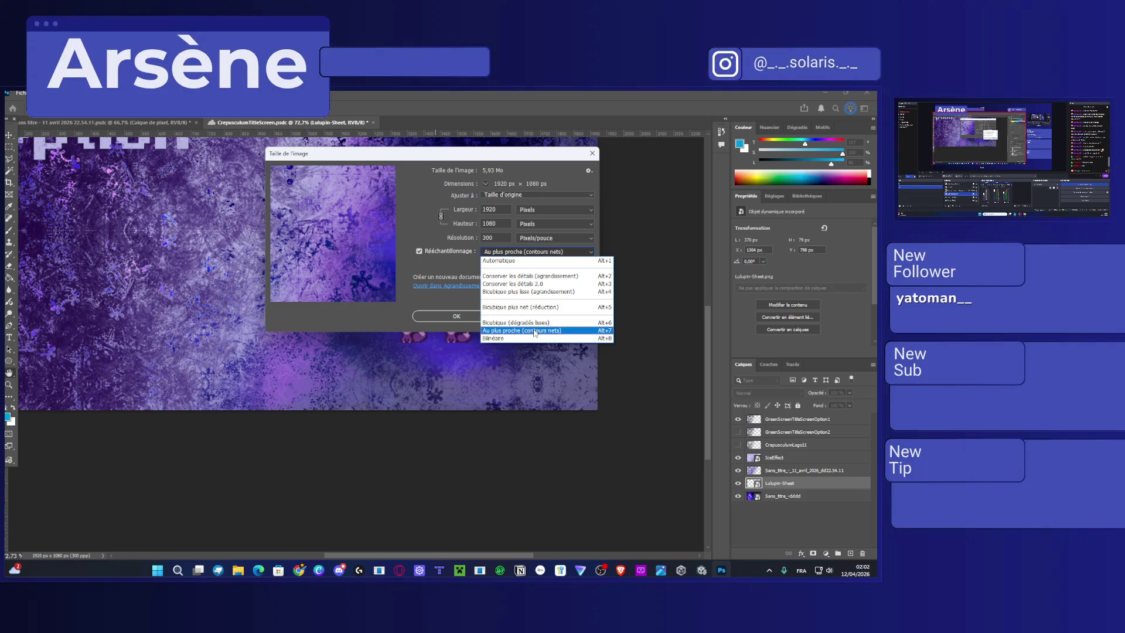
click(533, 332)
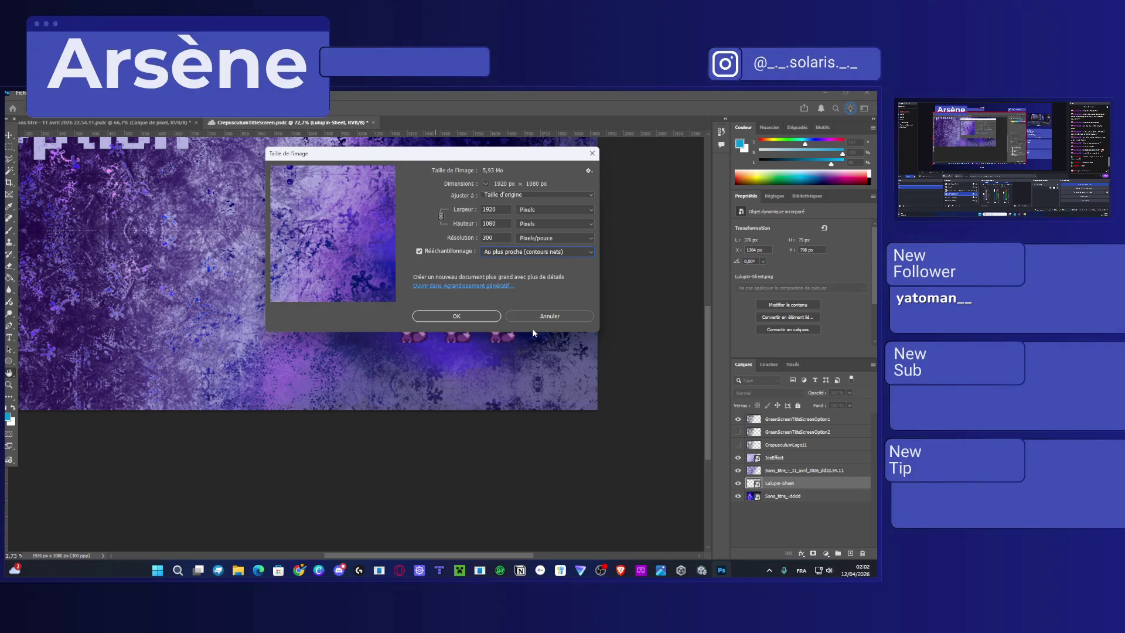
click(510, 197)
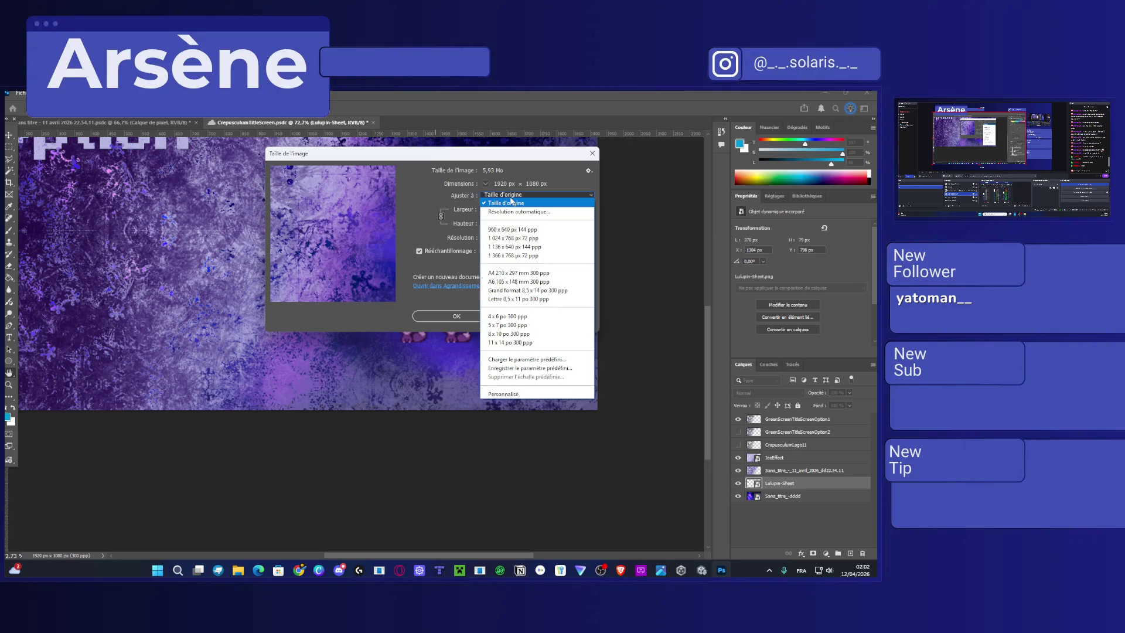
click(510, 202)
click(486, 184)
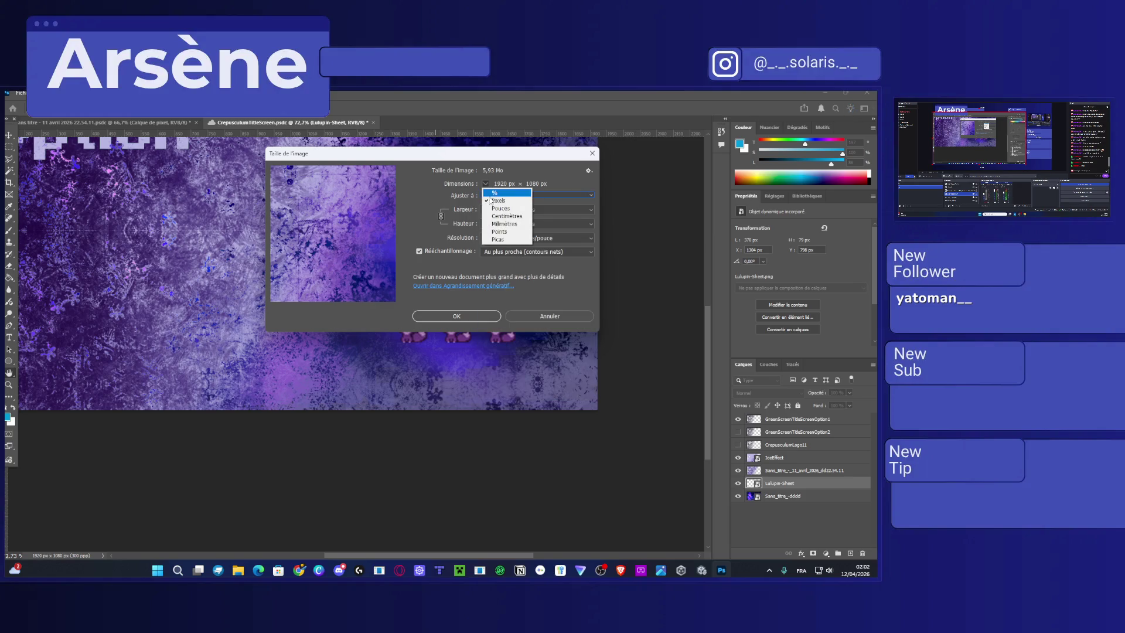
click(495, 200)
click(485, 183)
click(494, 193)
Enlarge the image width to about 150% and apply the new size.
click(490, 182)
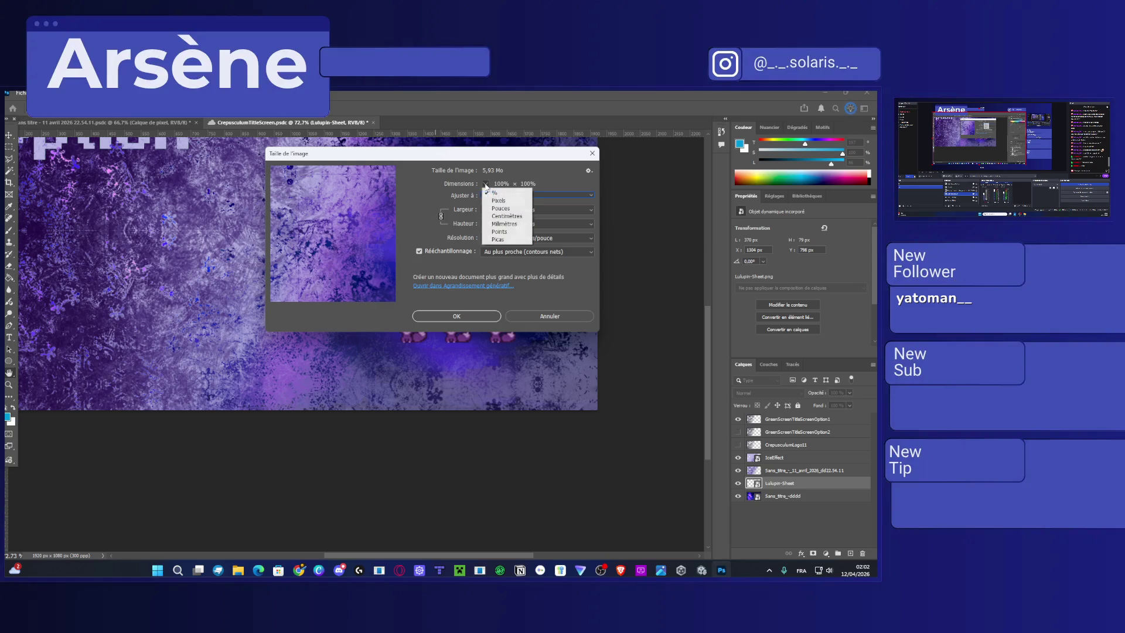
click(494, 202)
click(485, 183)
click(493, 193)
mouse_move(463, 209)
mouse_down()
mouse_move(874, 256)
mouse_move(472, 211)
mouse_up()
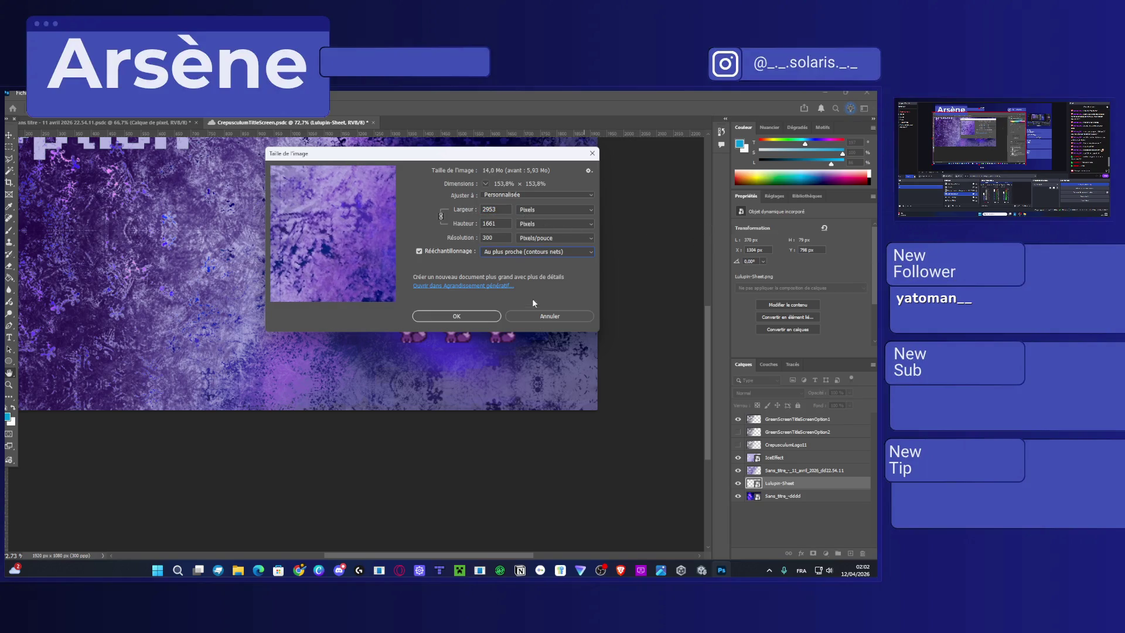
key(Return)
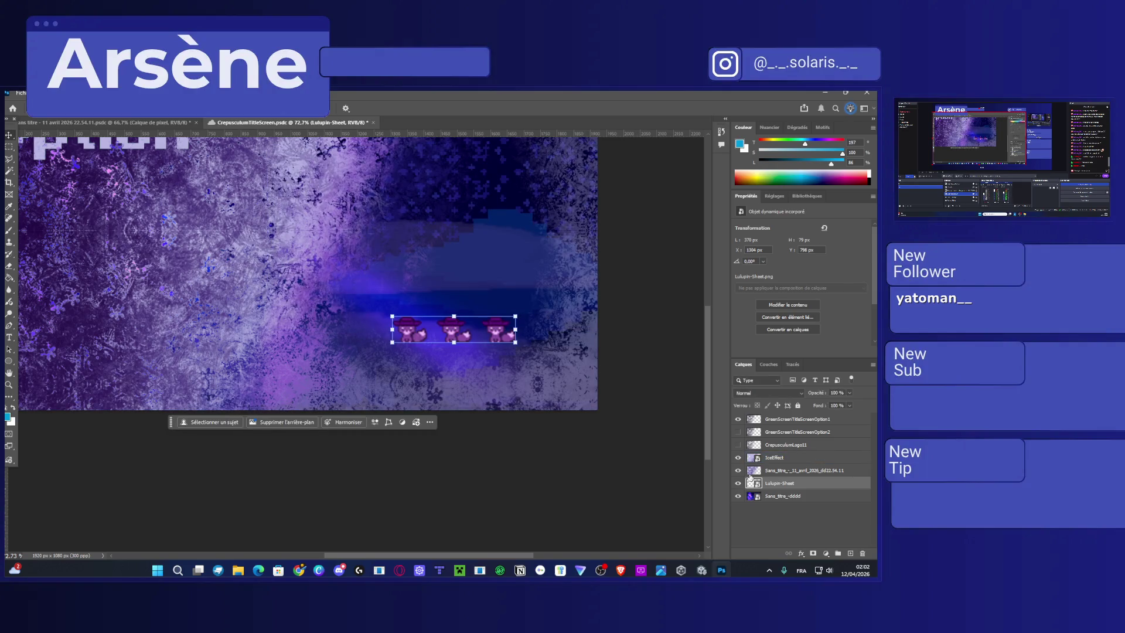
Hide the background and other layers to view the fox sprites alone, then restore them.
click(738, 470)
click(738, 457)
click(738, 419)
click(738, 496)
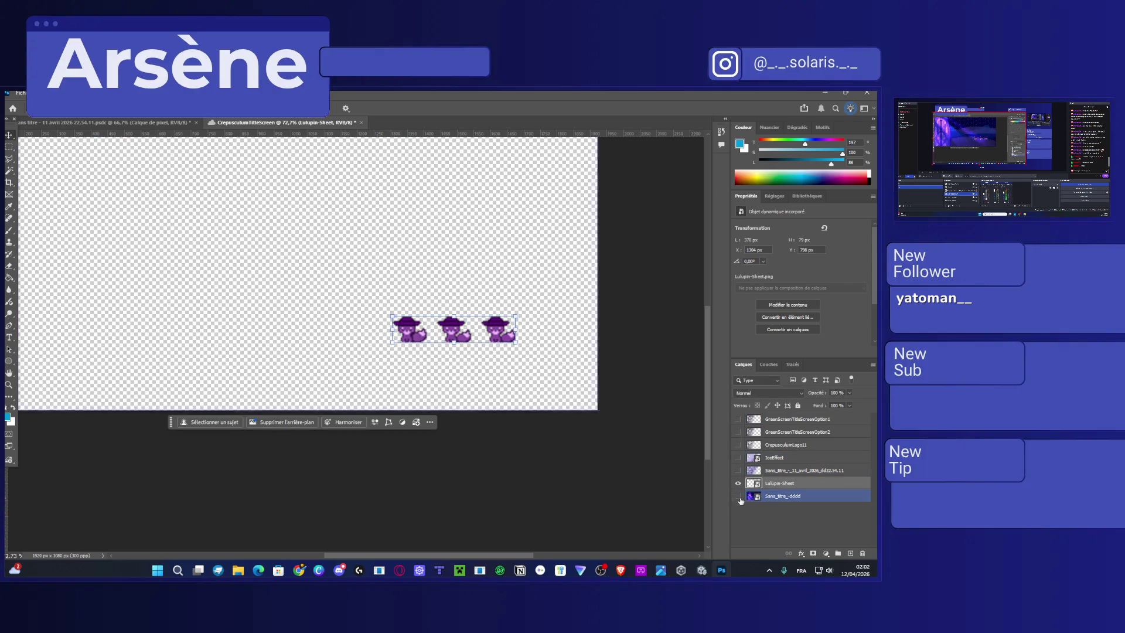
click(738, 496)
click(738, 470)
click(738, 457)
click(738, 419)
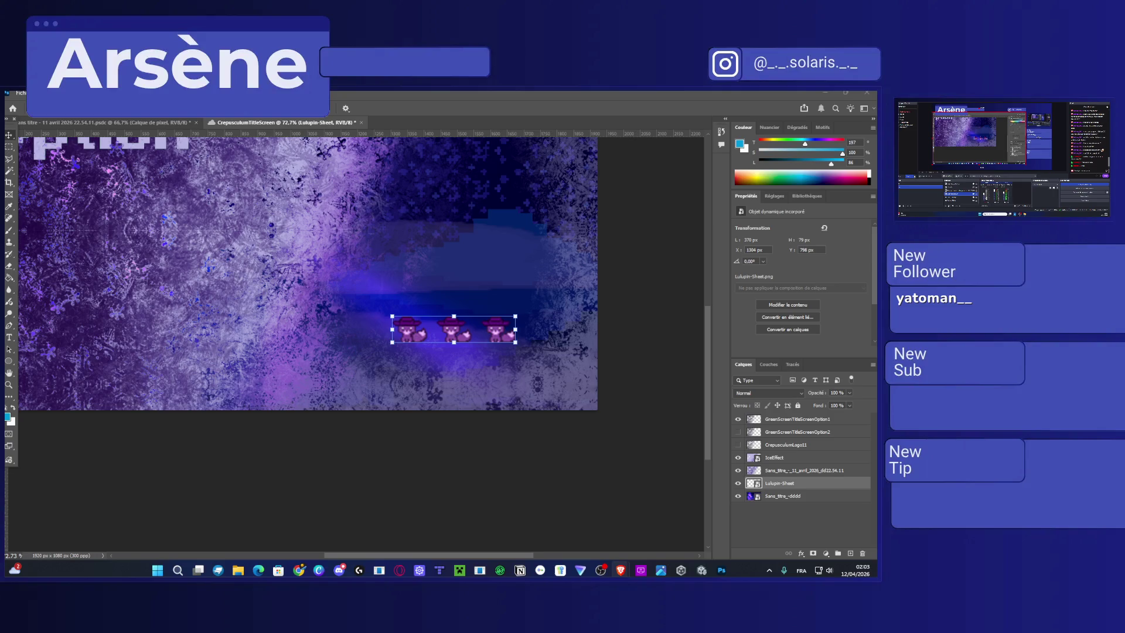
click(44, 93)
Set General preferences Image Interpolation to nearest neighbour and apply.
mouse_move(109, 511)
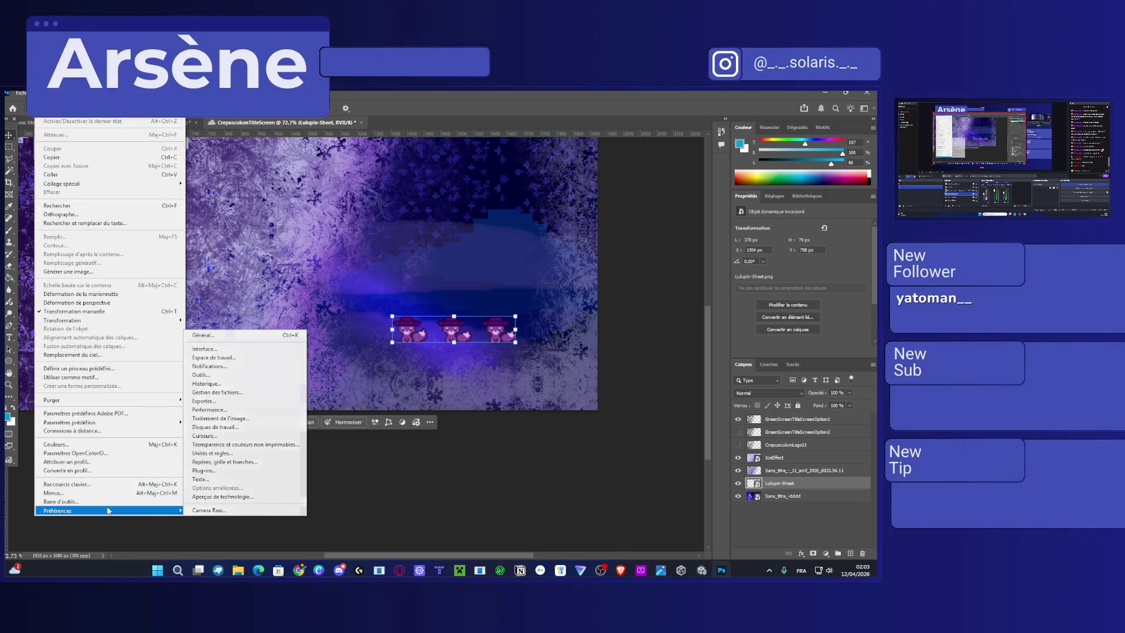
click(245, 332)
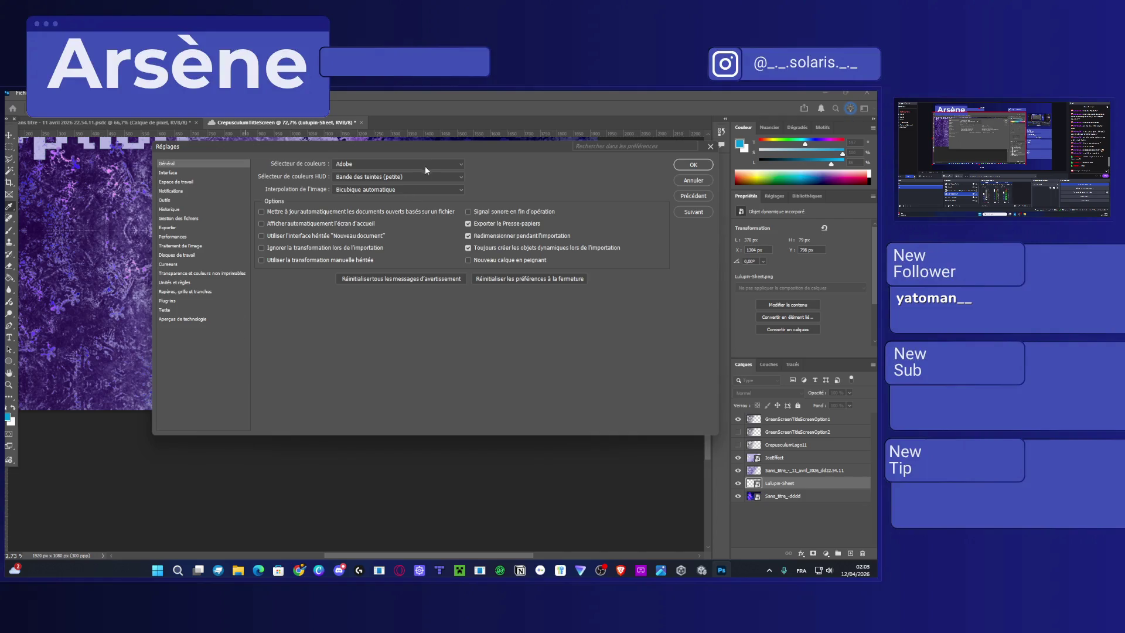
click(423, 189)
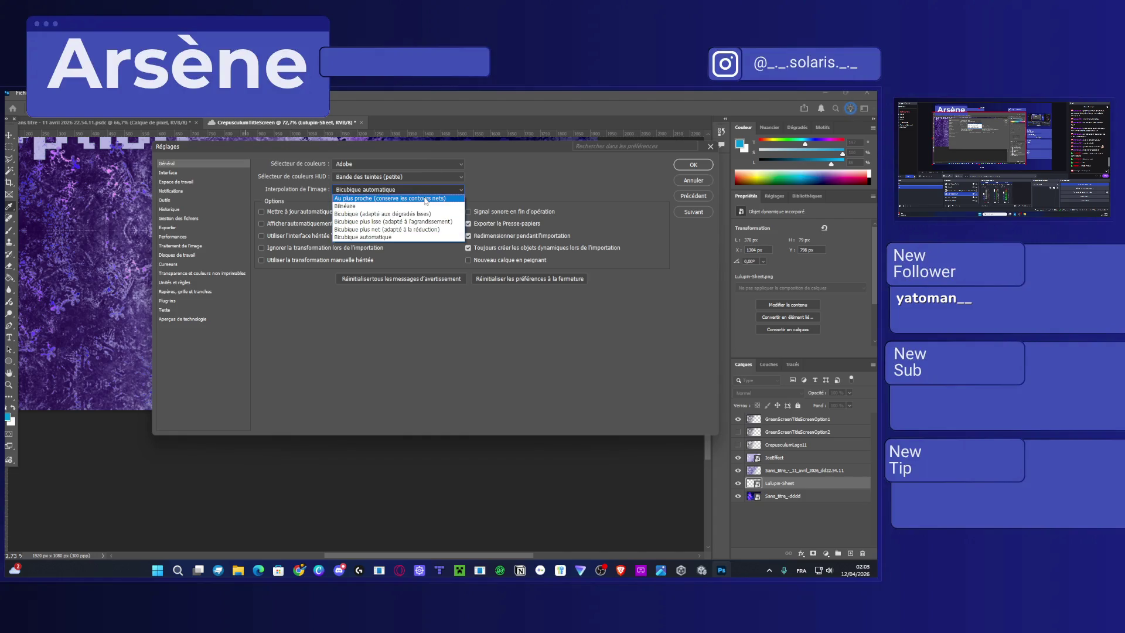
click(426, 198)
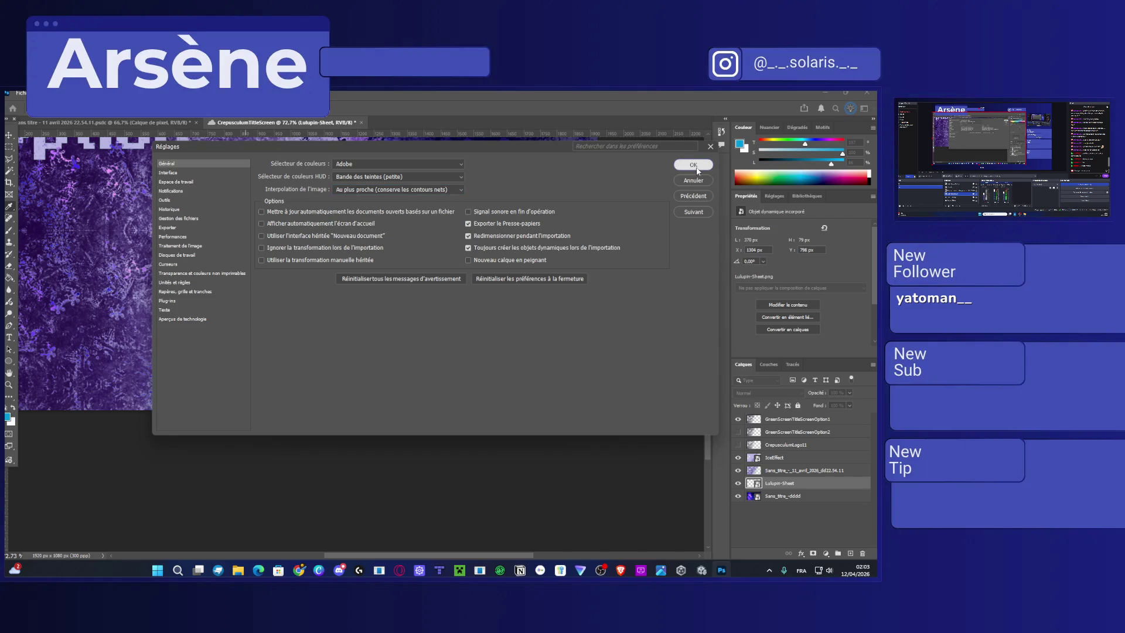
click(694, 166)
Nudge the fox sprite row slightly left and down, then reopen Preferences and cancel unchanged.
mouse_move(497, 329)
mouse_down()
mouse_move(475, 339)
mouse_move(492, 330)
mouse_up()
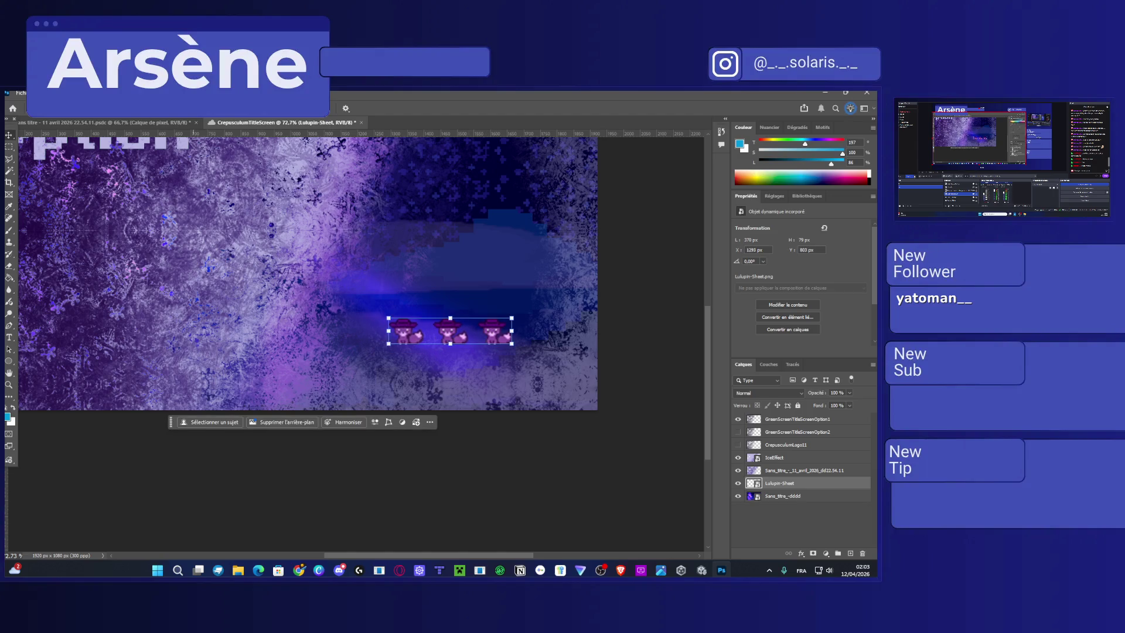
click(39, 93)
mouse_move(61, 509)
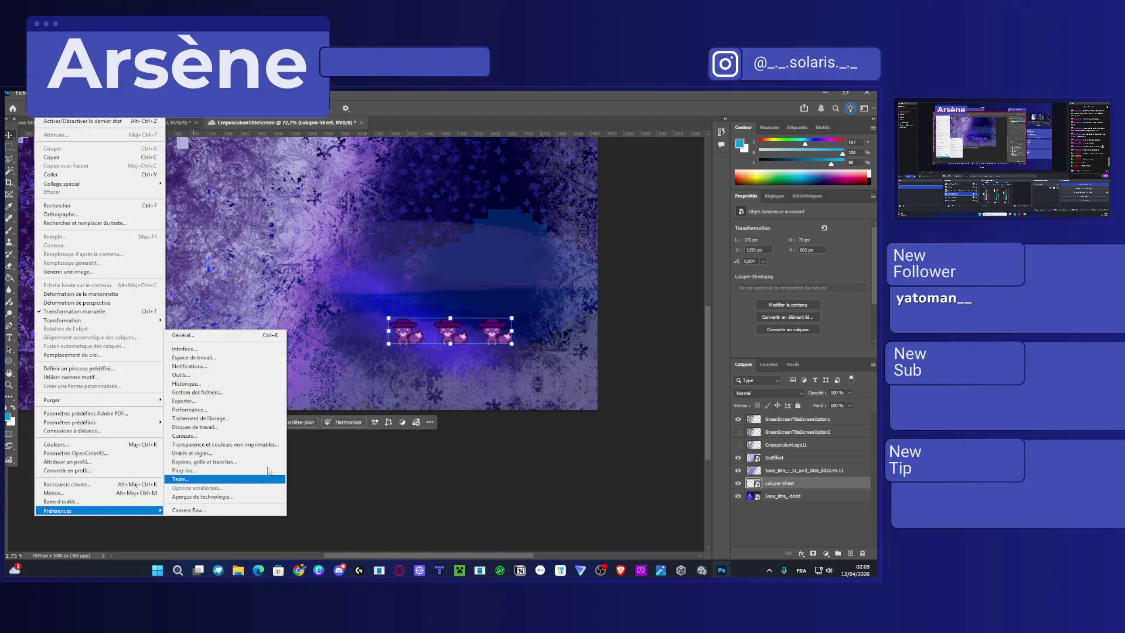
click(227, 338)
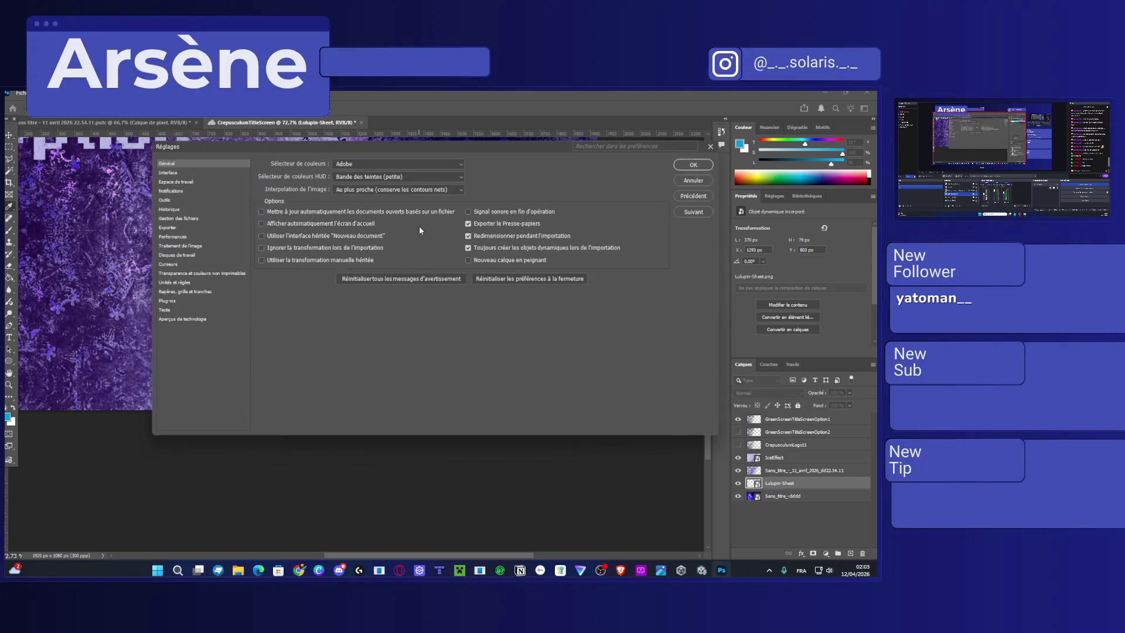
click(399, 178)
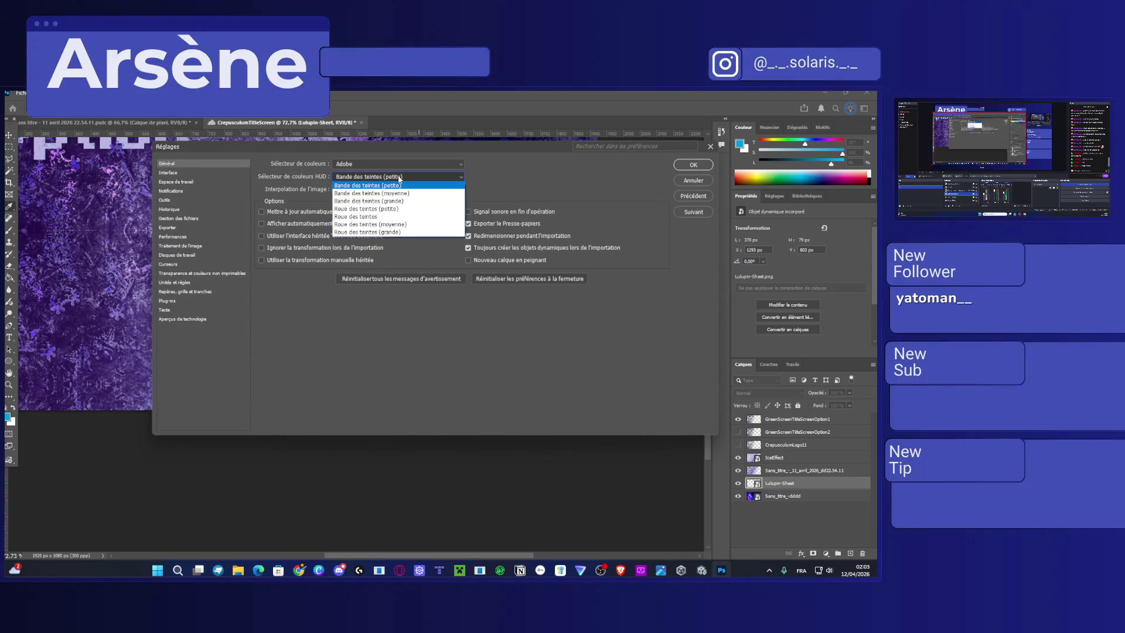
click(399, 177)
click(392, 164)
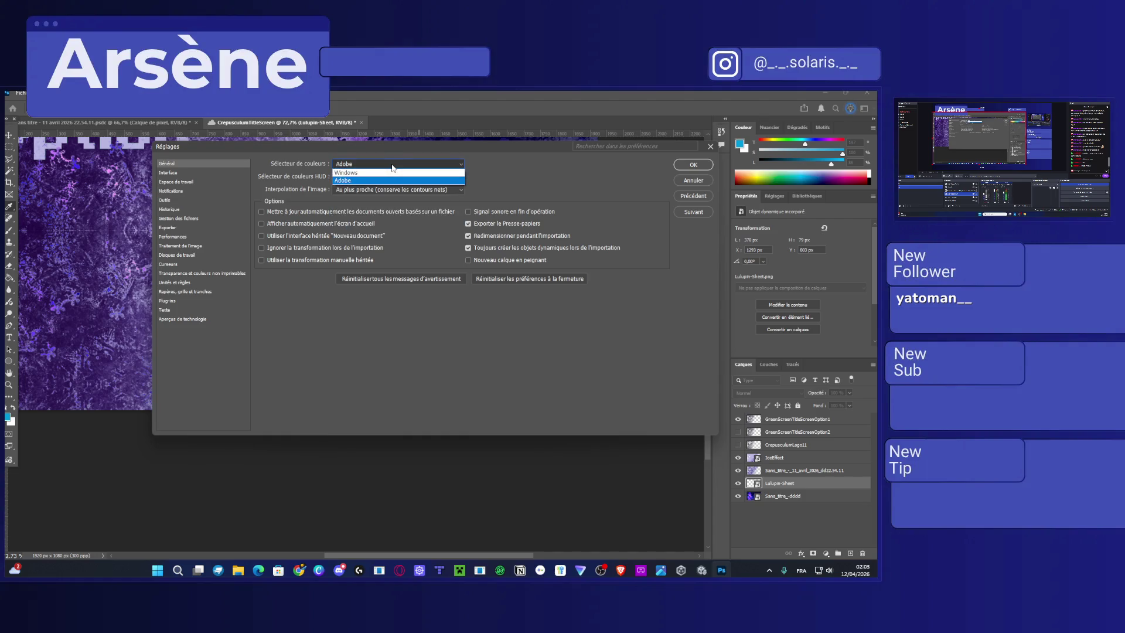
click(493, 160)
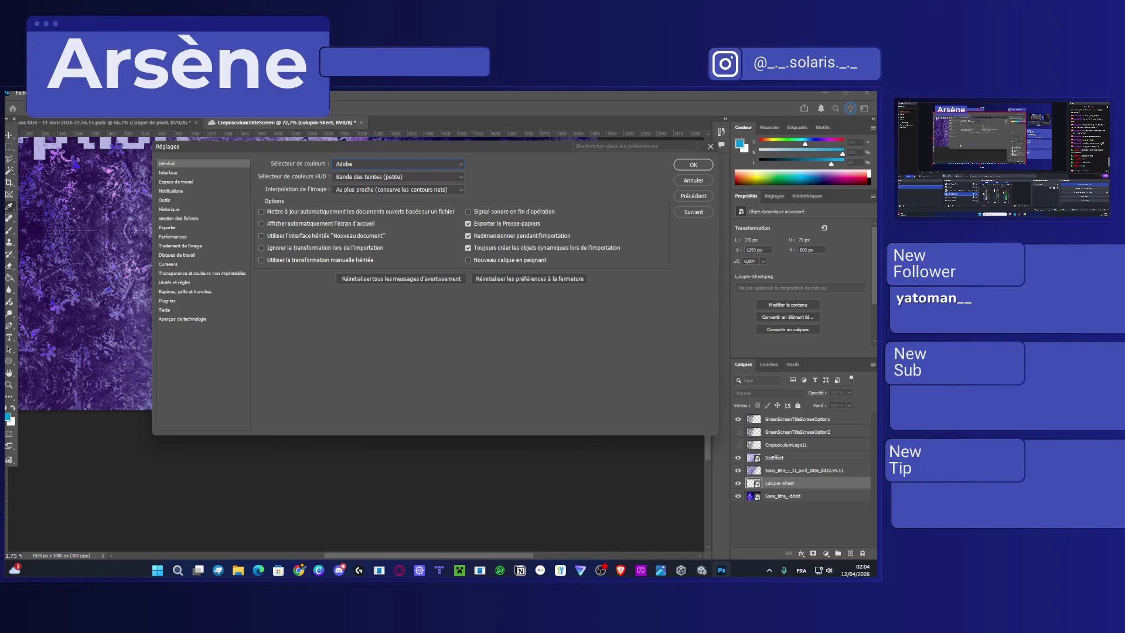
click(682, 182)
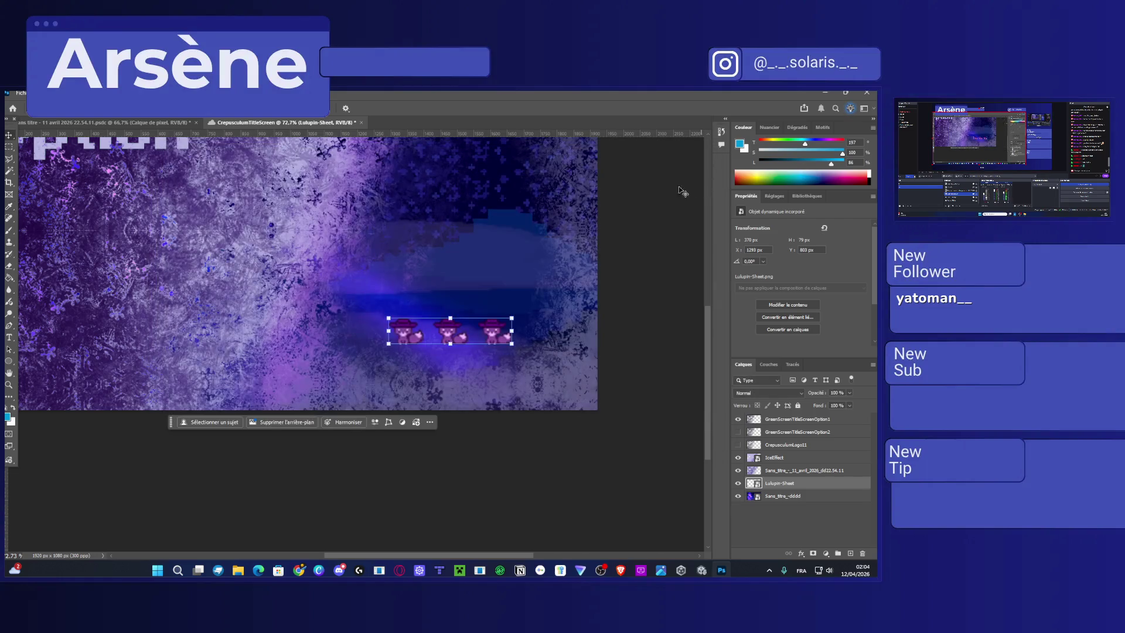
Scale up the Lulupin-Sheet sprite sheet with Ctrl+T, shift it right, and confirm.
mouse_move(512, 320)
mouse_down()
mouse_move(467, 342)
mouse_move(486, 303)
mouse_up()
key(Return)
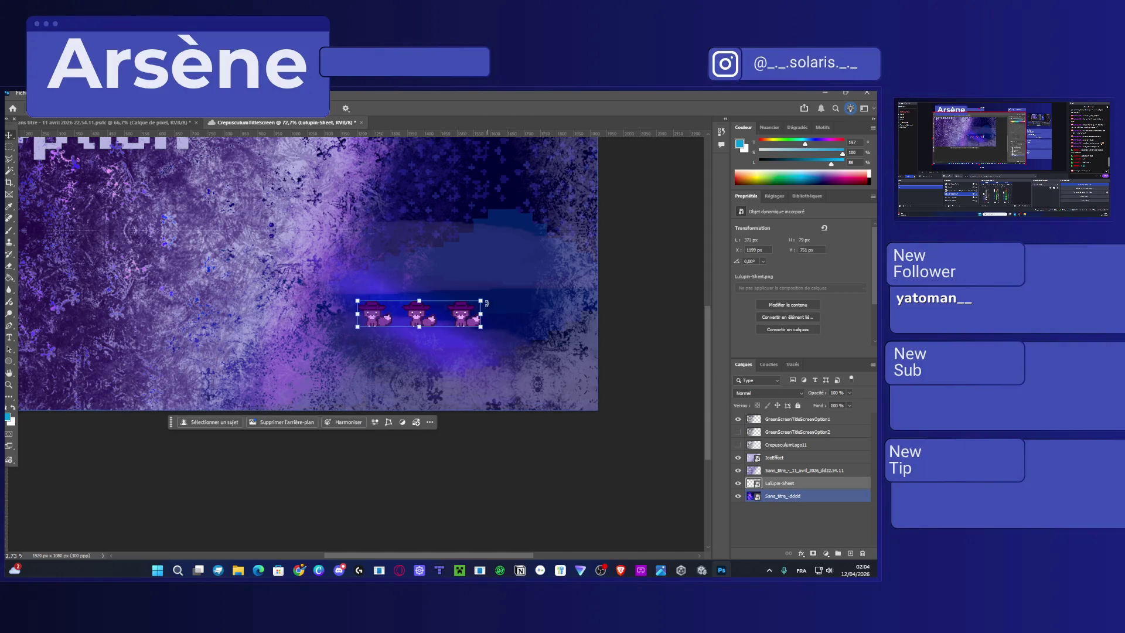
key(ctrl+t)
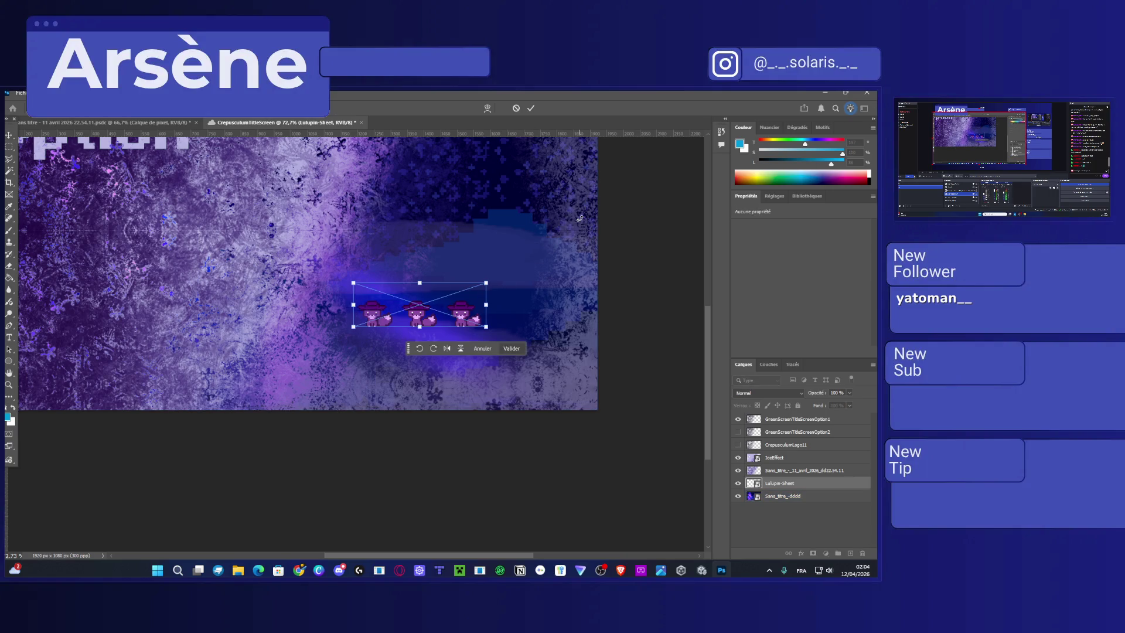
mouse_move(353, 282)
mouse_down()
mouse_move(92, 215)
mouse_move(82, 194)
mouse_move(324, 245)
mouse_up()
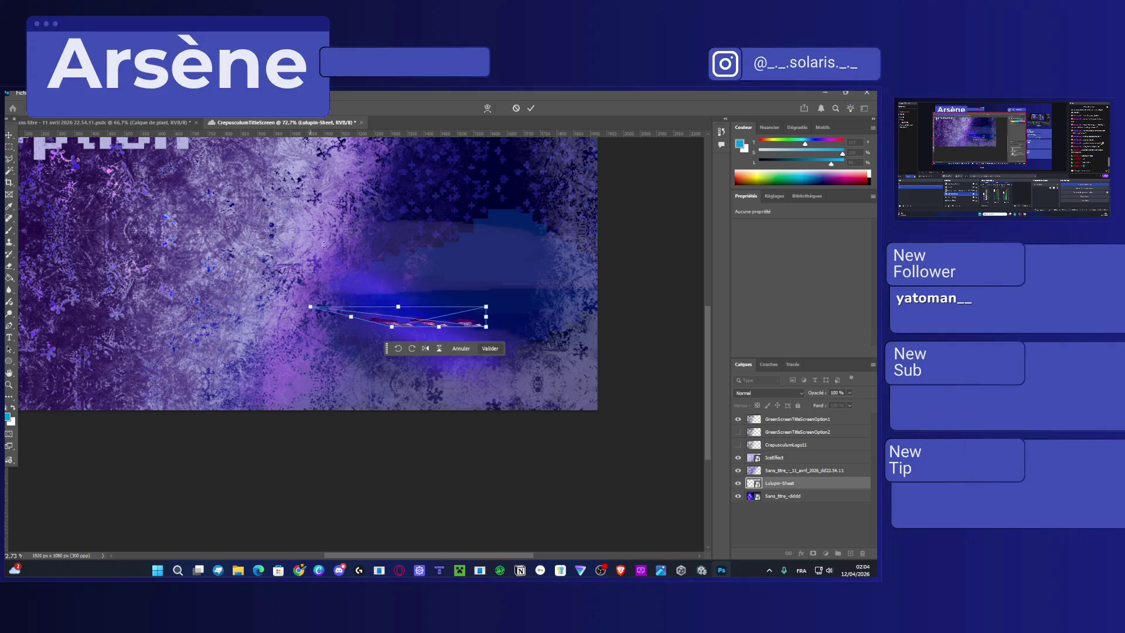
key(ctrl+z)
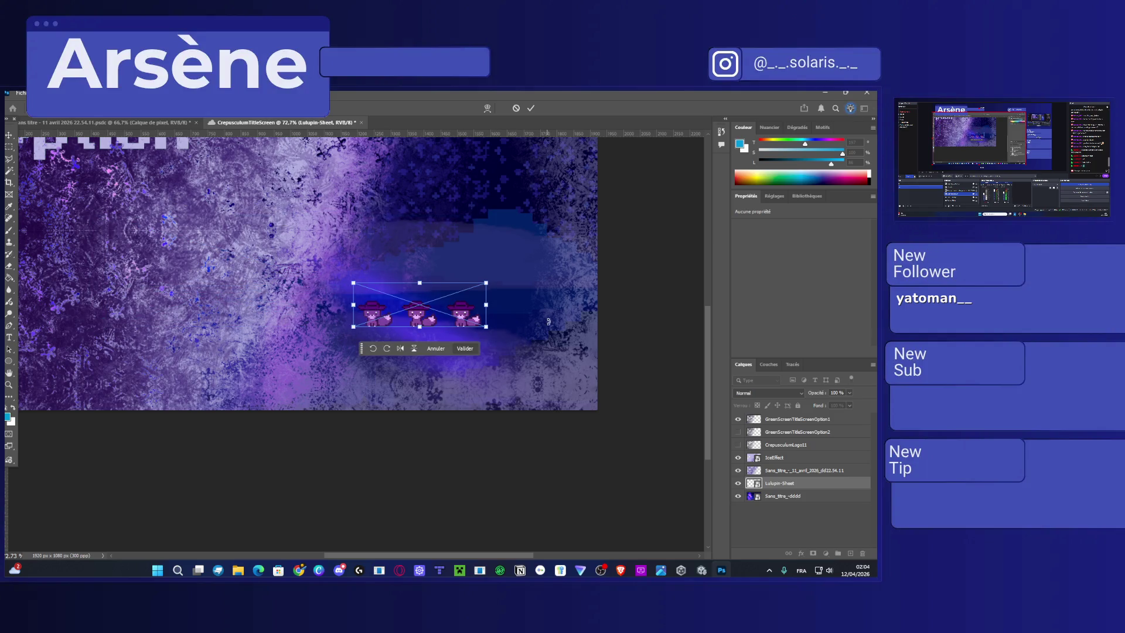
mouse_move(353, 305)
mouse_down()
mouse_move(234, 241)
mouse_move(342, 271)
mouse_move(311, 241)
mouse_move(96, 189)
mouse_move(101, 176)
mouse_move(222, 180)
mouse_up()
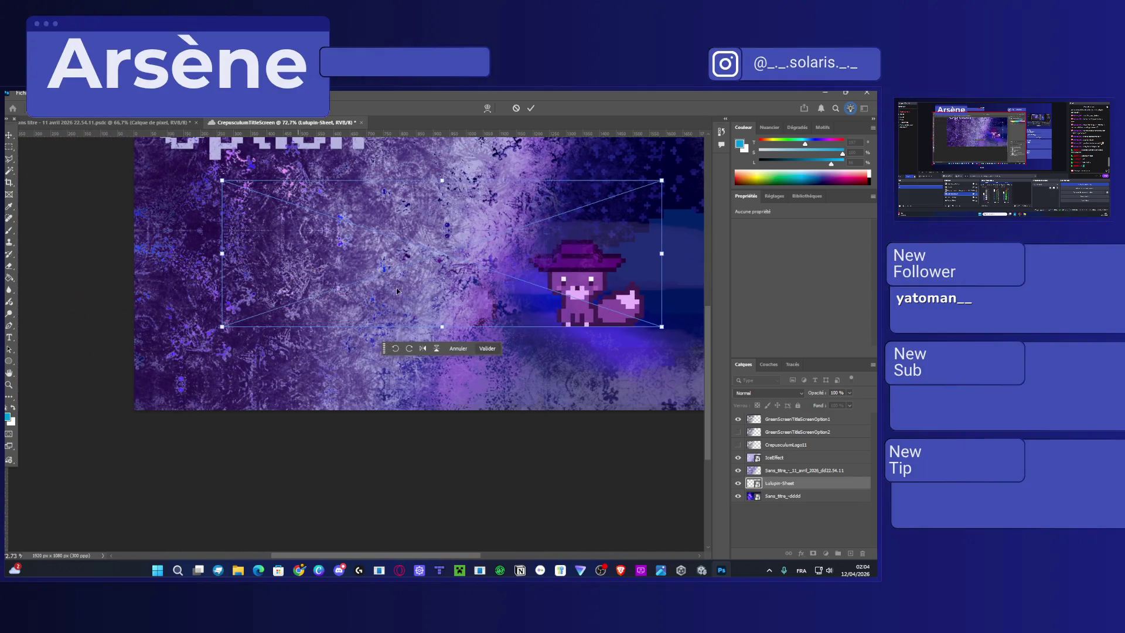
scroll(397, 290, down, 2)
mouse_move(515, 284)
mouse_down()
mouse_move(560, 275)
mouse_move(571, 313)
mouse_up()
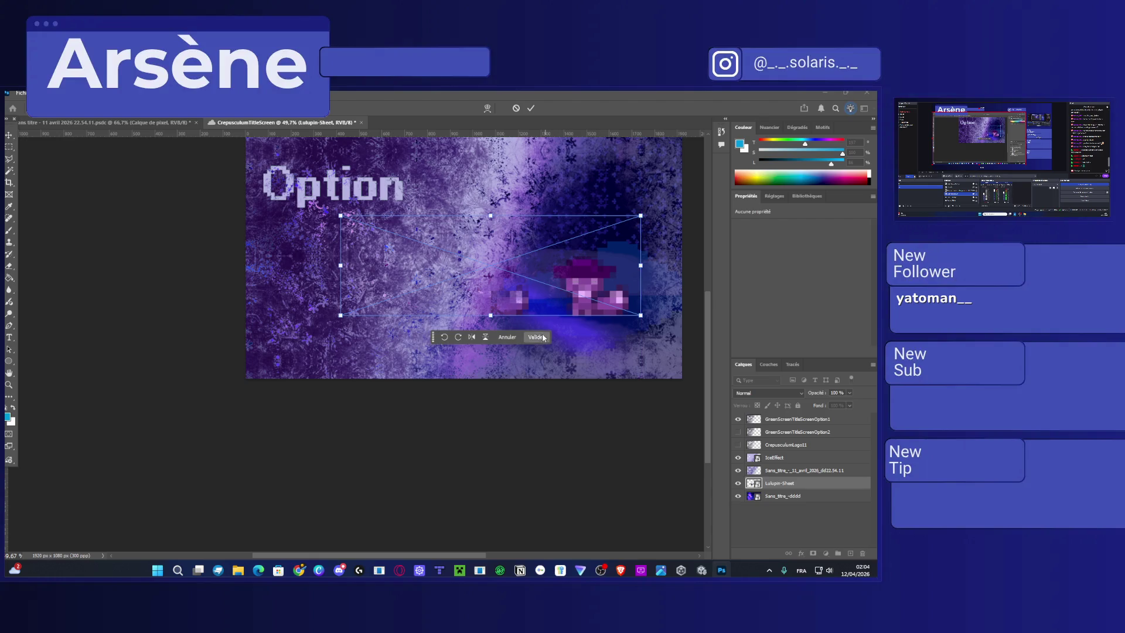
click(543, 338)
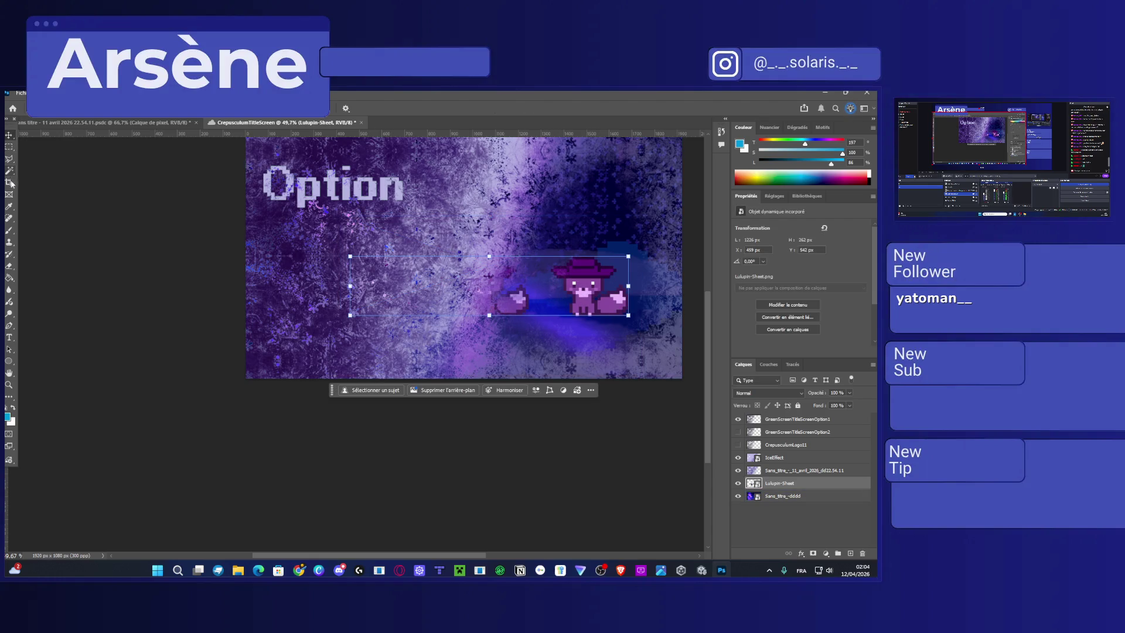
Rasterize the Lulupin-Sheet layer and erase the extra small fox.
click(9, 266)
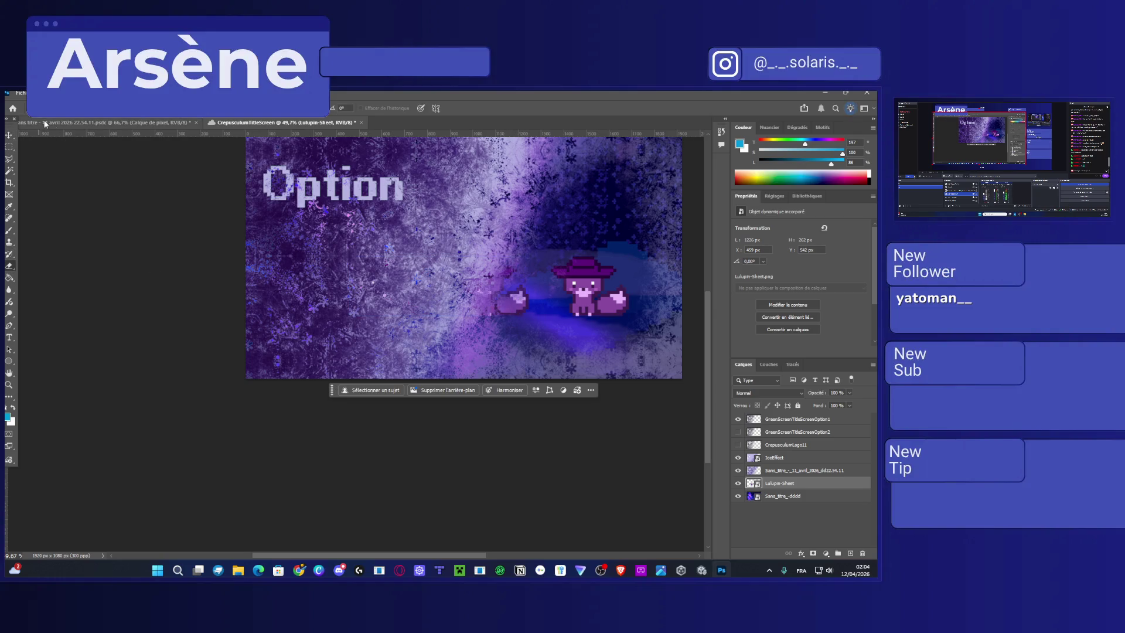
right_click(795, 483)
click(792, 449)
drag(510, 293, 515, 320)
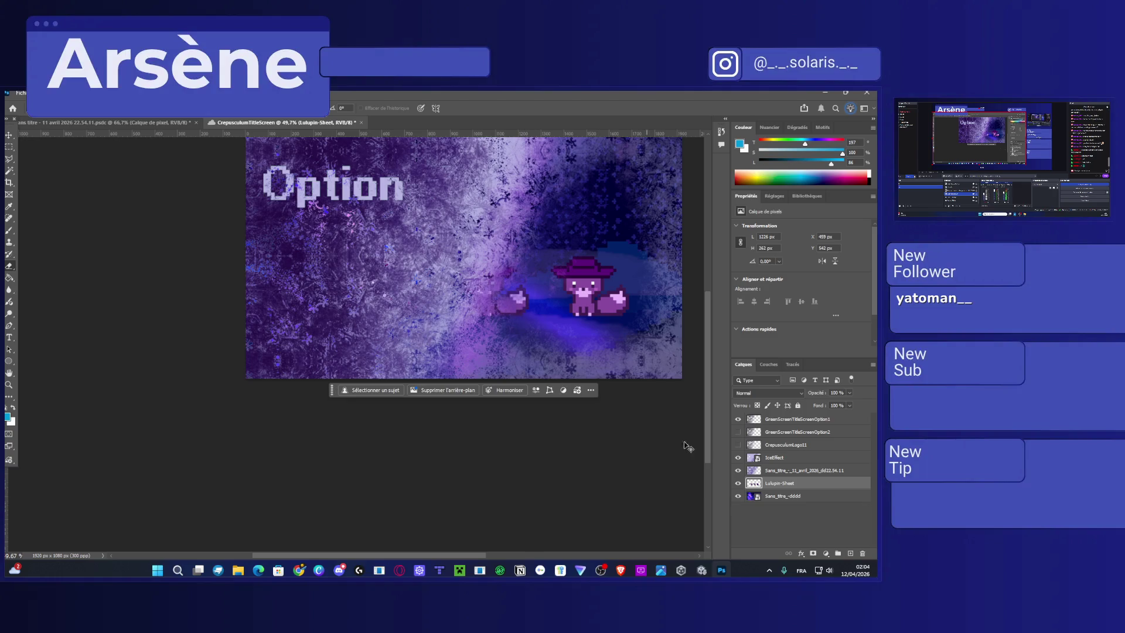
key(ctrl+z)
mouse_move(234, 122)
mouse_down()
mouse_move(181, 119)
mouse_move(192, 122)
mouse_up()
mouse_move(486, 296)
mouse_down()
mouse_move(515, 306)
mouse_move(513, 317)
mouse_up()
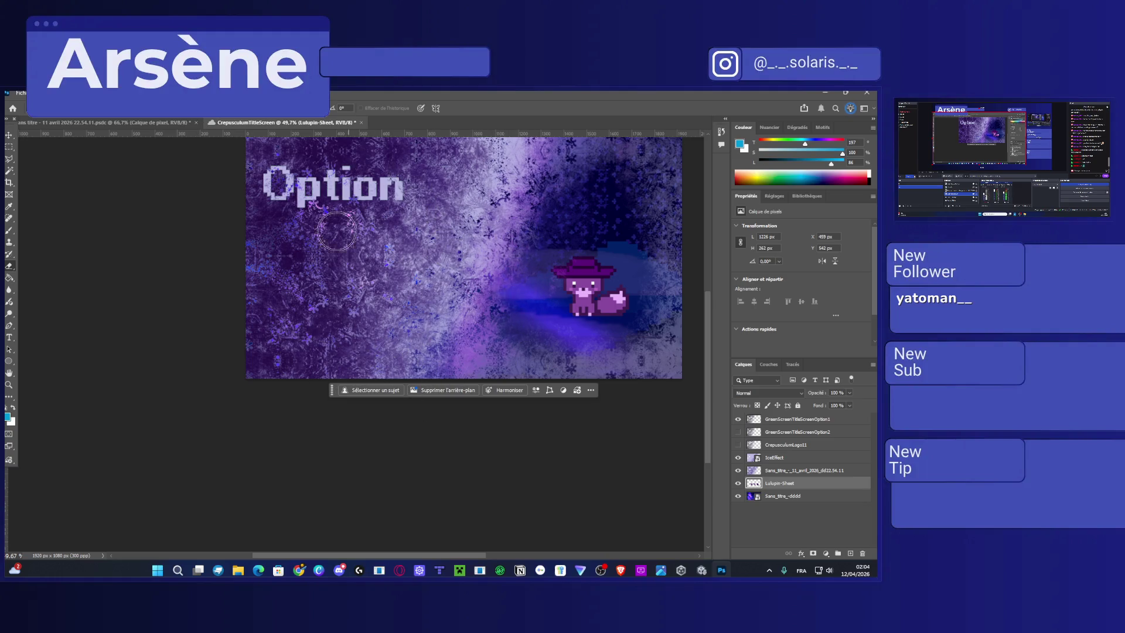
Enlarge the remaining fox and move it right and down, confirming the transform.
key(v)
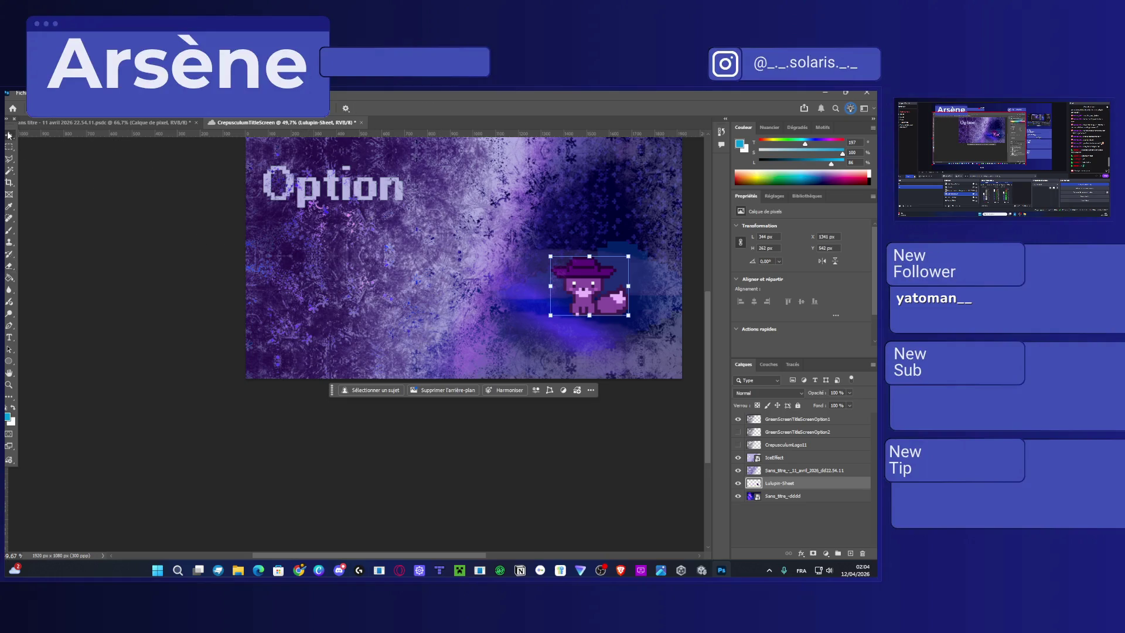
drag(549, 254, 460, 187)
drag(566, 291, 604, 326)
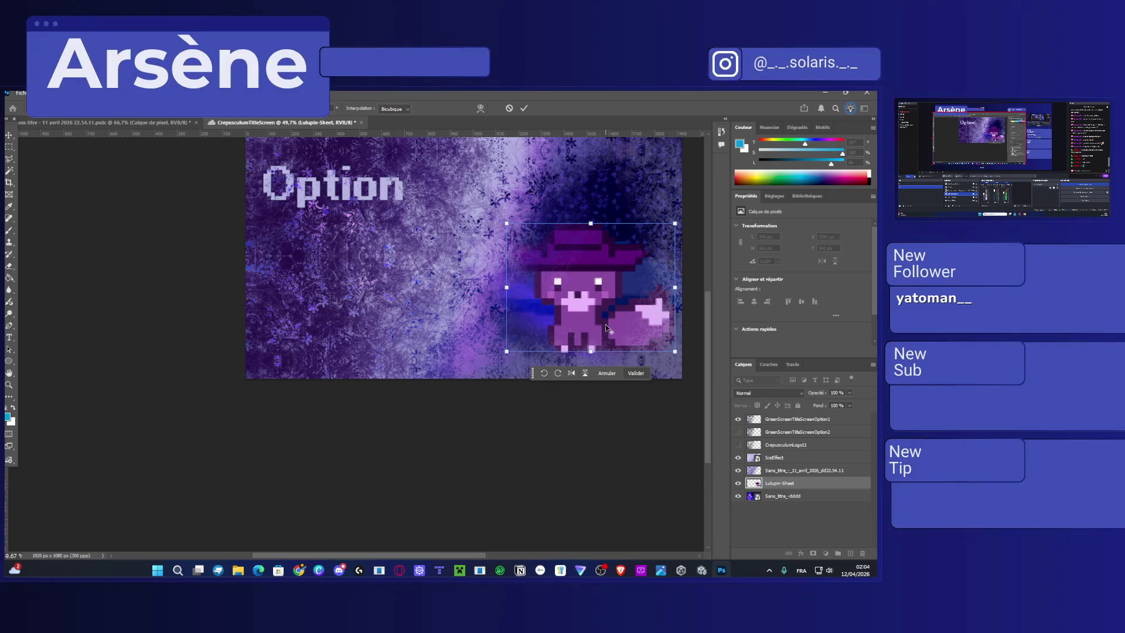
scroll(453, 375, down, 1)
scroll(484, 404, right, 2)
scroll(484, 404, up, 2)
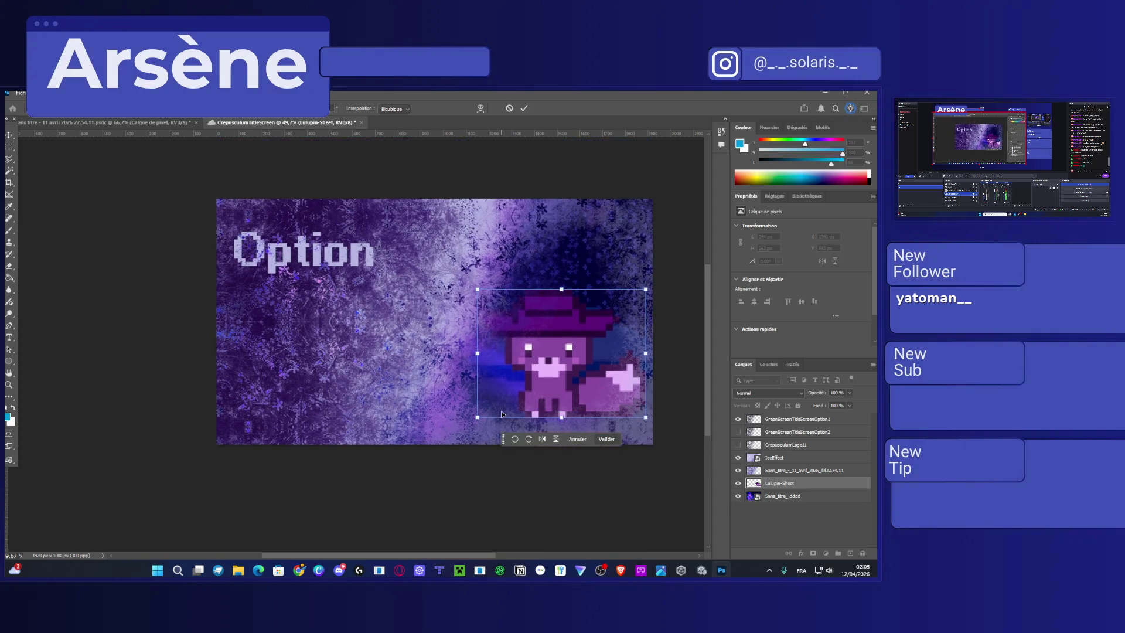
scroll(502, 388, right, 1)
drag(509, 373, 515, 370)
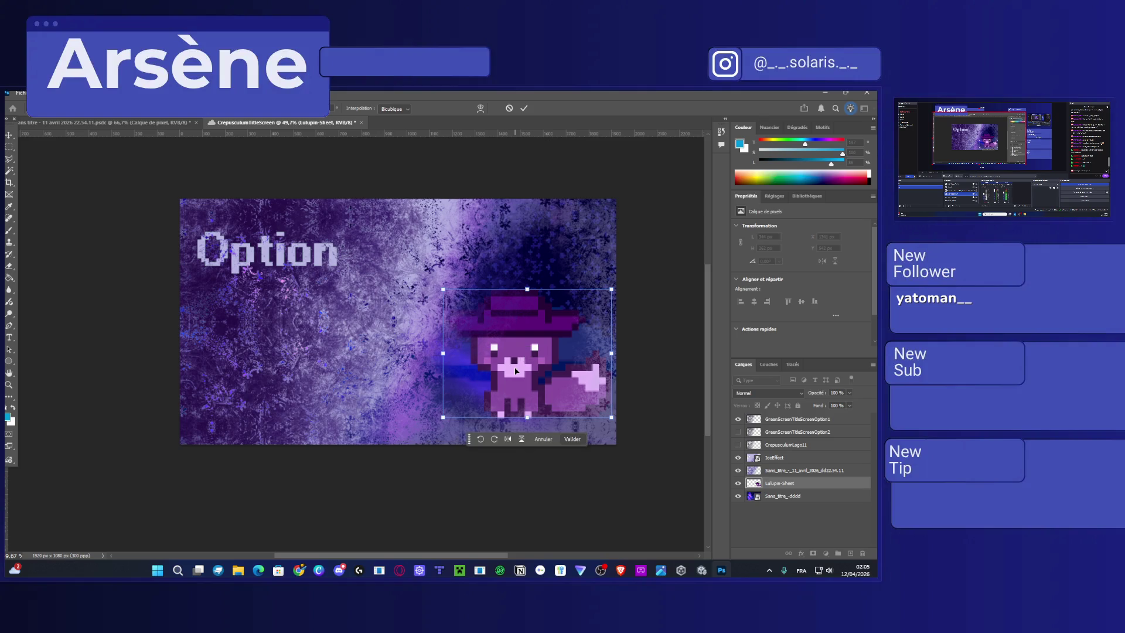
click(569, 440)
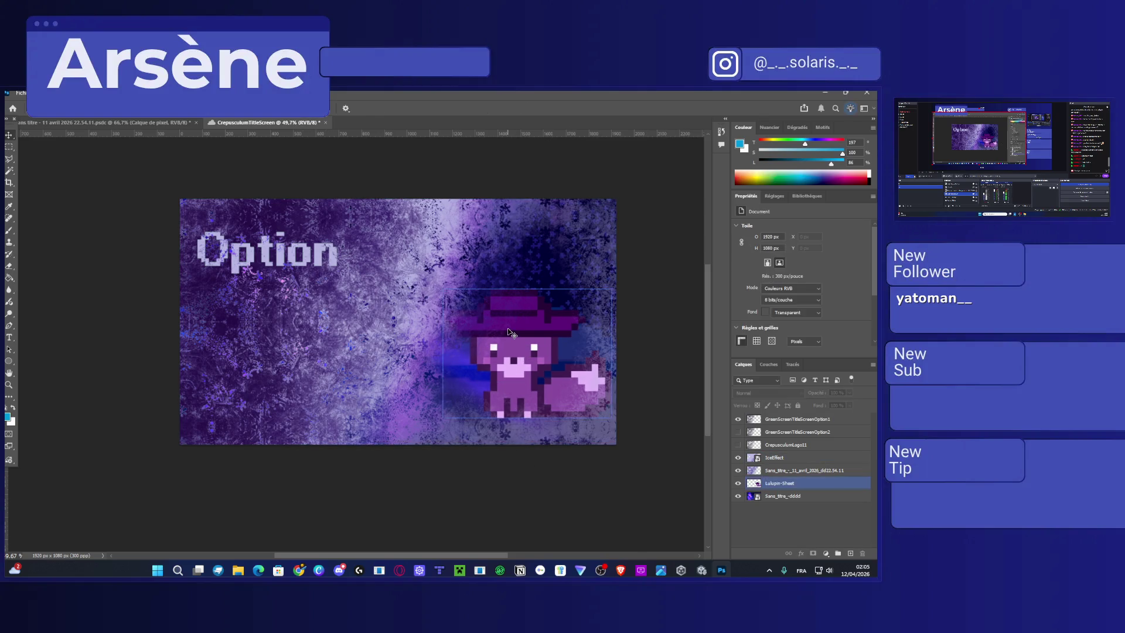
Shift the fox further toward the lower right and show the GreenScreenTitleScreenOption2 layer.
key(ctrl+t)
drag(437, 287, 491, 316)
click(575, 437)
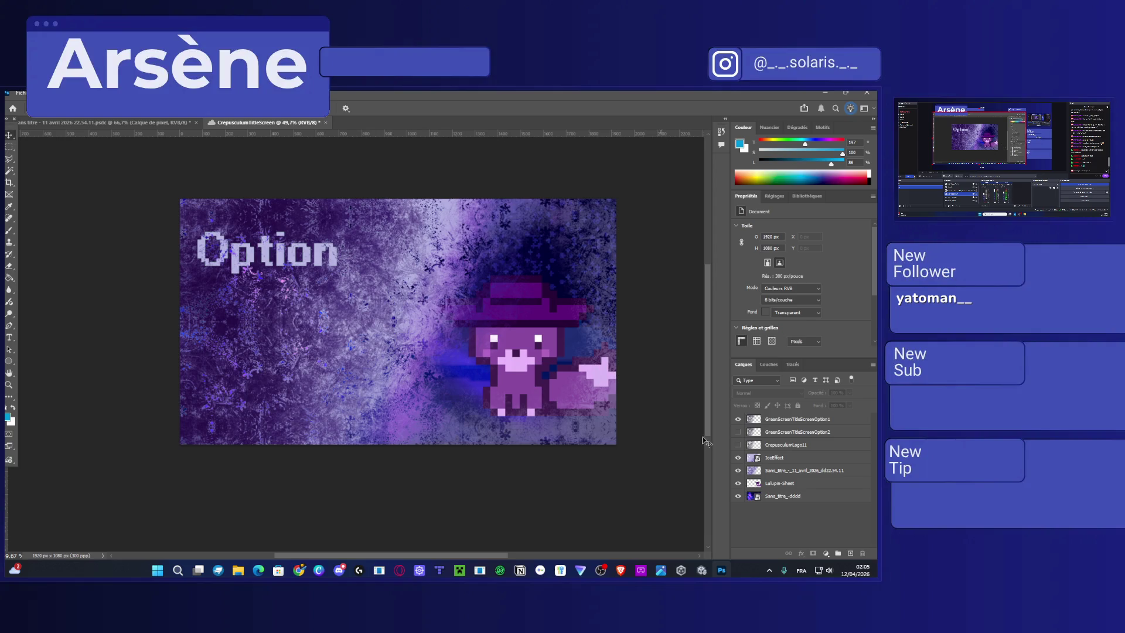
click(738, 432)
Hide the Option1 title layer and quick-export a PNG, overwriting the existing file.
click(738, 420)
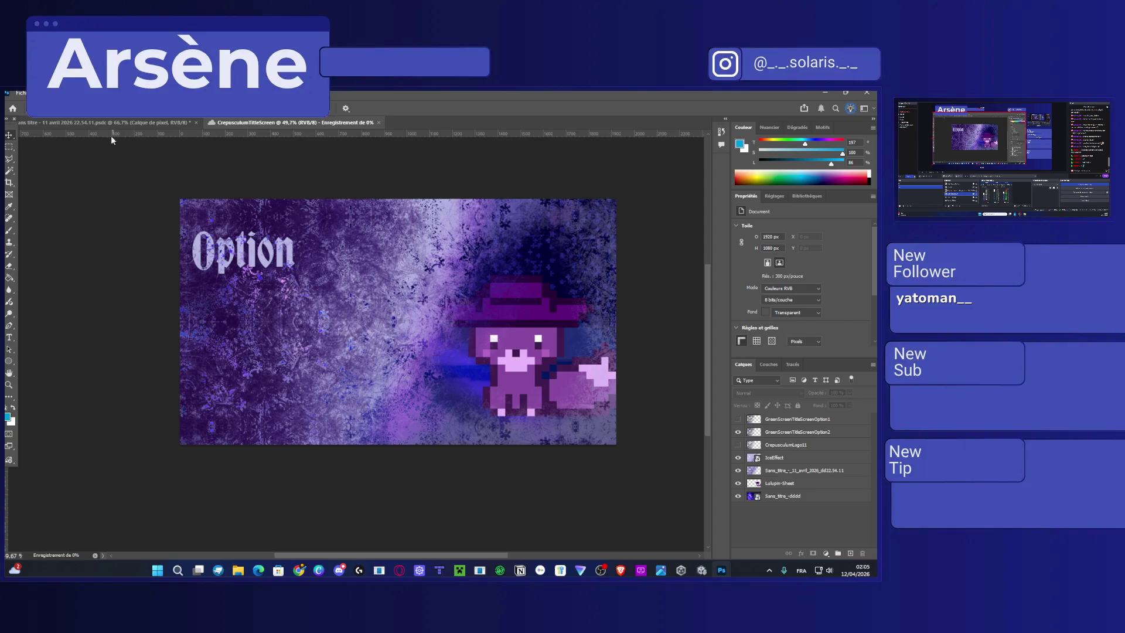
click(20, 93)
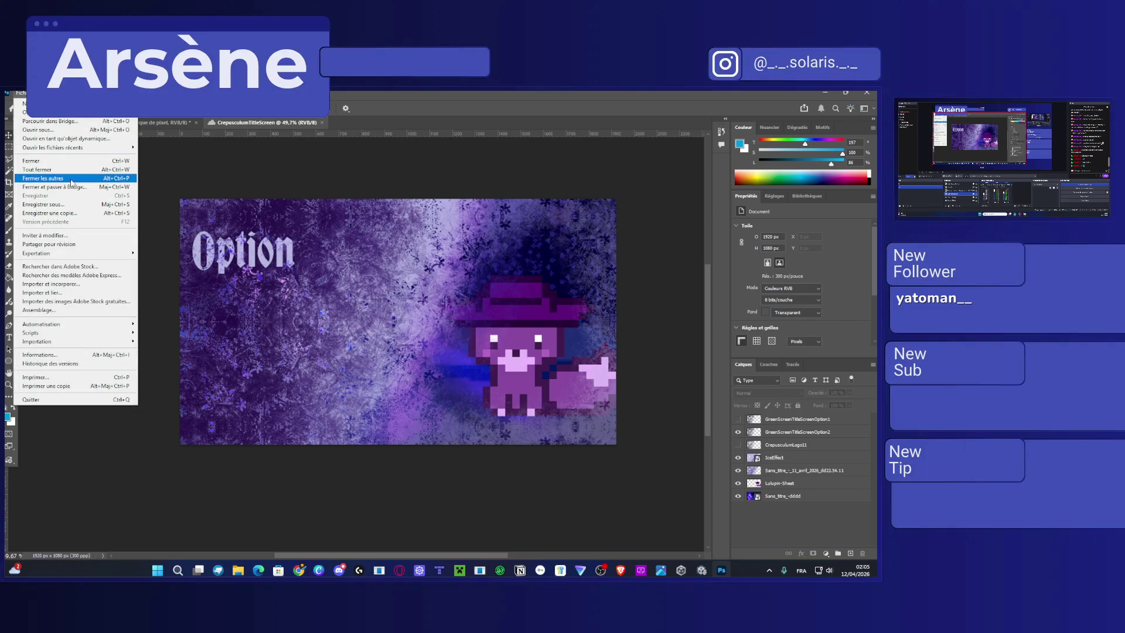
mouse_move(78, 254)
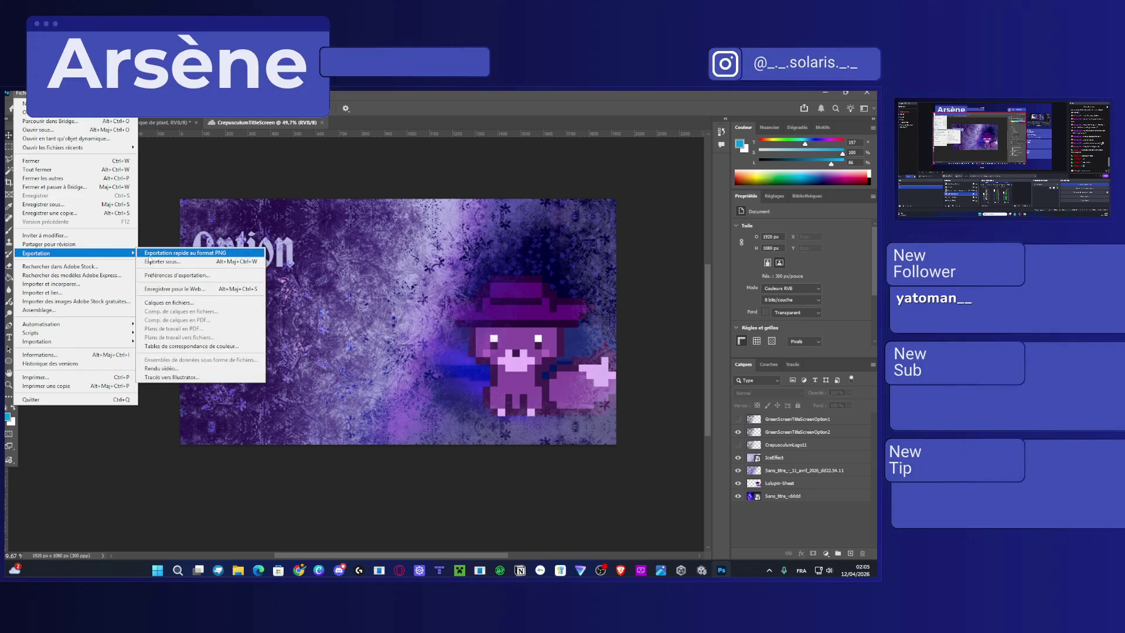
click(157, 262)
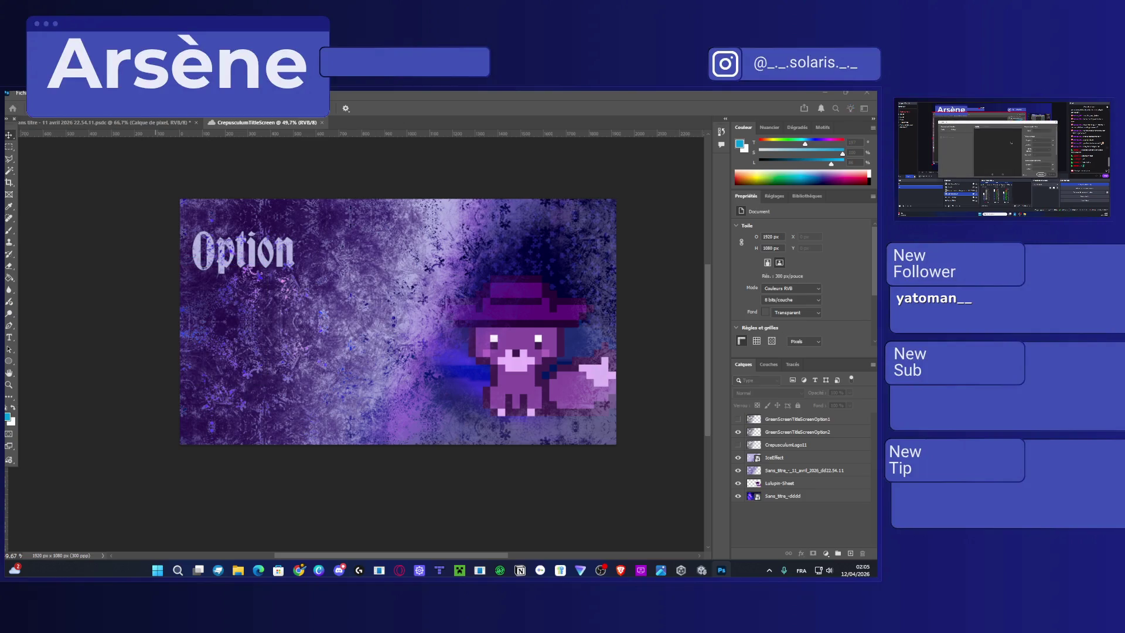
key(Return)
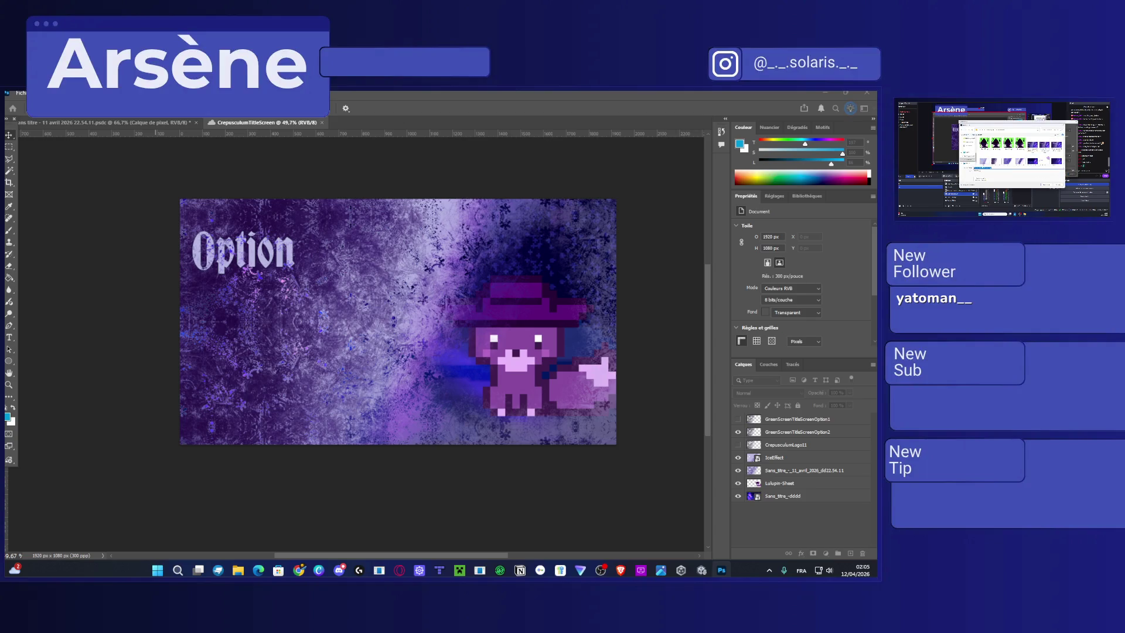
click(1031, 146)
key(Return)
key(Return)
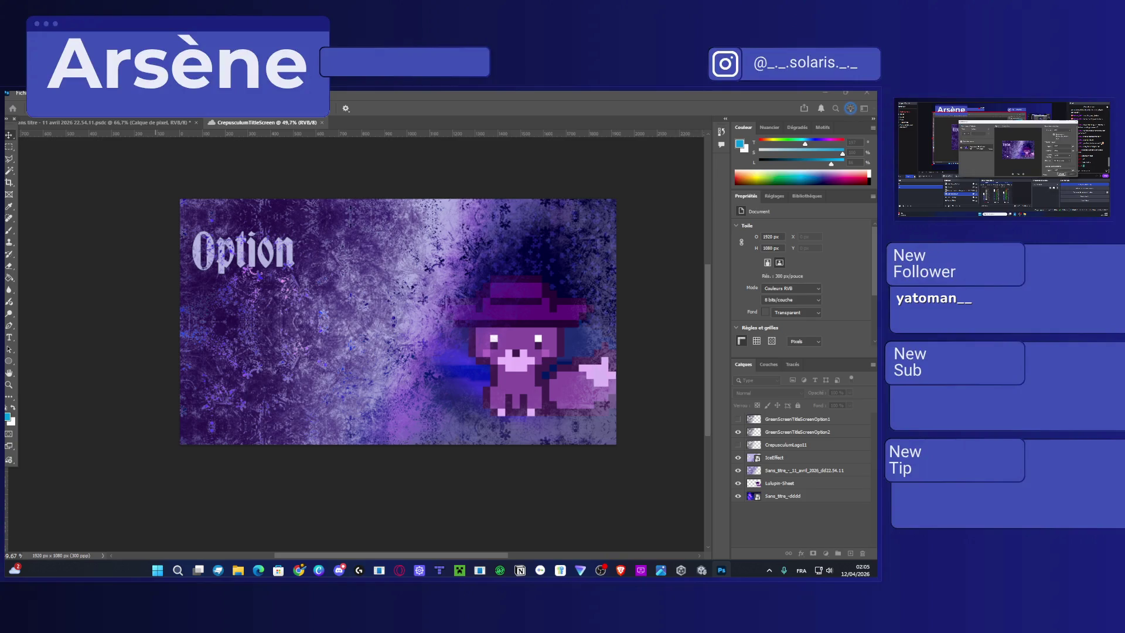
key(Return)
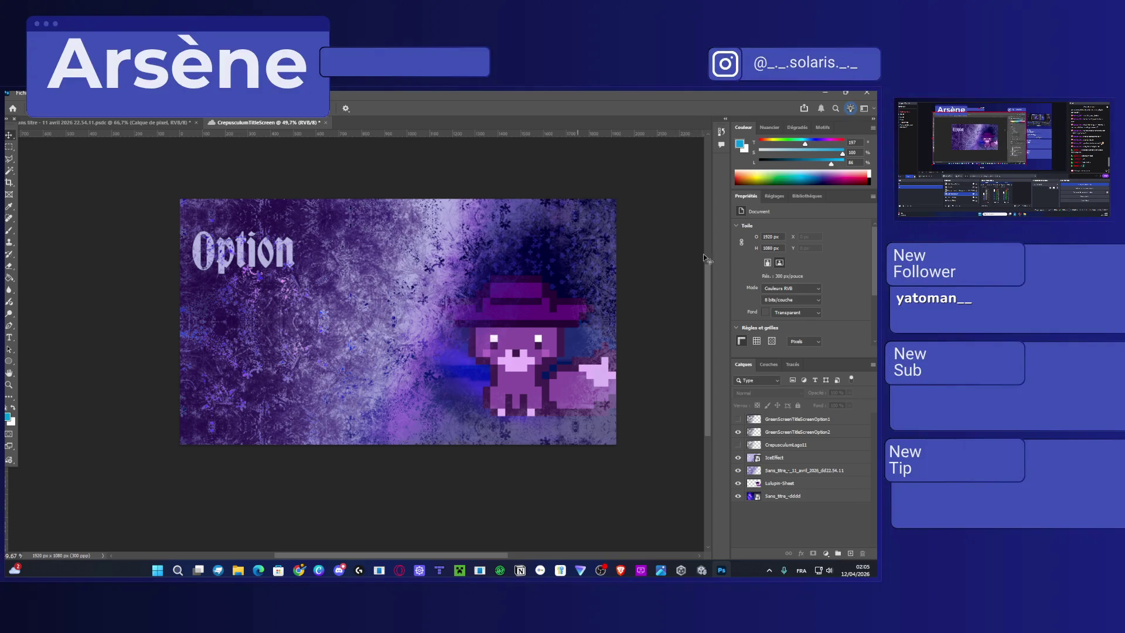
Swap back to the Option1 title layer and quick-export as CrepusculumTitleScreen.png.
click(737, 432)
click(738, 418)
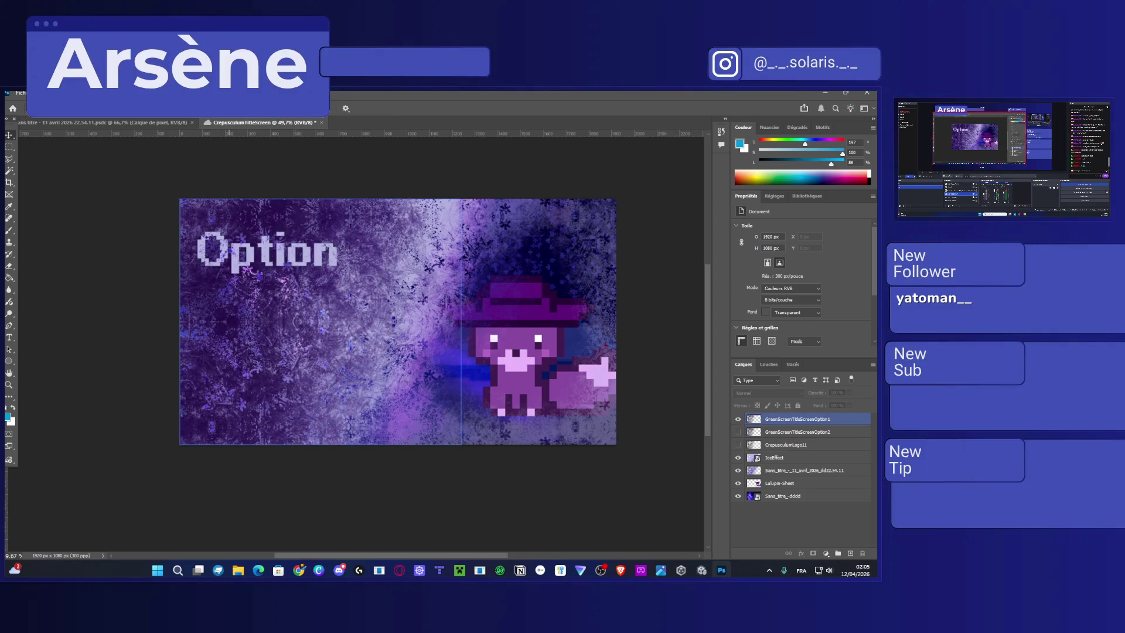
click(20, 92)
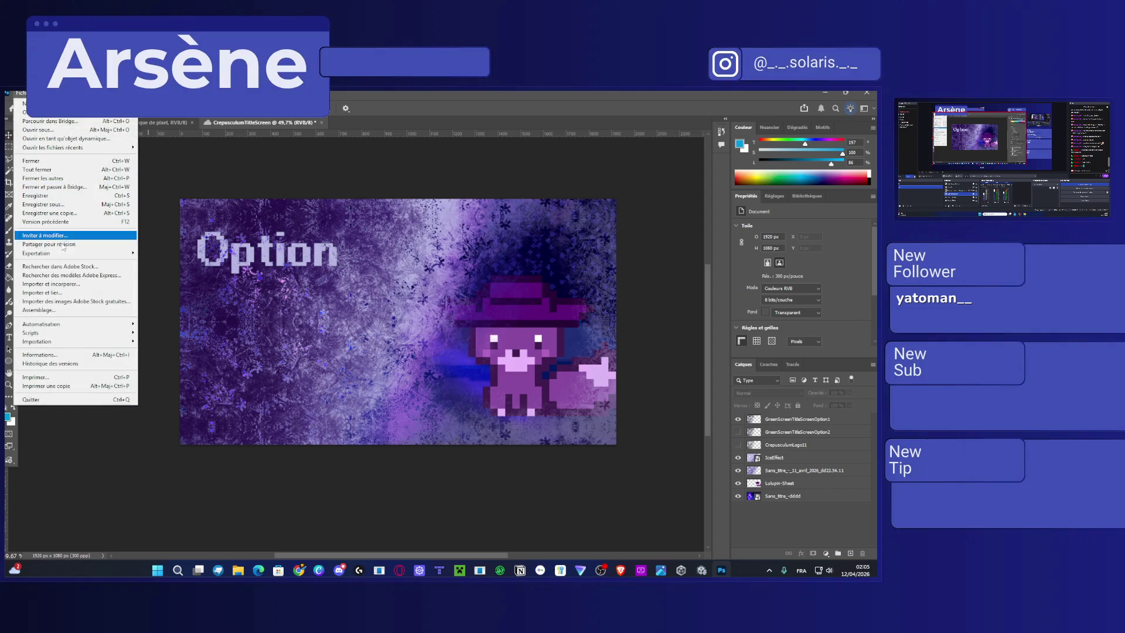
mouse_move(132, 253)
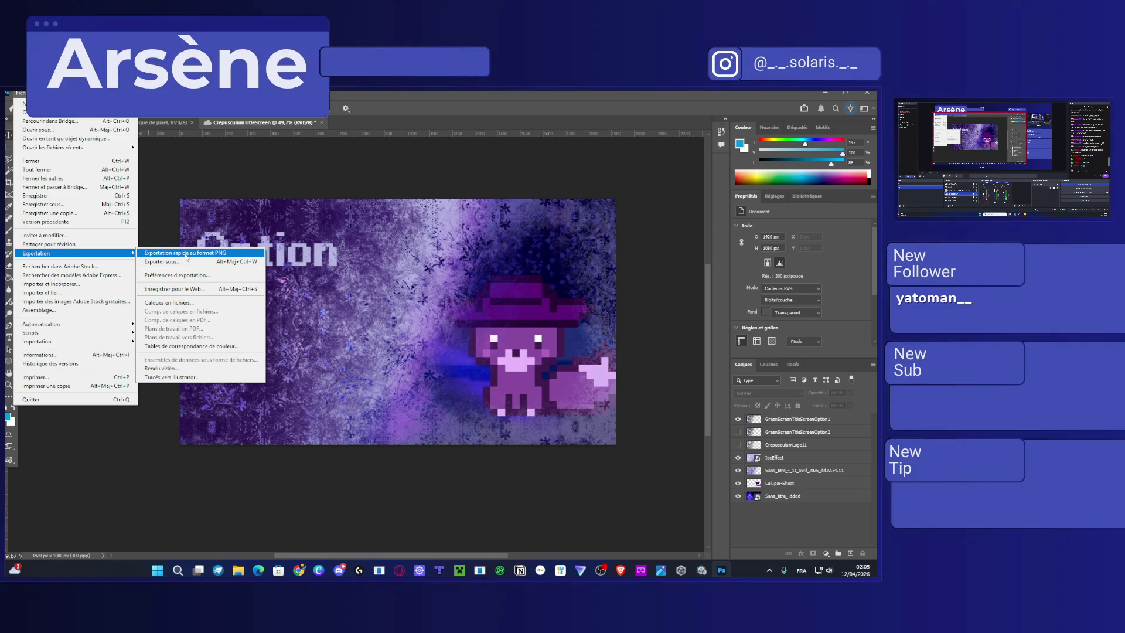
click(186, 254)
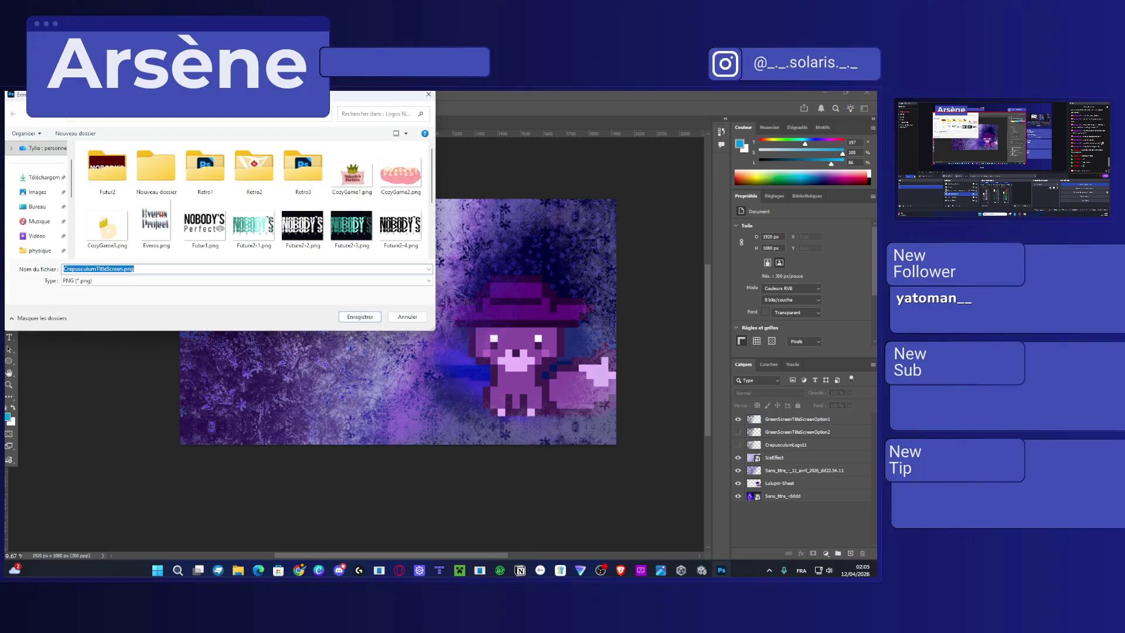
key(Return)
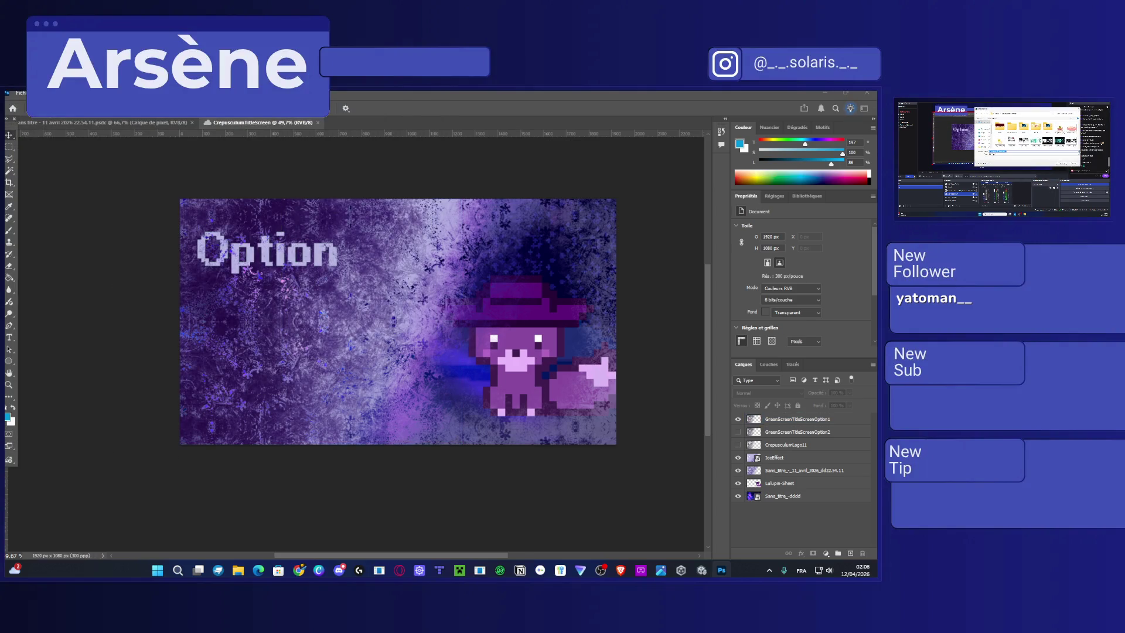
Quick-export the PNG again, replacing the existing file, and select the fox sprite layer.
click(21, 93)
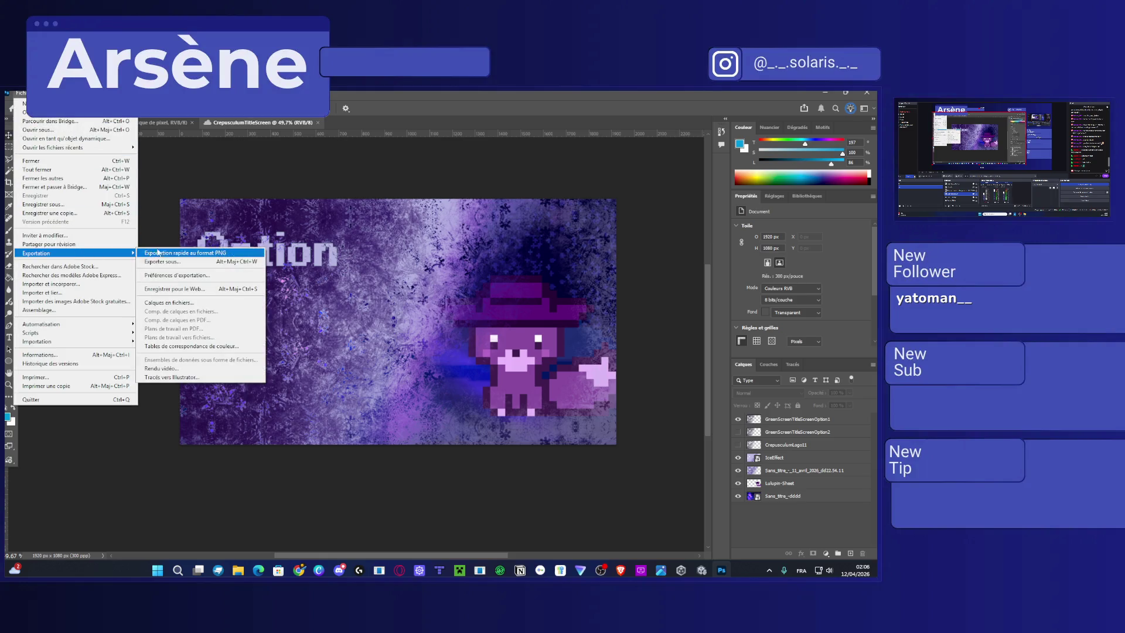
click(159, 252)
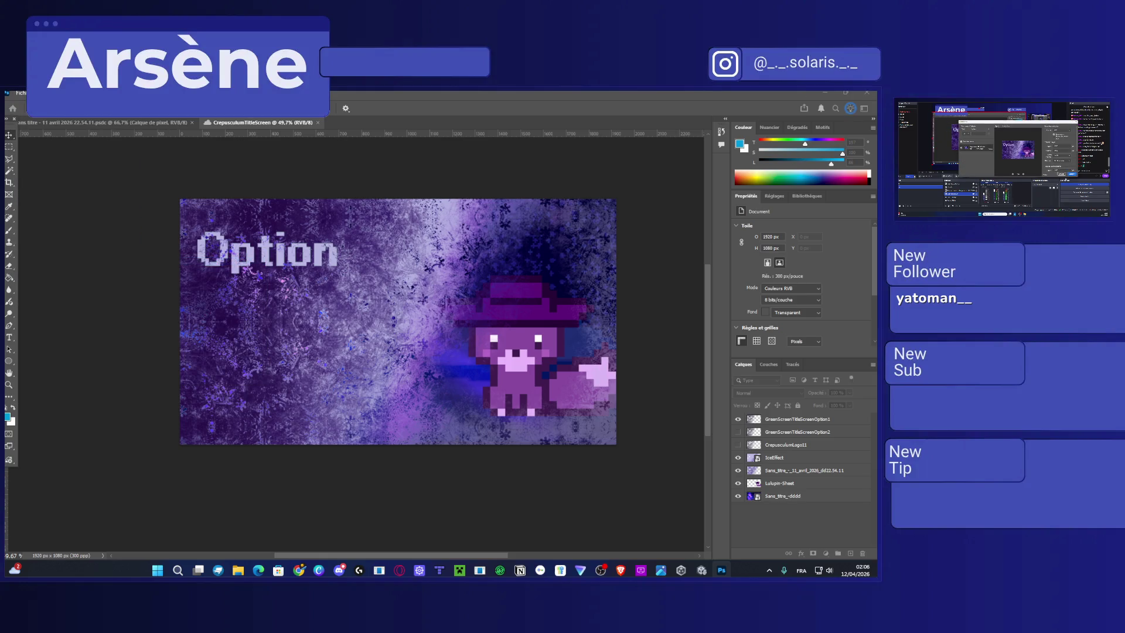
key(Return)
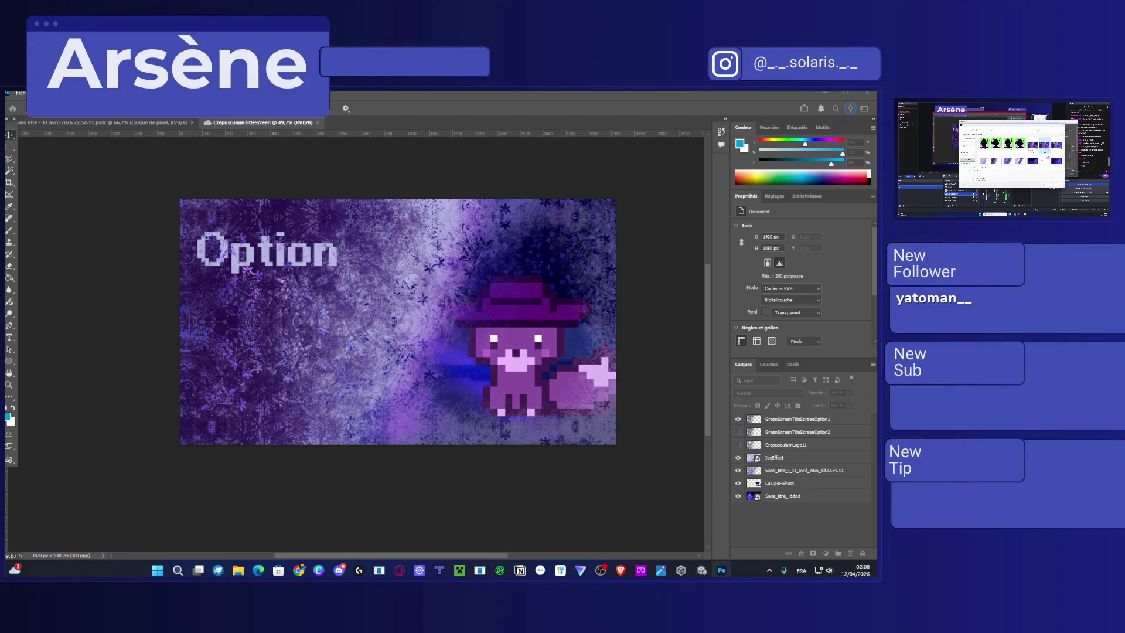
key(Return)
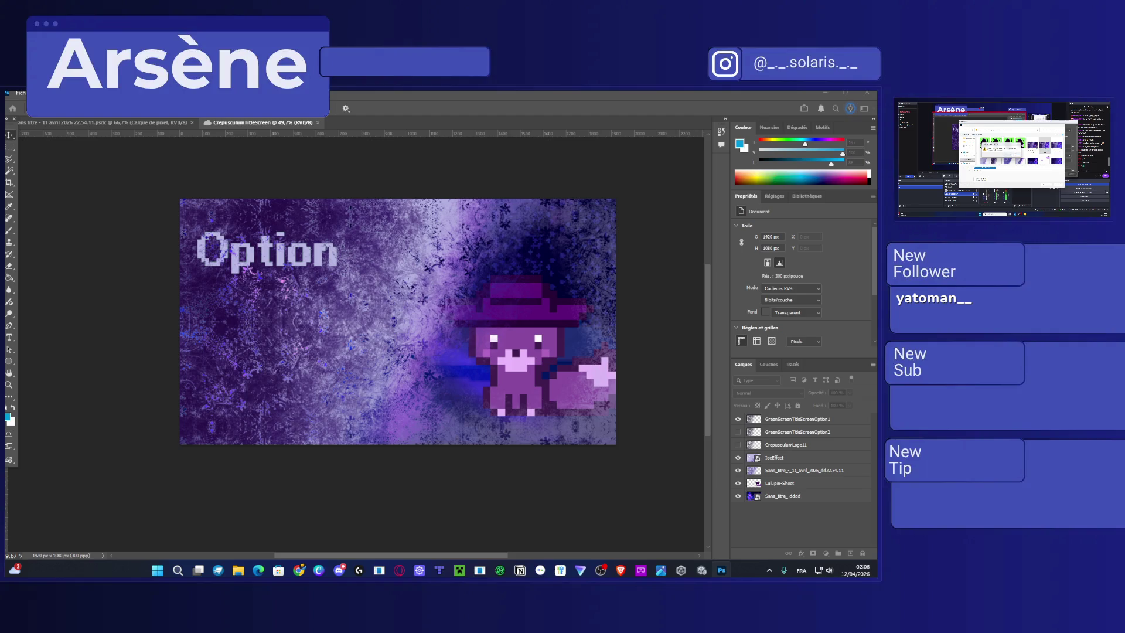
key(Return)
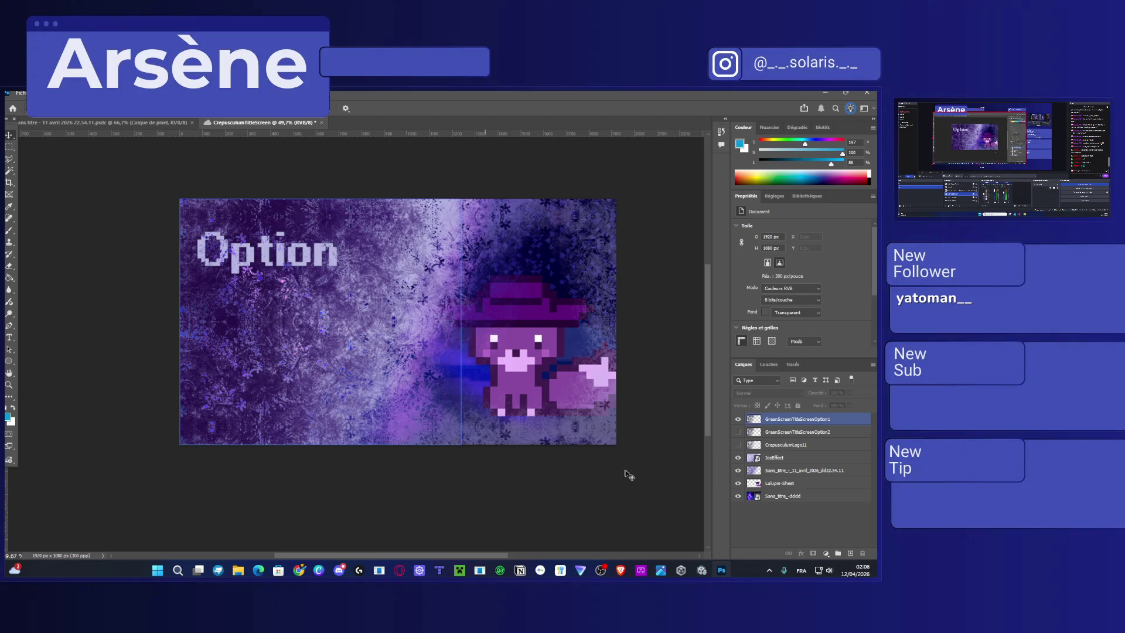
click(753, 485)
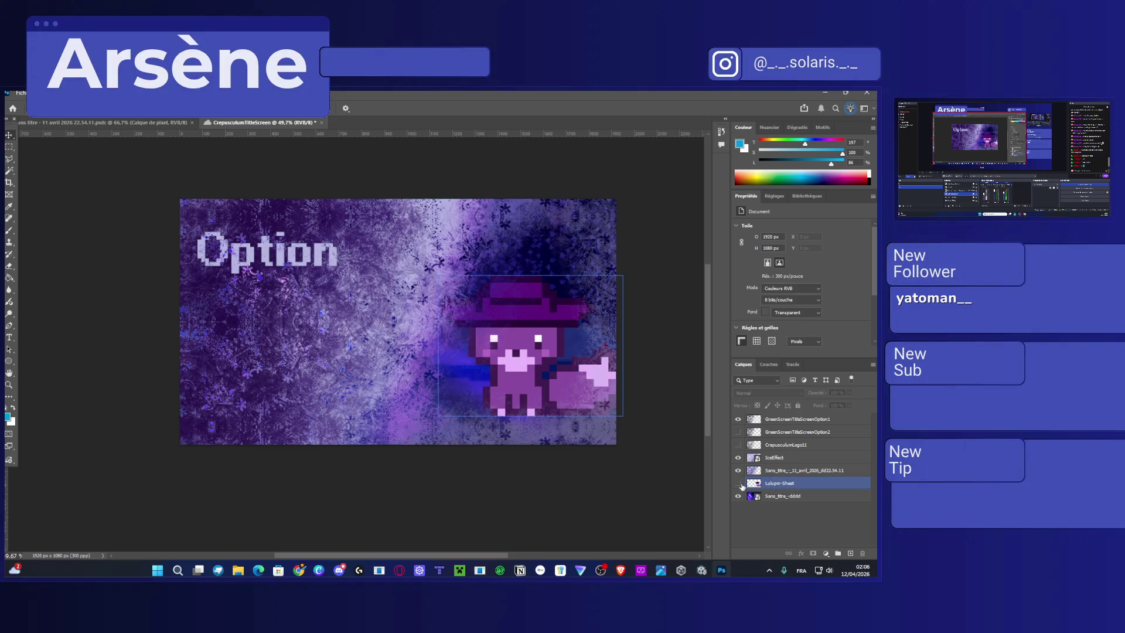
Hide the fox and dark background, then export the pixel-font title overlay as PNG.
click(738, 484)
click(738, 496)
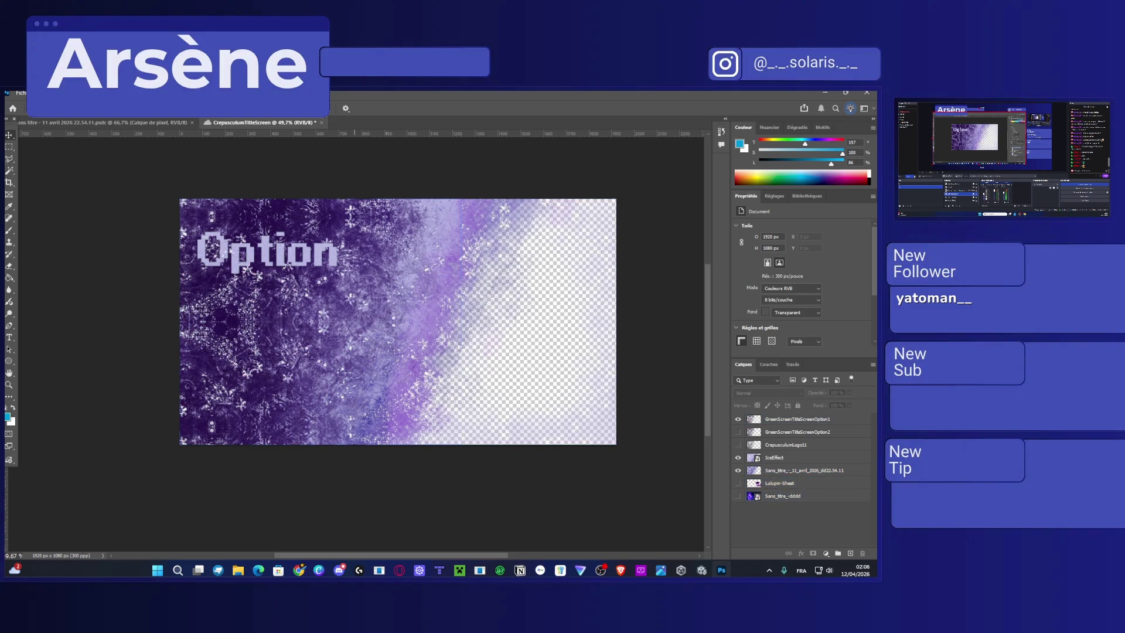
click(21, 93)
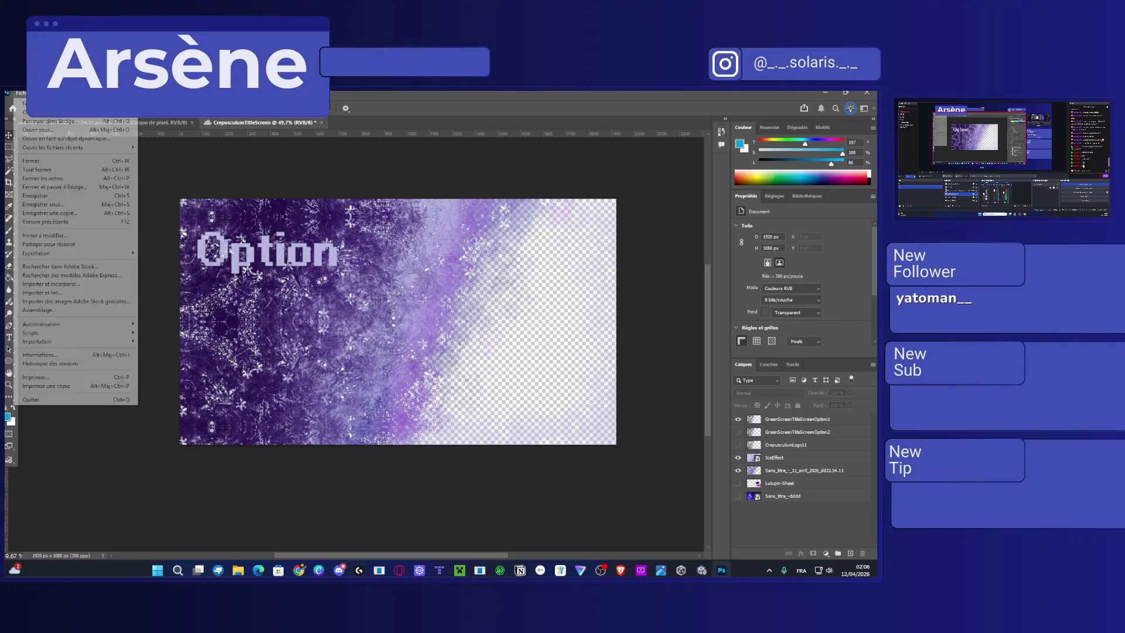
mouse_move(73, 258)
click(175, 262)
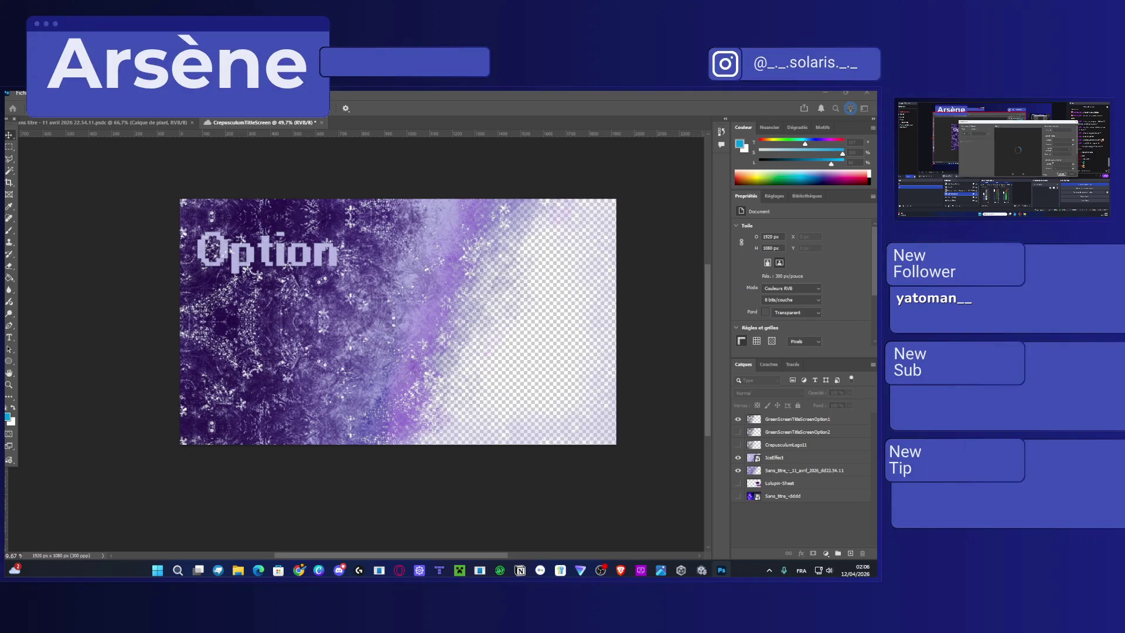
key(Return)
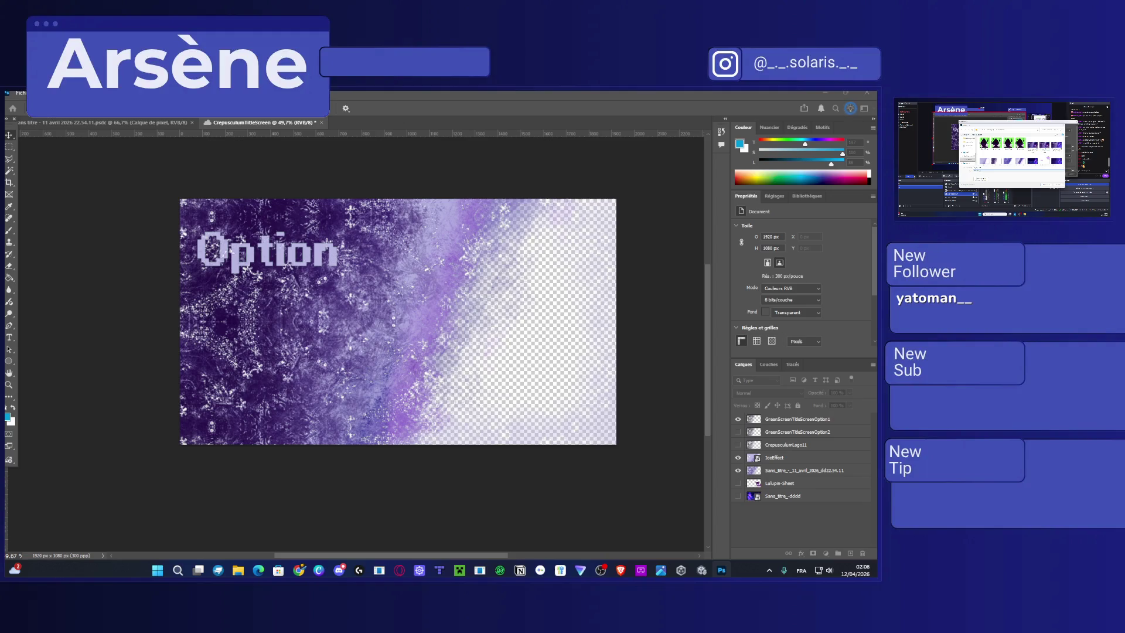
key(Return)
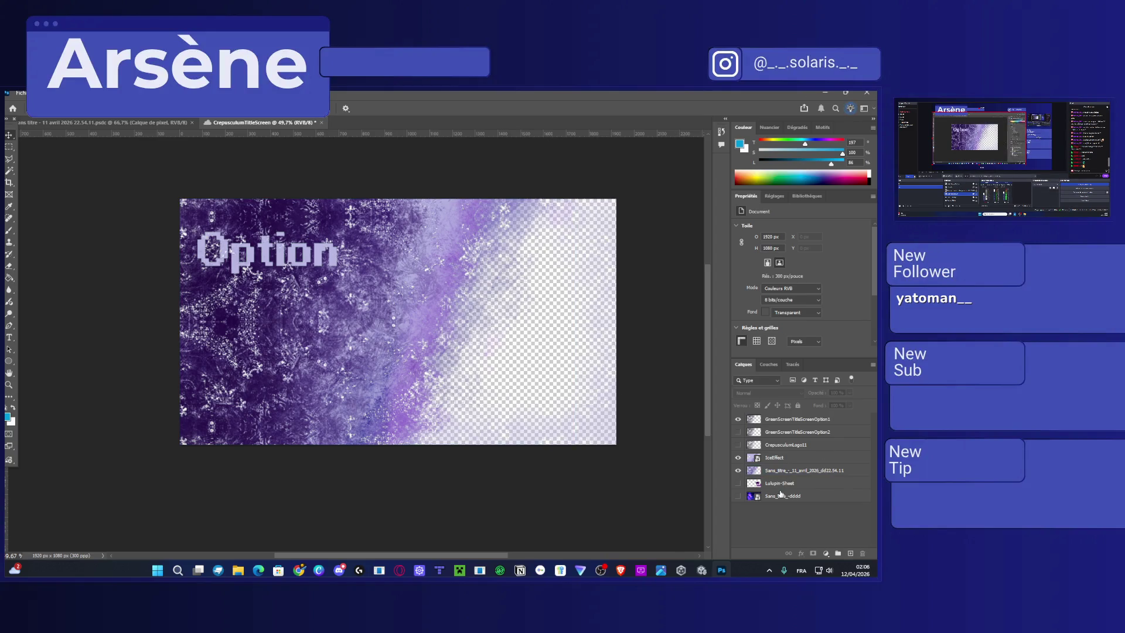
Swap the pixel-font Option title for the gothic GreenScreenTitleScreenOption2 layer and select it.
click(737, 483)
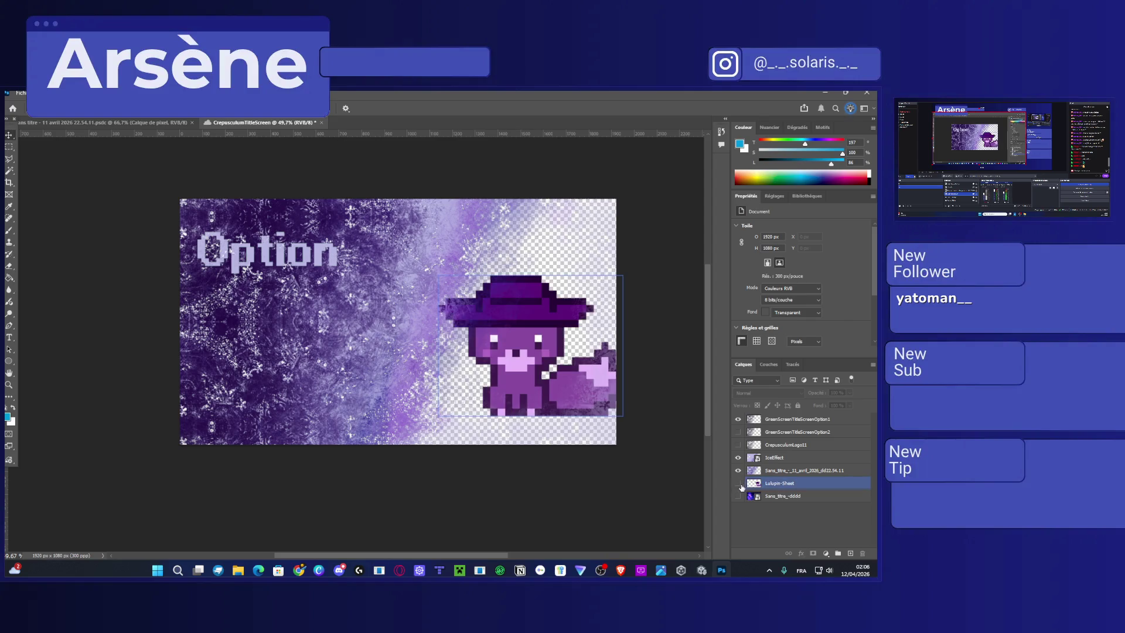
click(738, 483)
click(737, 419)
click(737, 432)
click(796, 431)
Export the gothic title overlay as a transparent PNG.
click(20, 92)
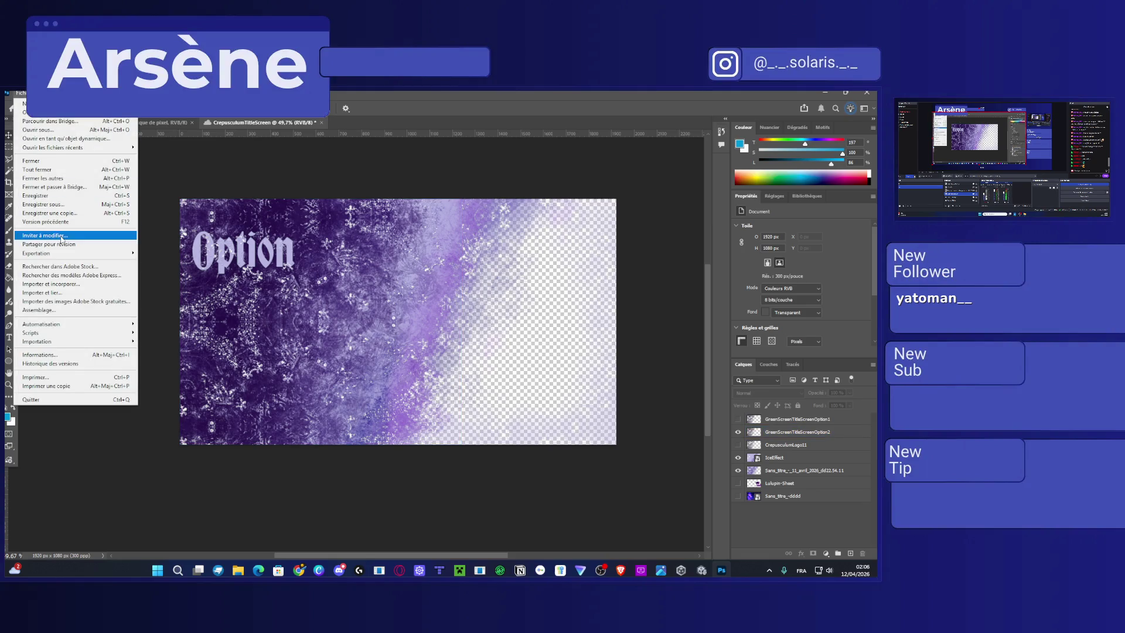
mouse_move(67, 256)
click(197, 261)
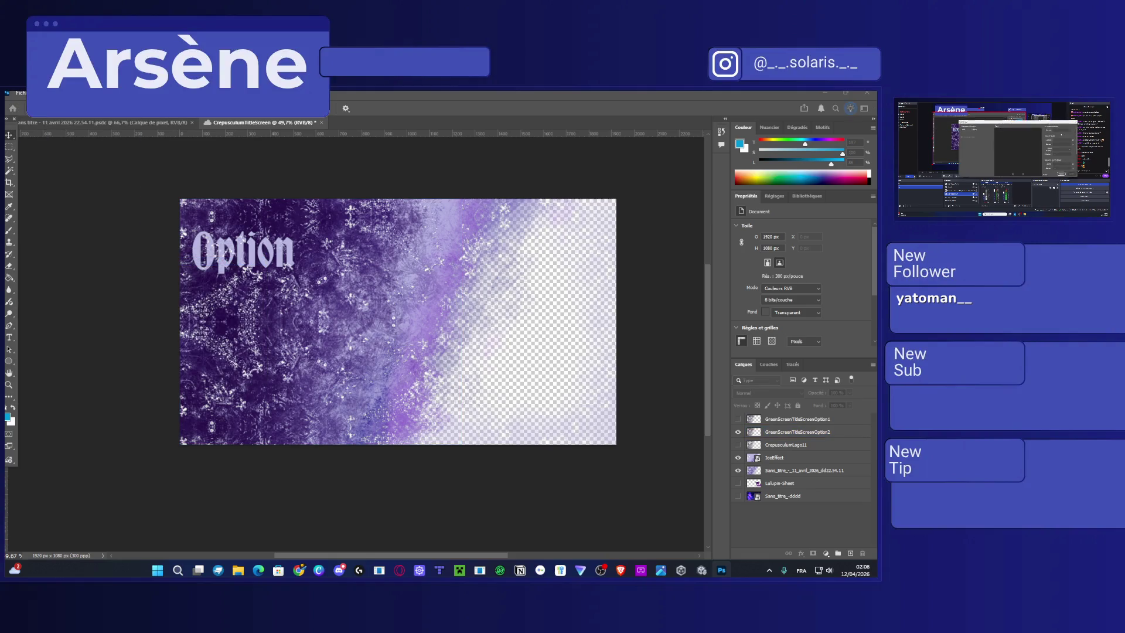
key(Return)
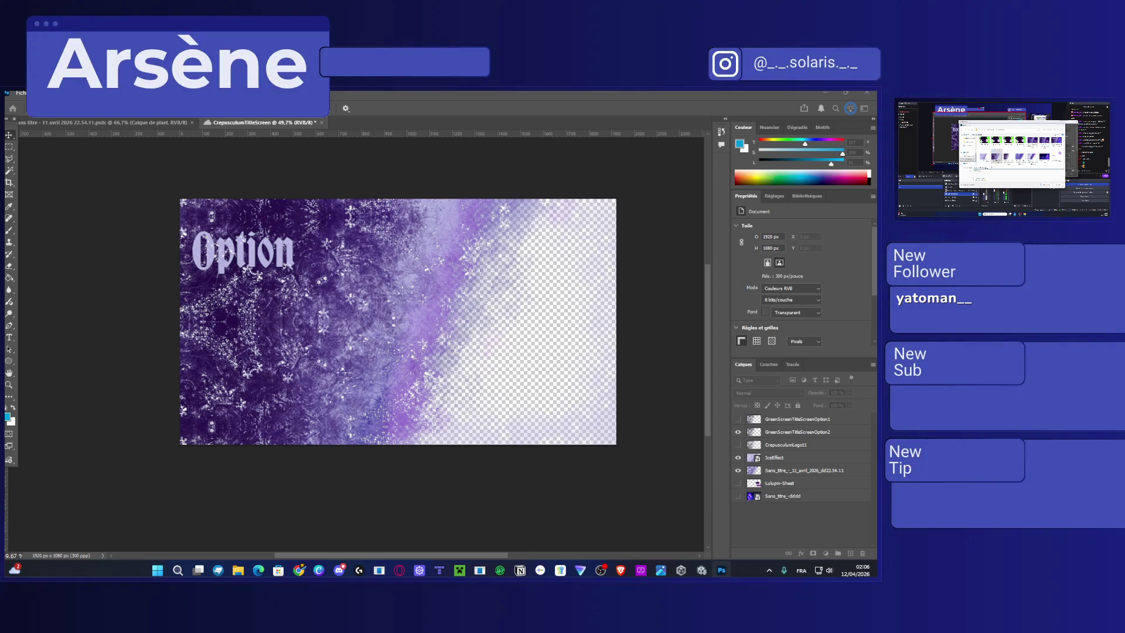
key(Return)
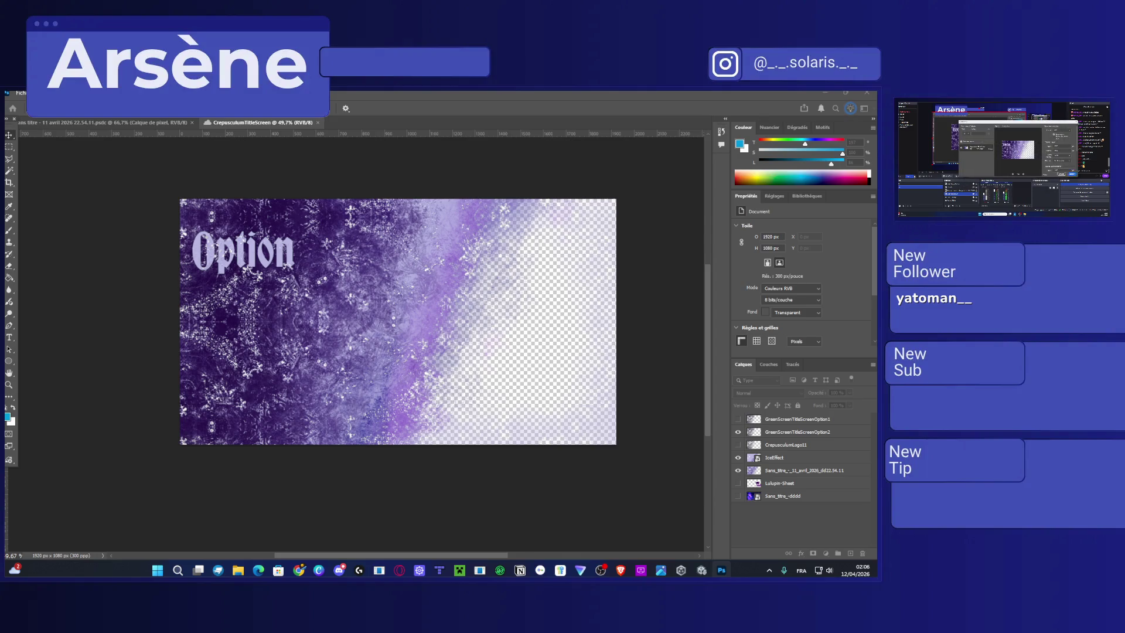
click(745, 472)
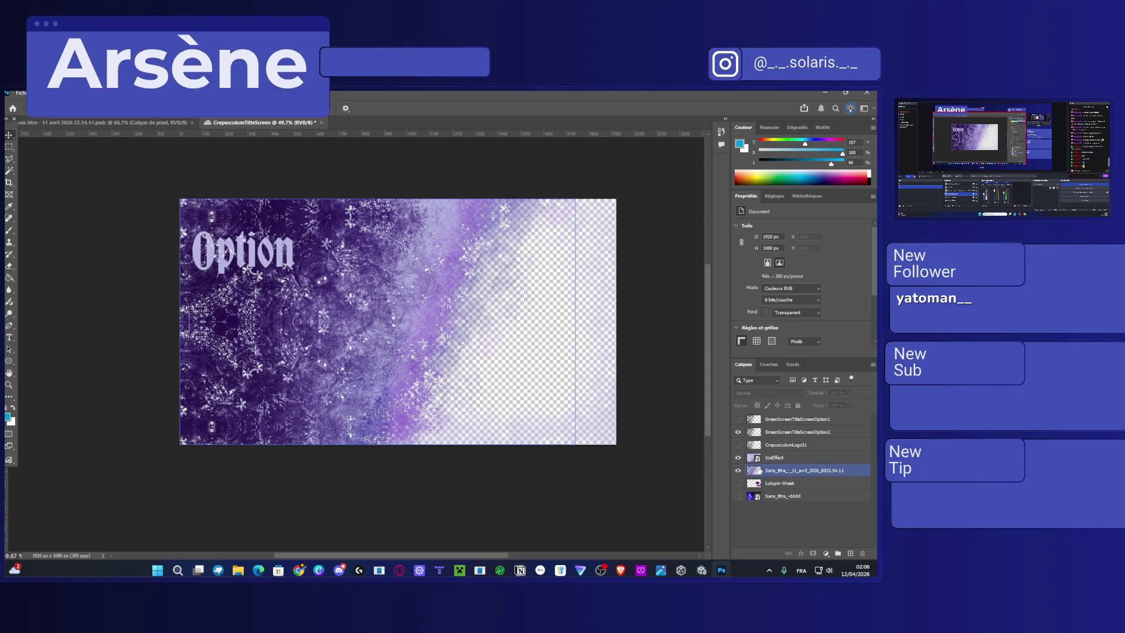
Show only the dark background, hiding the frosty background, IceEffect and Option title layers.
click(738, 497)
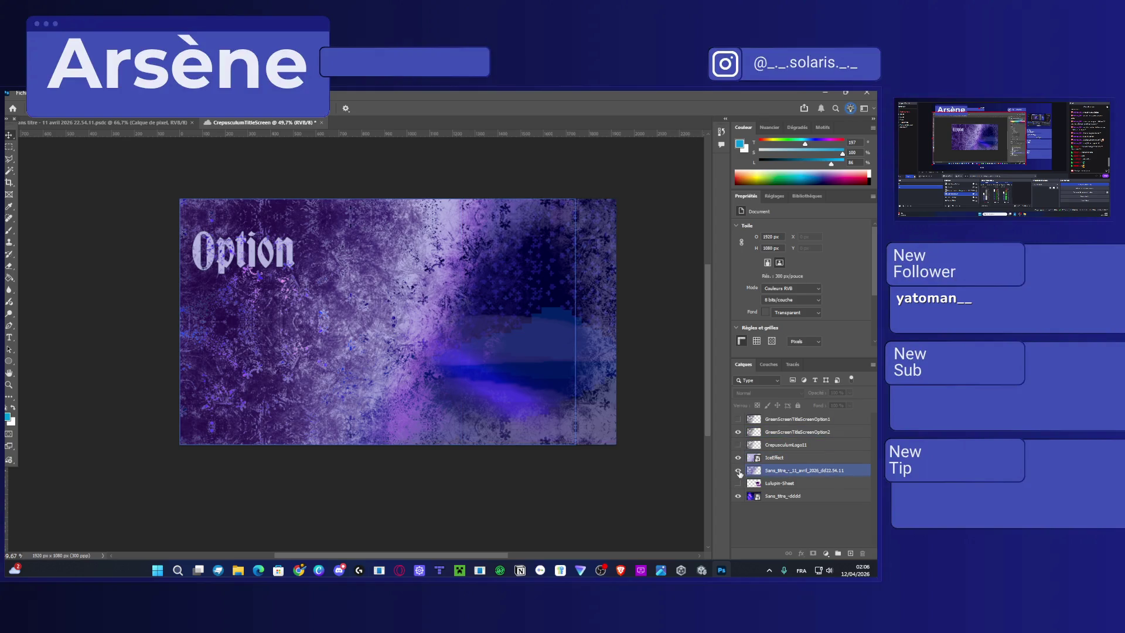
click(738, 471)
click(738, 457)
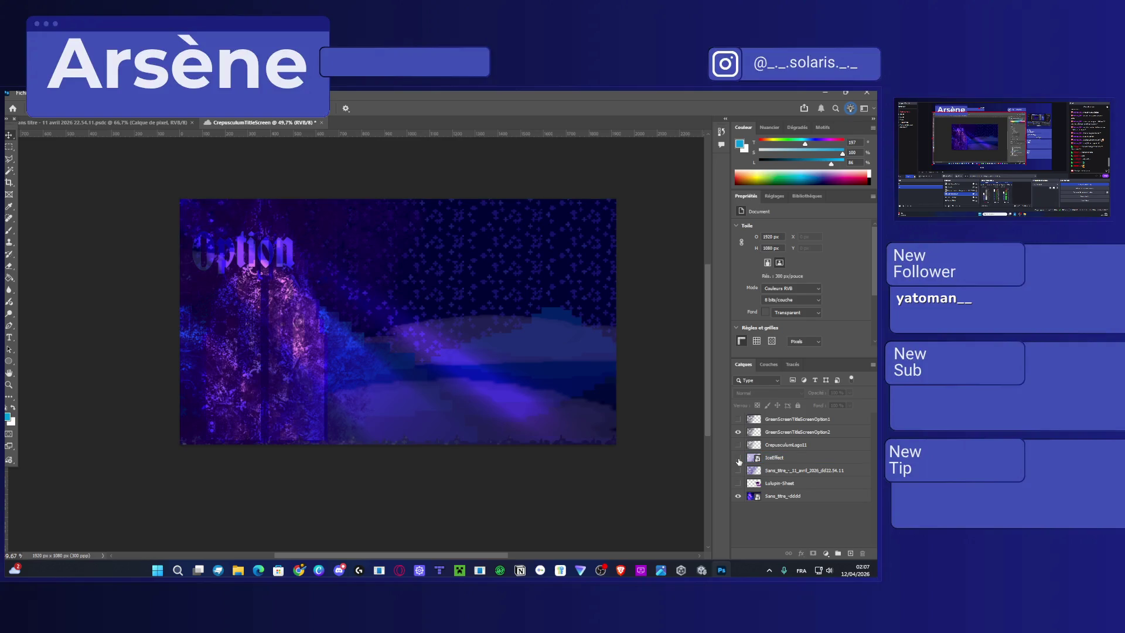
click(738, 432)
click(738, 432)
click(738, 432)
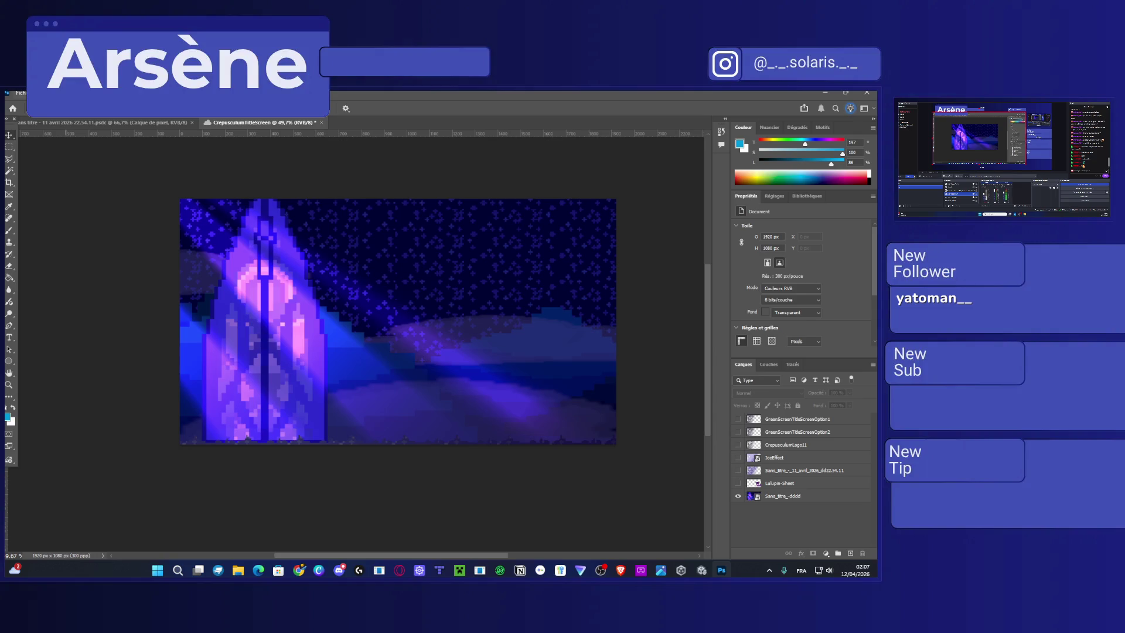
Export the dark background scene, then close the documents and quit Photoshop for Unity.
click(20, 93)
mouse_move(76, 253)
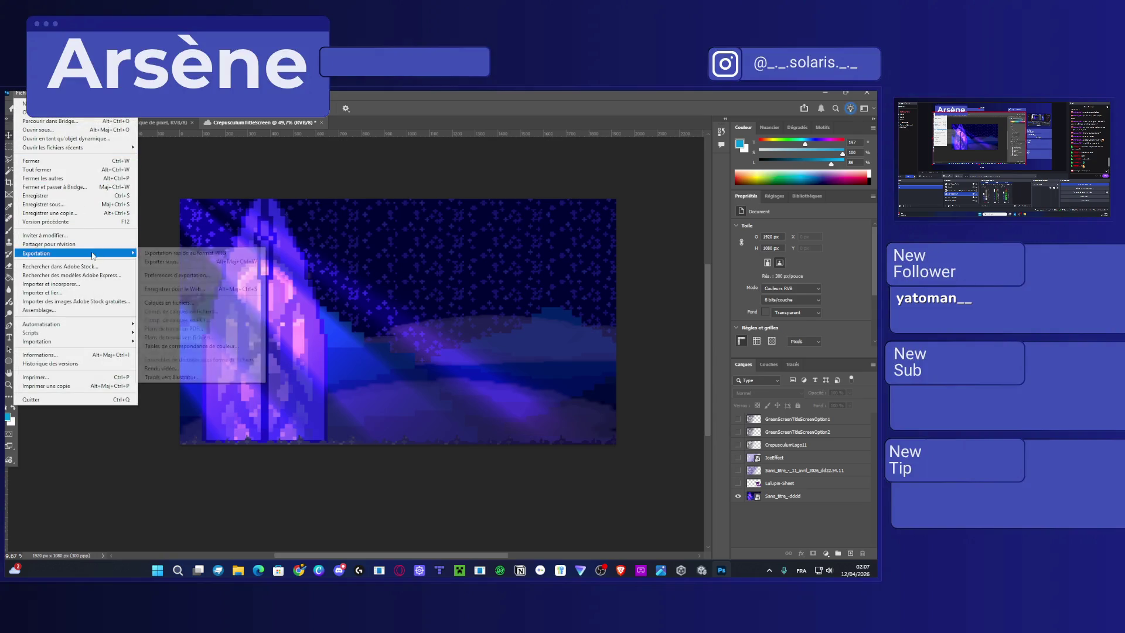
click(170, 258)
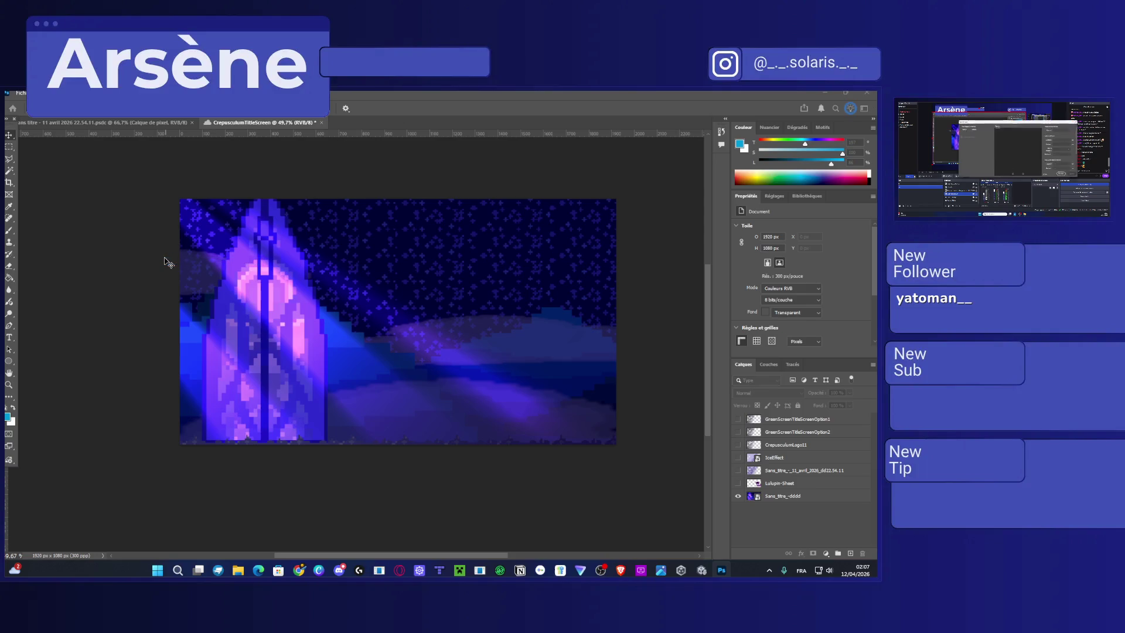
key(Return)
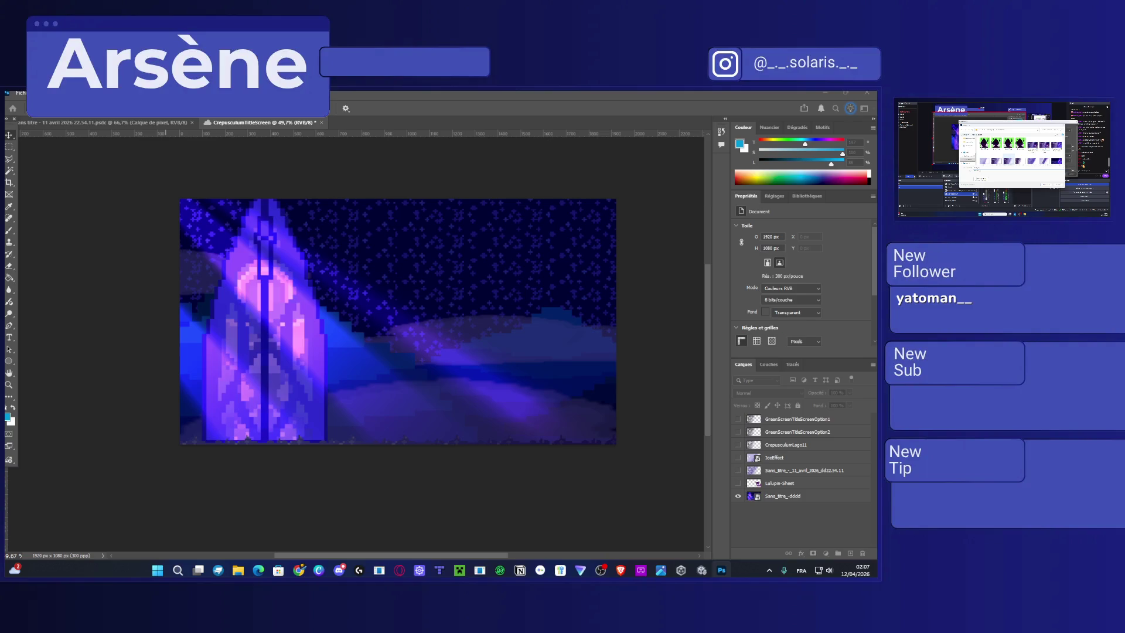
key(Return)
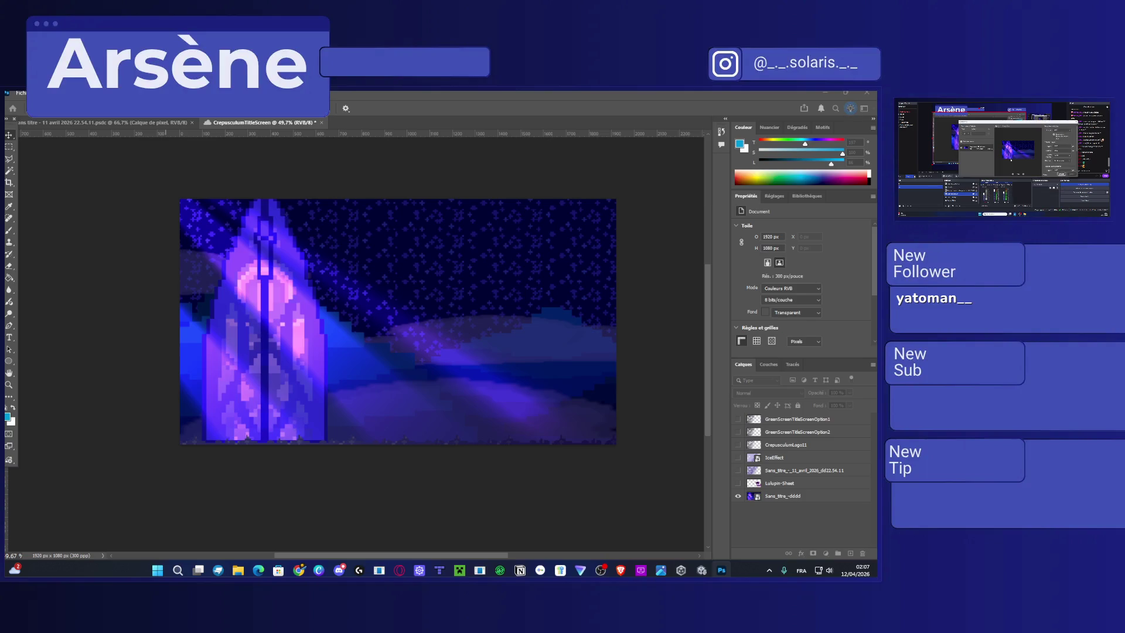
key(ctrl+w)
key(ctrl+w)
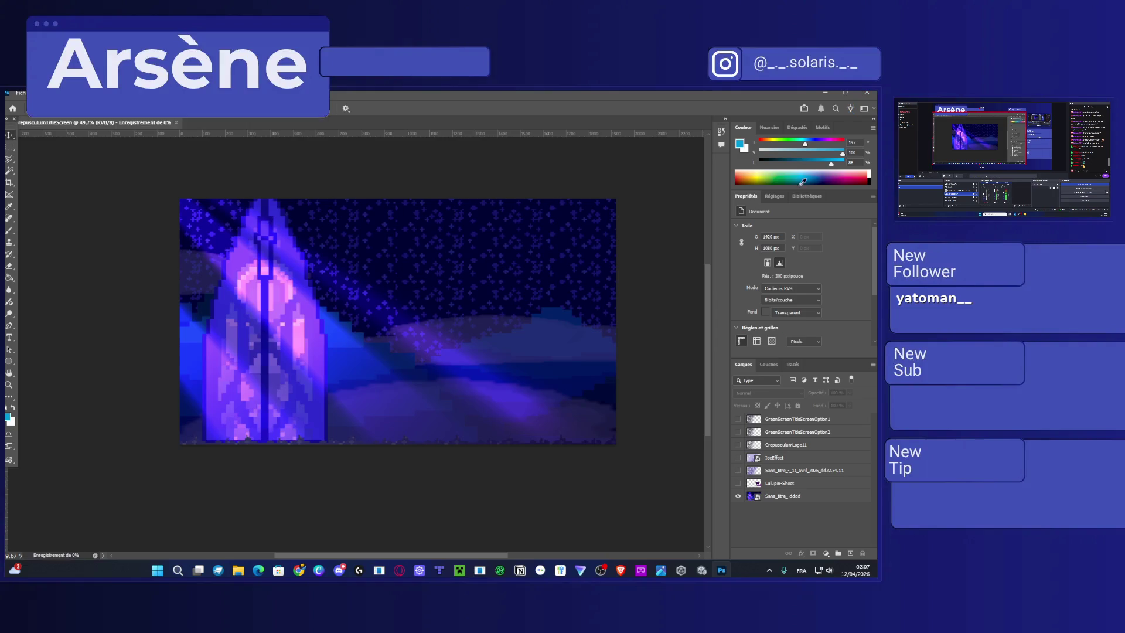
key(ctrl+q)
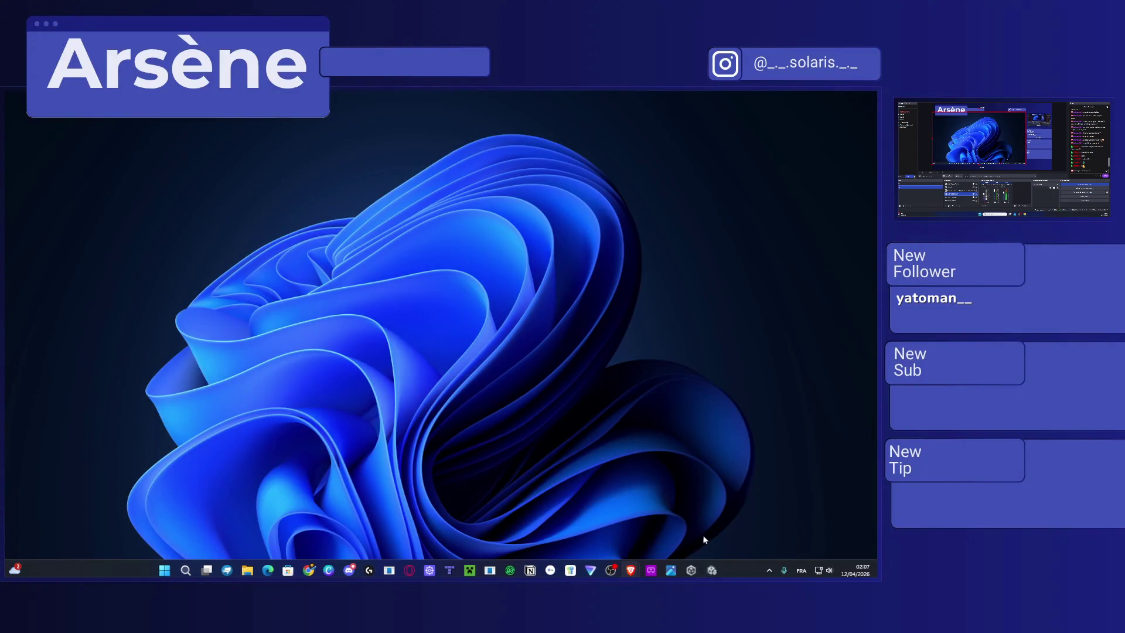
click(711, 569)
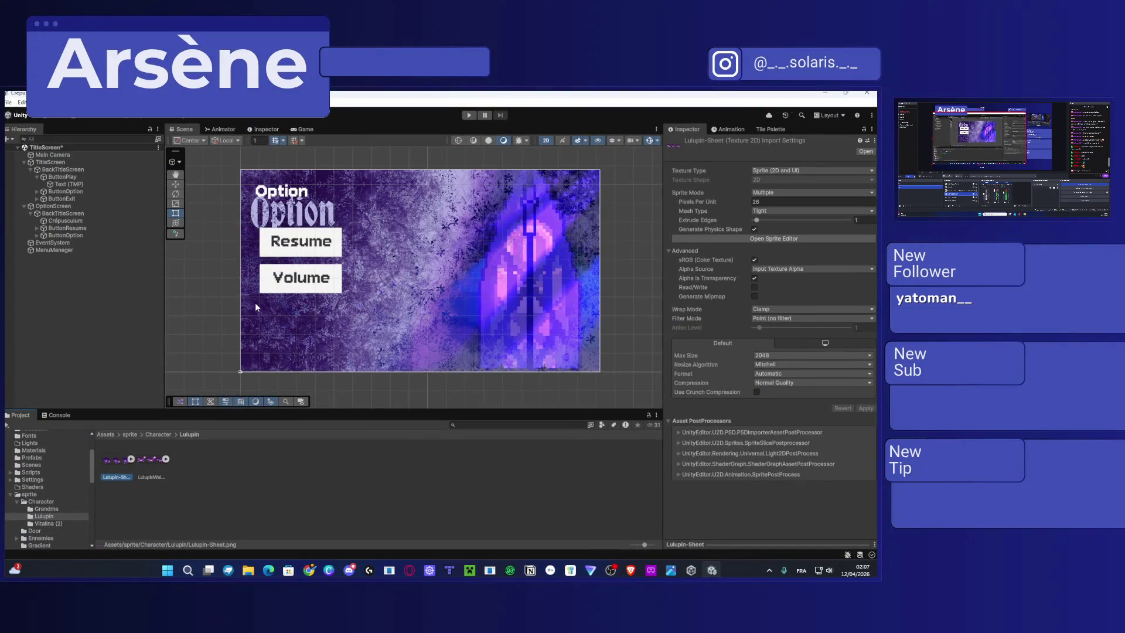
Select ButtonOption and the Resume text and nudge them slightly lower.
click(106, 434)
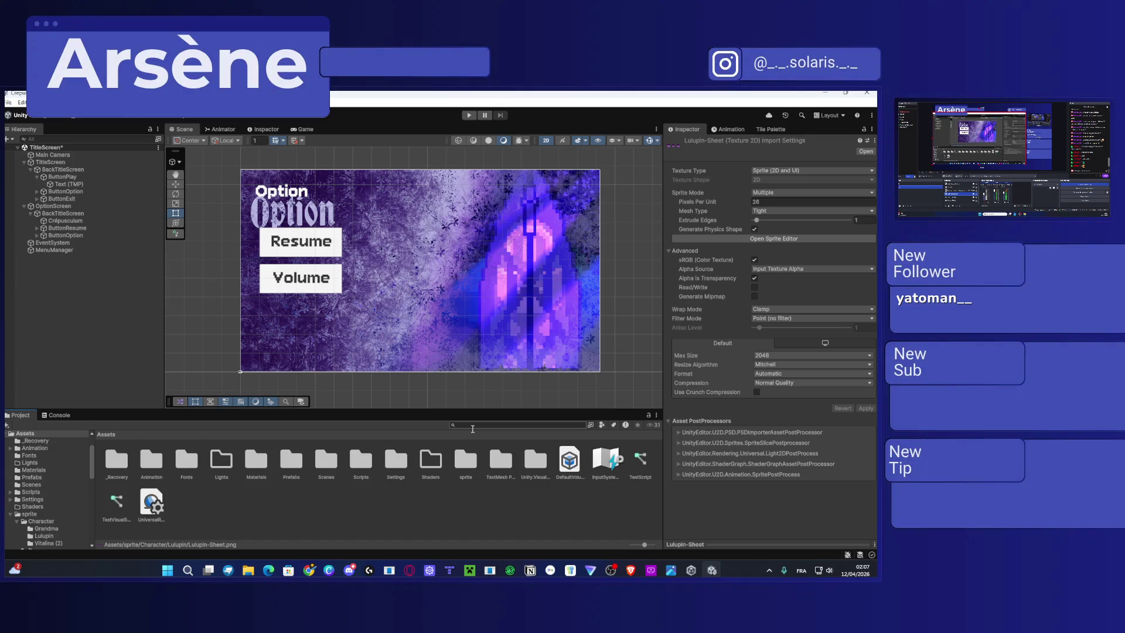
click(296, 260)
click(289, 246)
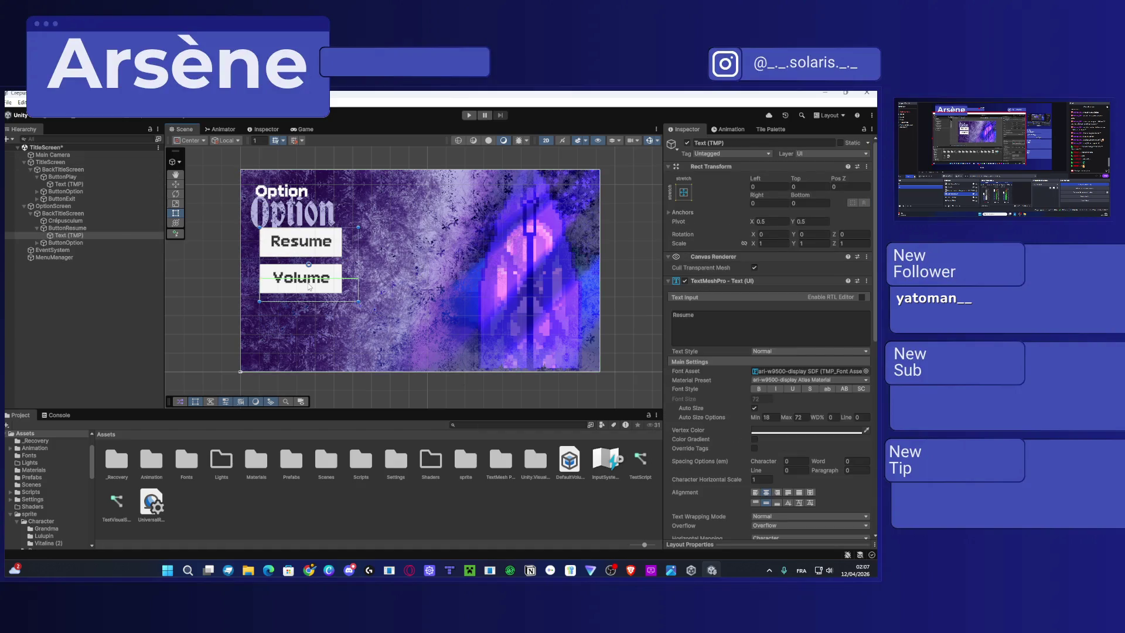
shift+click(309, 265)
drag(311, 264, 307, 269)
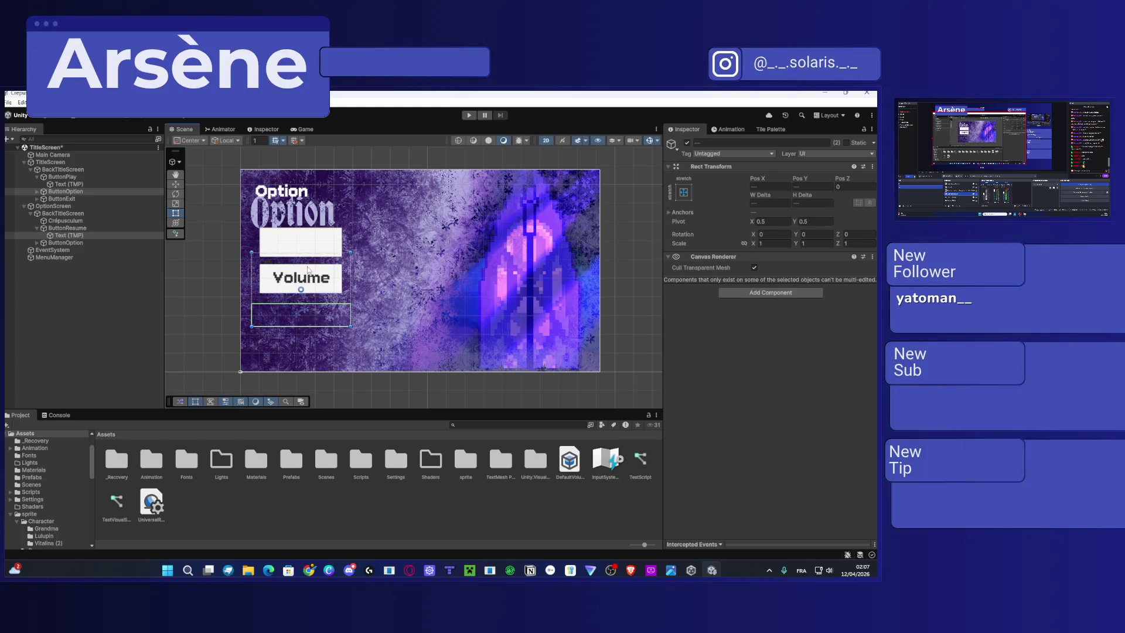
Select ButtonResume and ButtonOption, drag both down and left, then deselect.
click(65, 222)
click(63, 229)
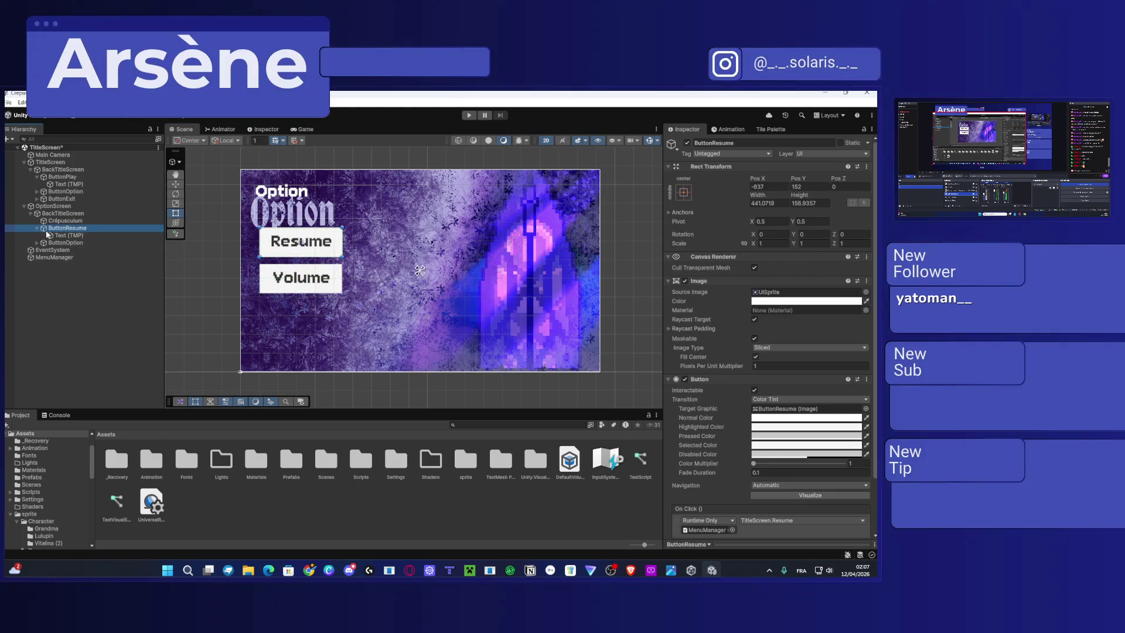
click(37, 228)
shift+click(65, 235)
drag(284, 250, 280, 277)
click(223, 331)
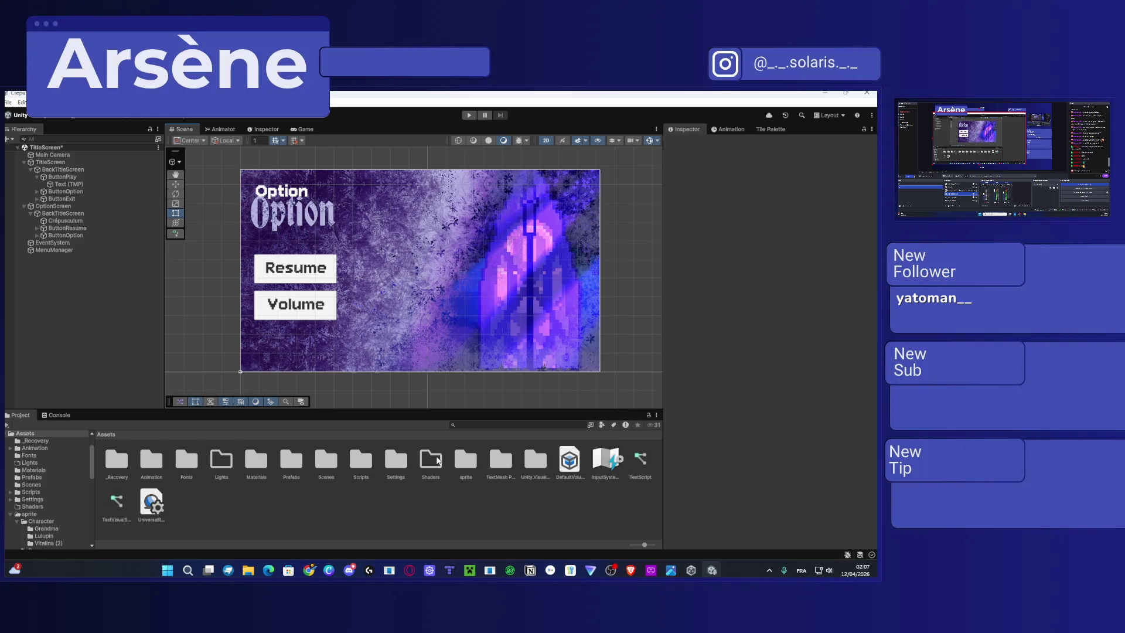
Open Assets/sprite/UI and drag the two exported Option title PNGs into it.
double_click(464, 460)
double_click(332, 466)
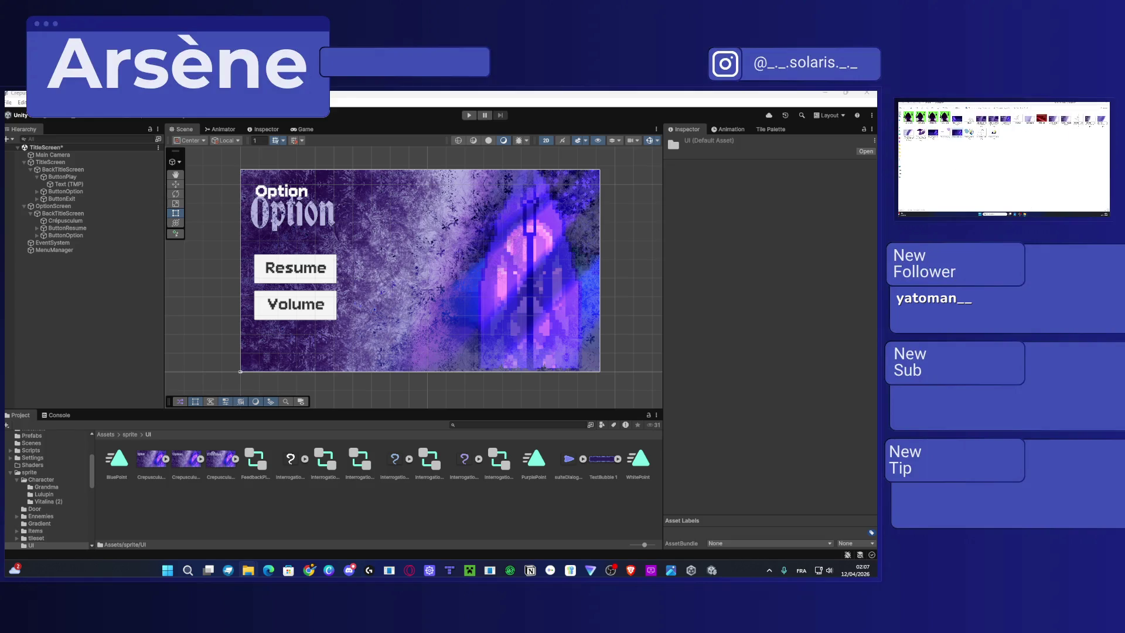
drag(956, 120, 224, 514)
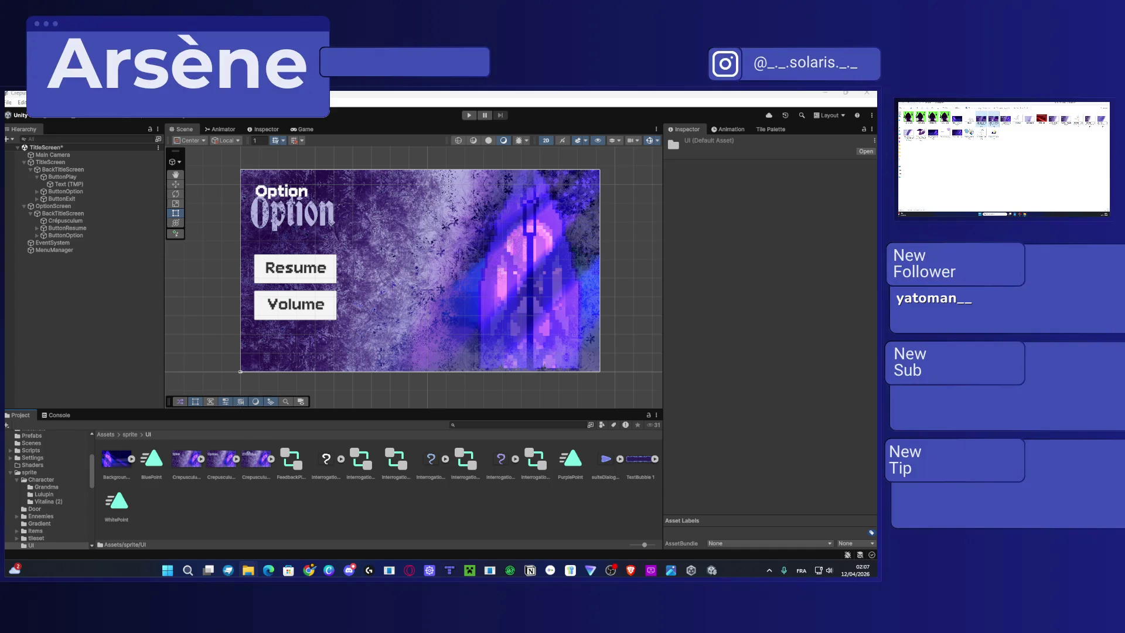
drag(167, 500, 179, 492)
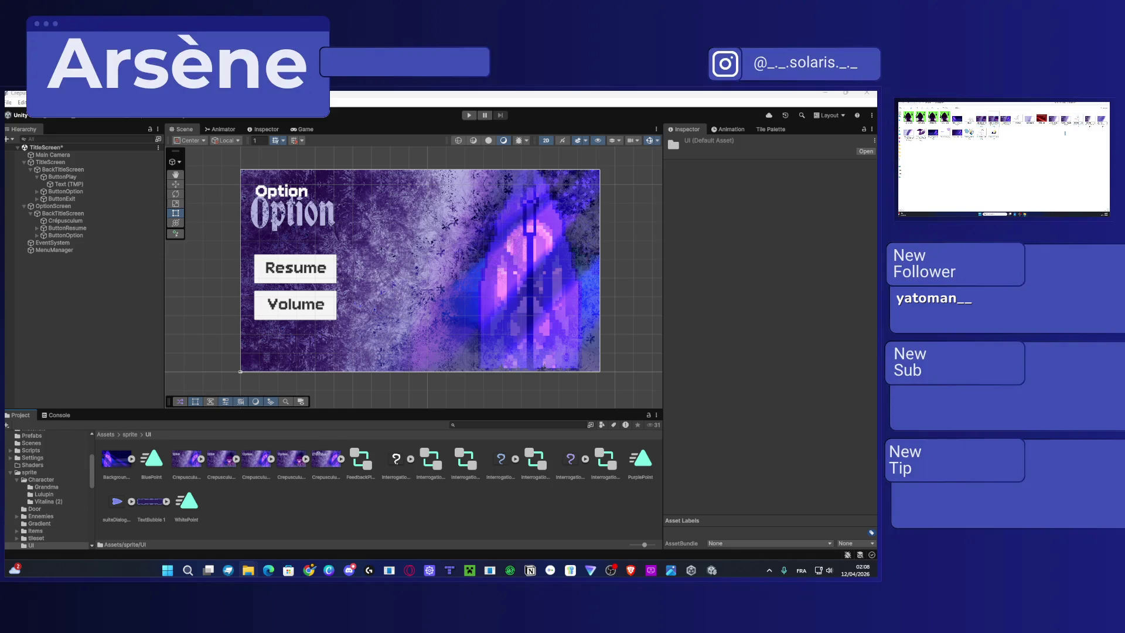
click(241, 489)
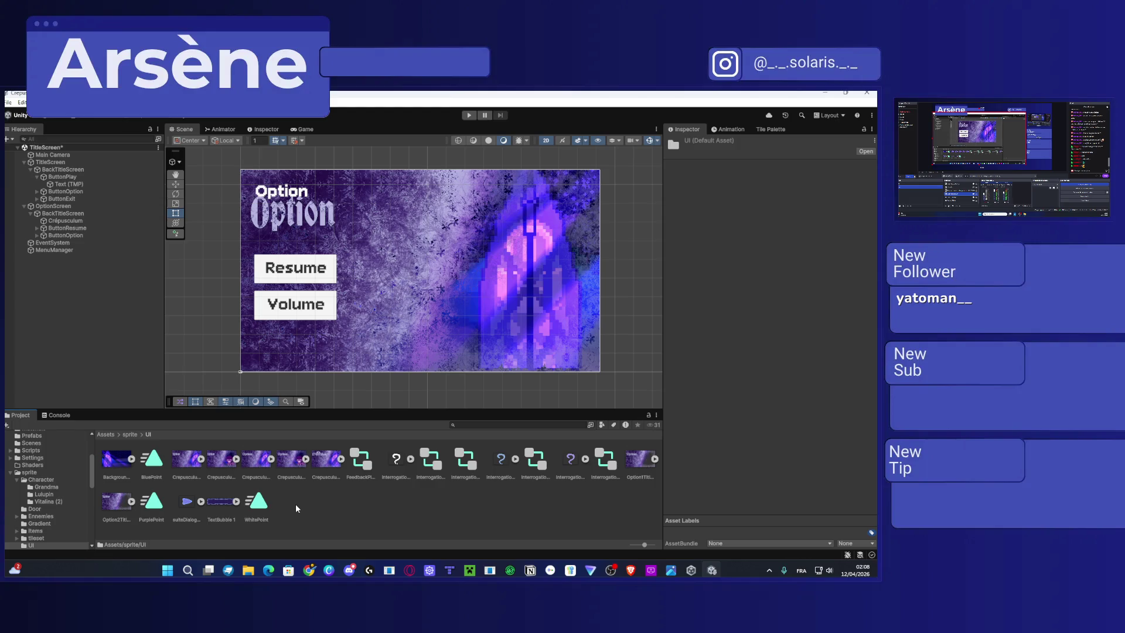
Select BackTitleScreen and toggle the Option screen's visibility to compare it with the title screen.
click(473, 276)
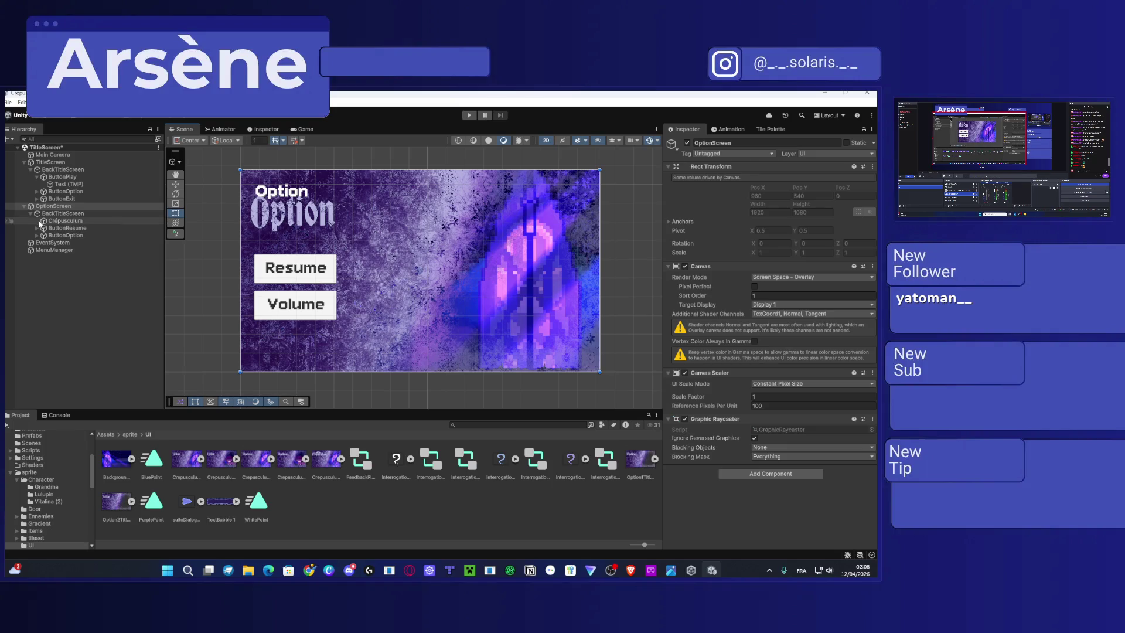
click(76, 216)
click(33, 215)
click(33, 214)
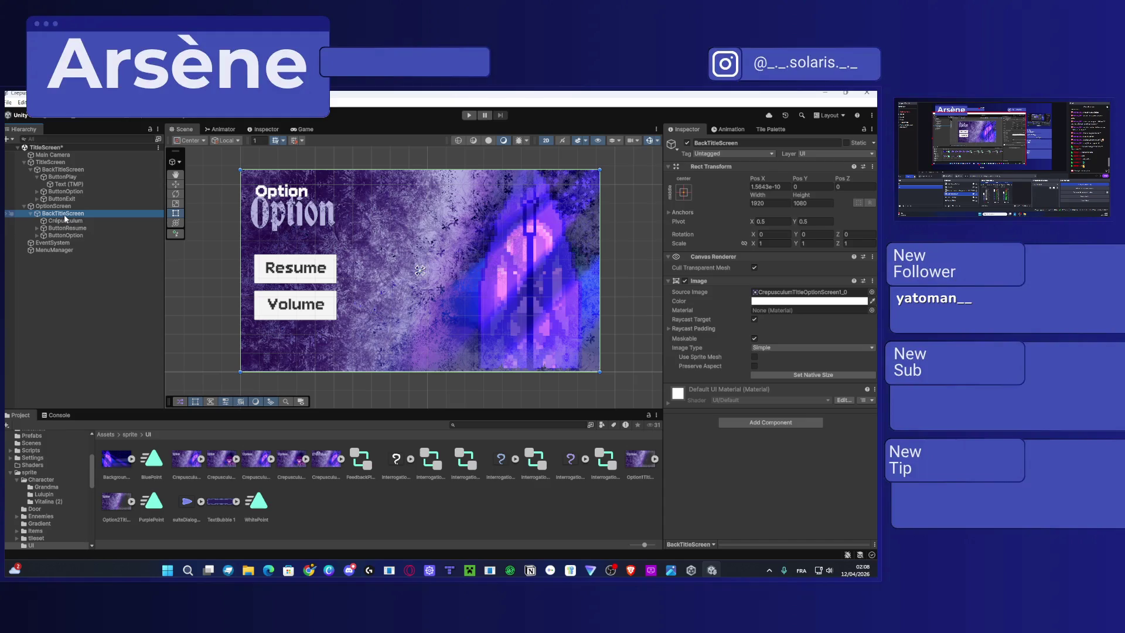
click(7, 214)
click(7, 213)
click(7, 214)
click(7, 214)
click(7, 214)
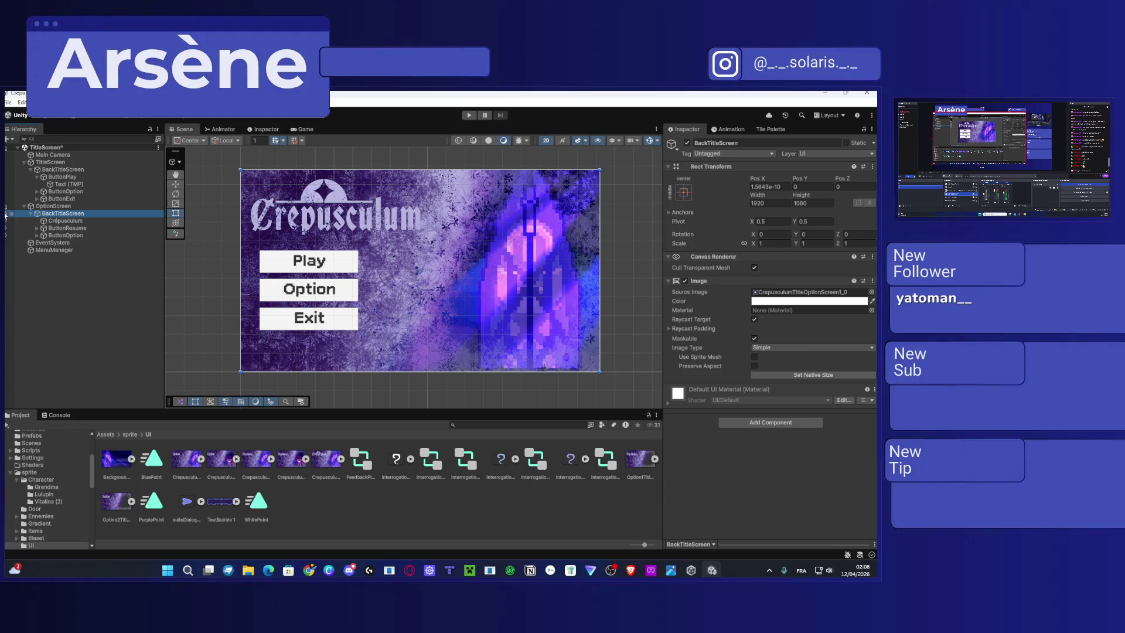
click(7, 214)
click(7, 214)
click(7, 213)
click(7, 214)
click(7, 214)
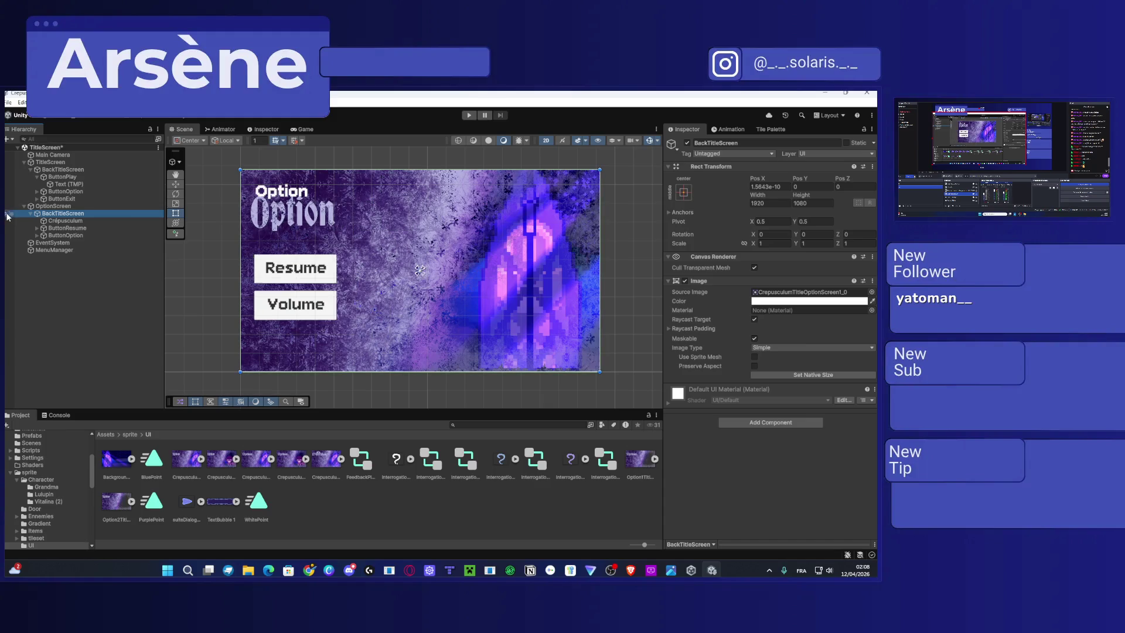
Set BackTitleScreen's Source Image to Option2TitleScreen_0.
right_click(82, 214)
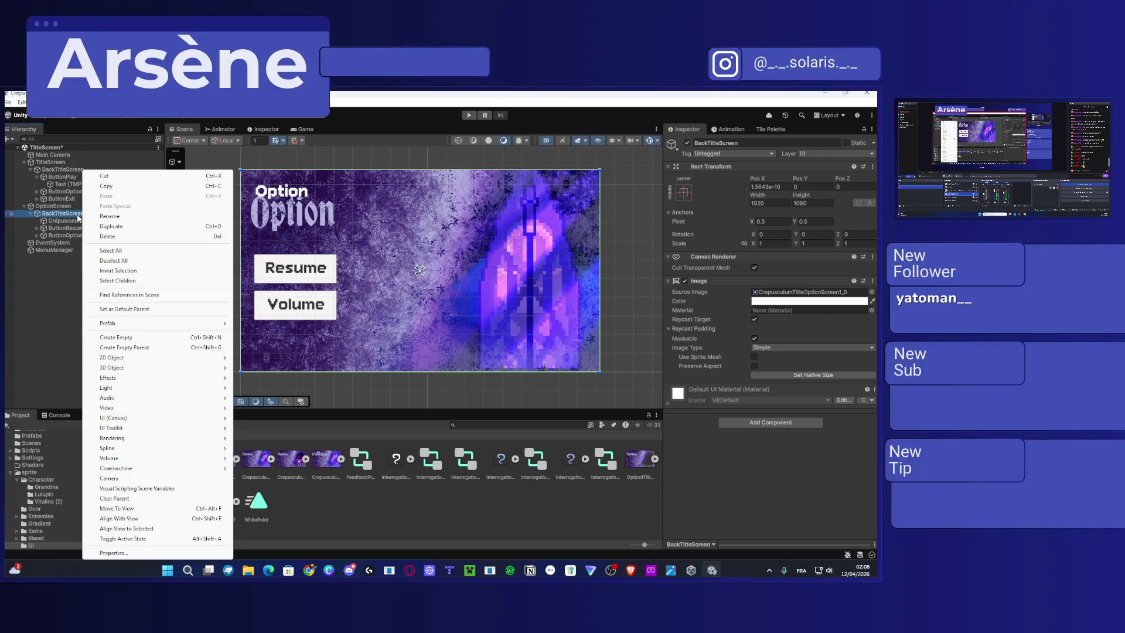
click(434, 532)
click(52, 207)
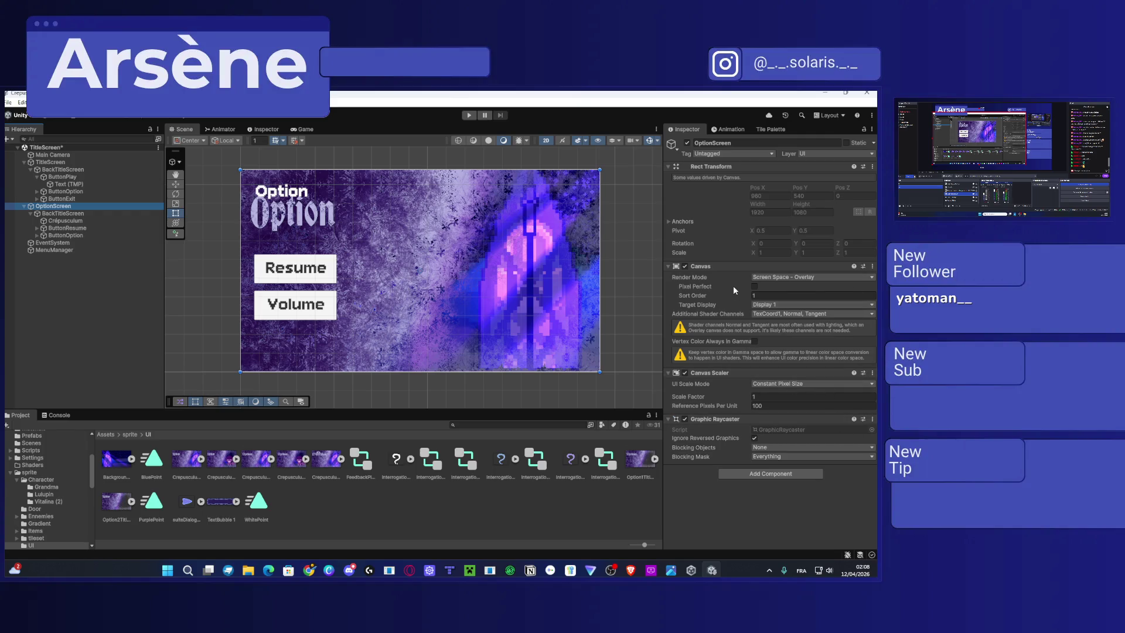
click(493, 299)
click(494, 299)
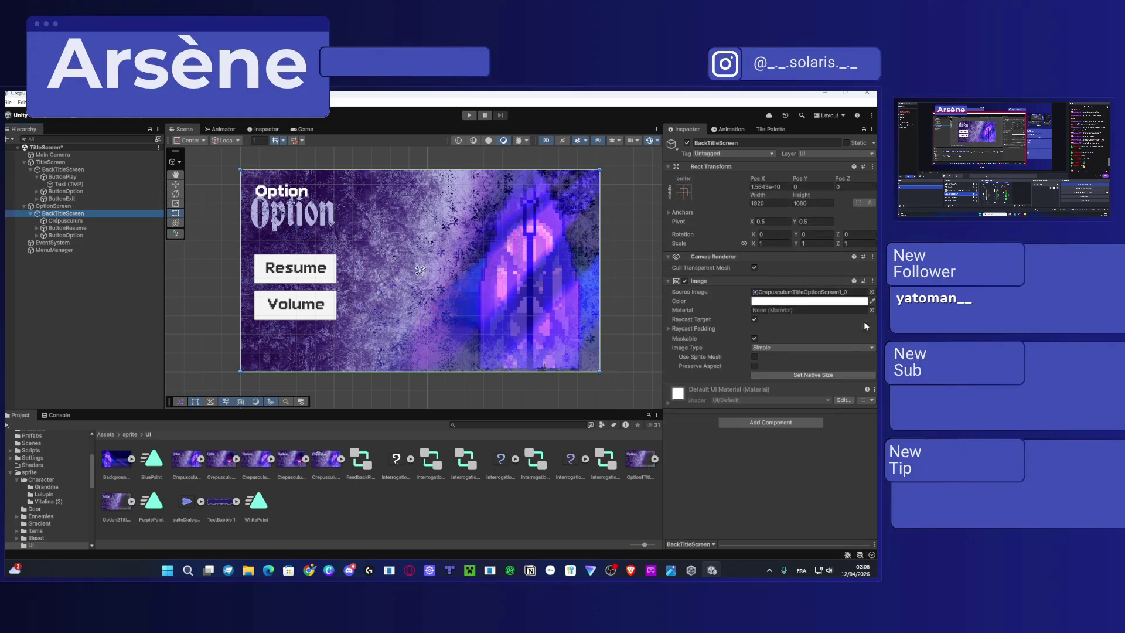
click(871, 292)
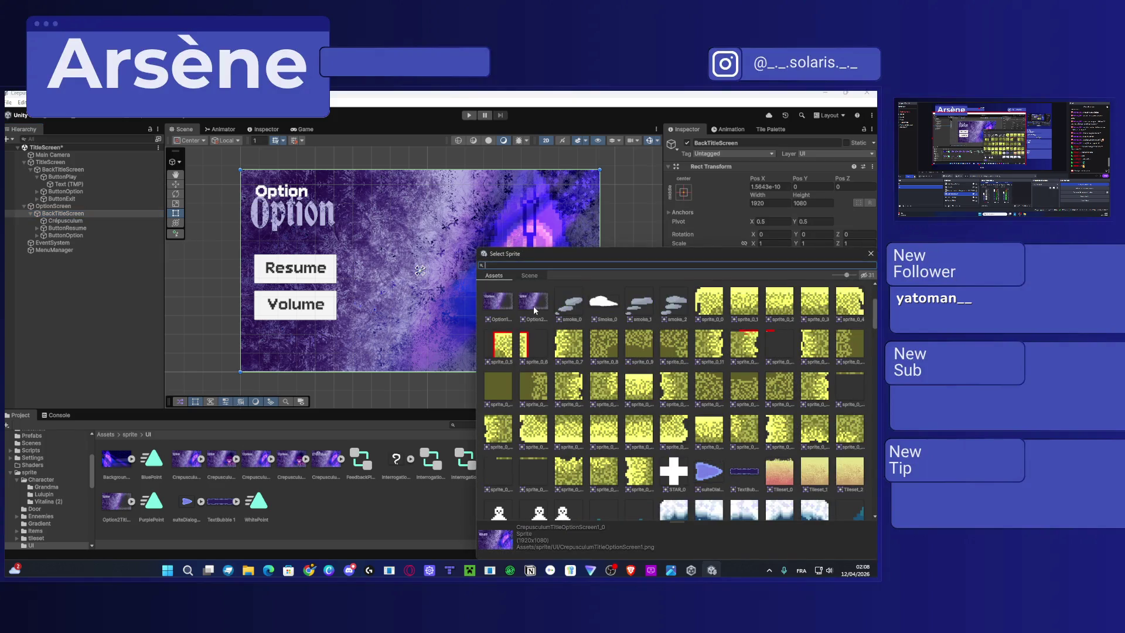
double_click(534, 308)
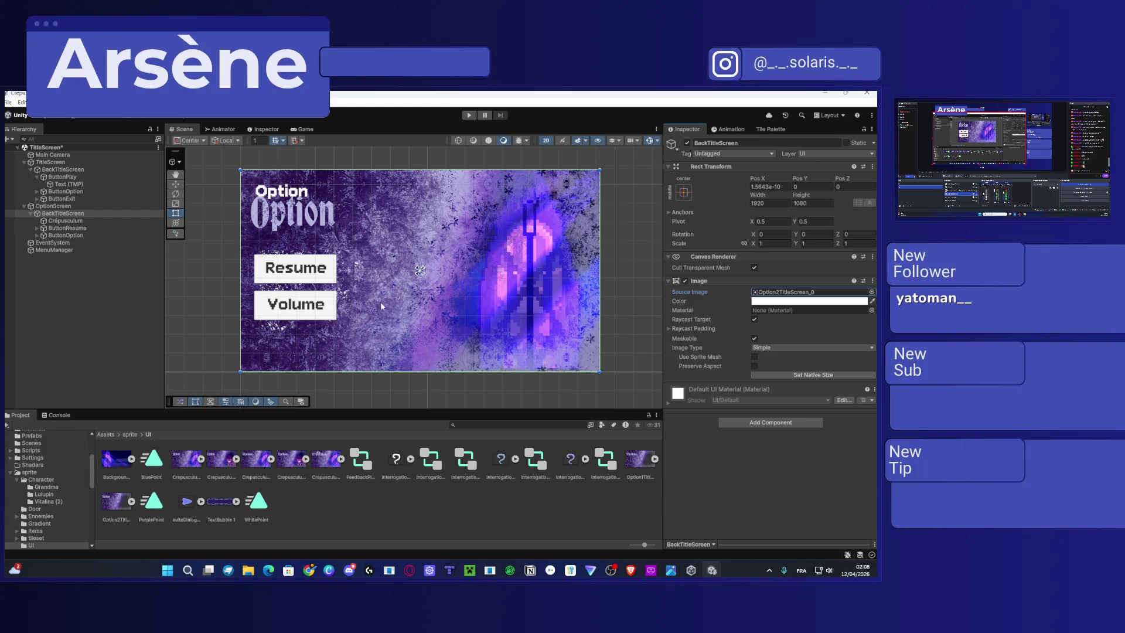
click(54, 235)
right_click(54, 235)
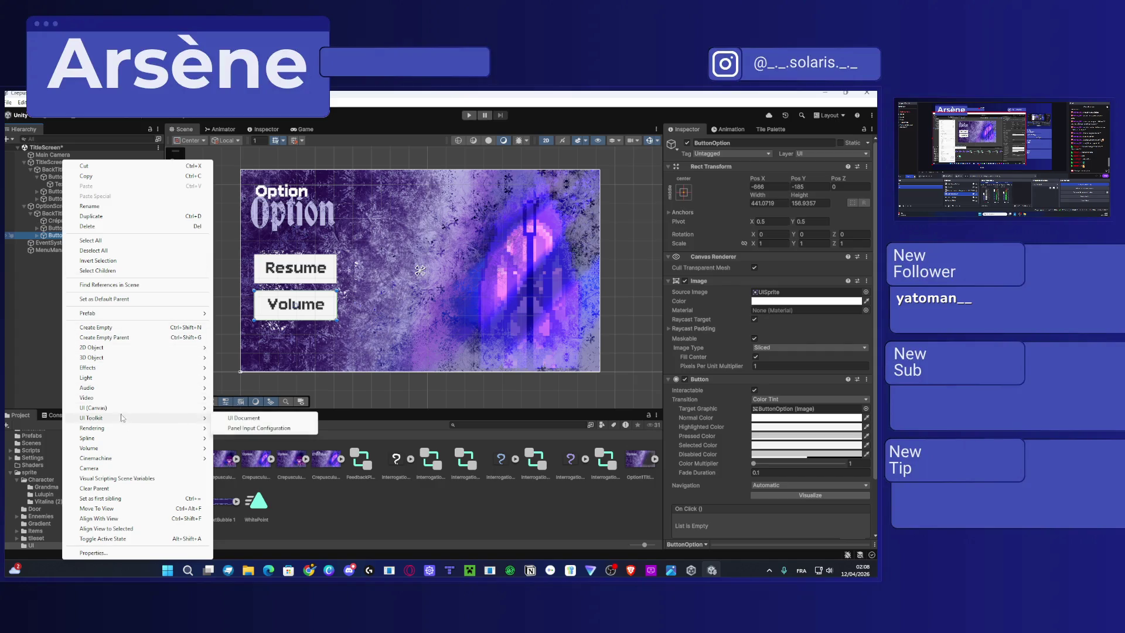
Create a new UI Image named Background in the Option screen hierarchy.
click(250, 408)
text(Backgr)
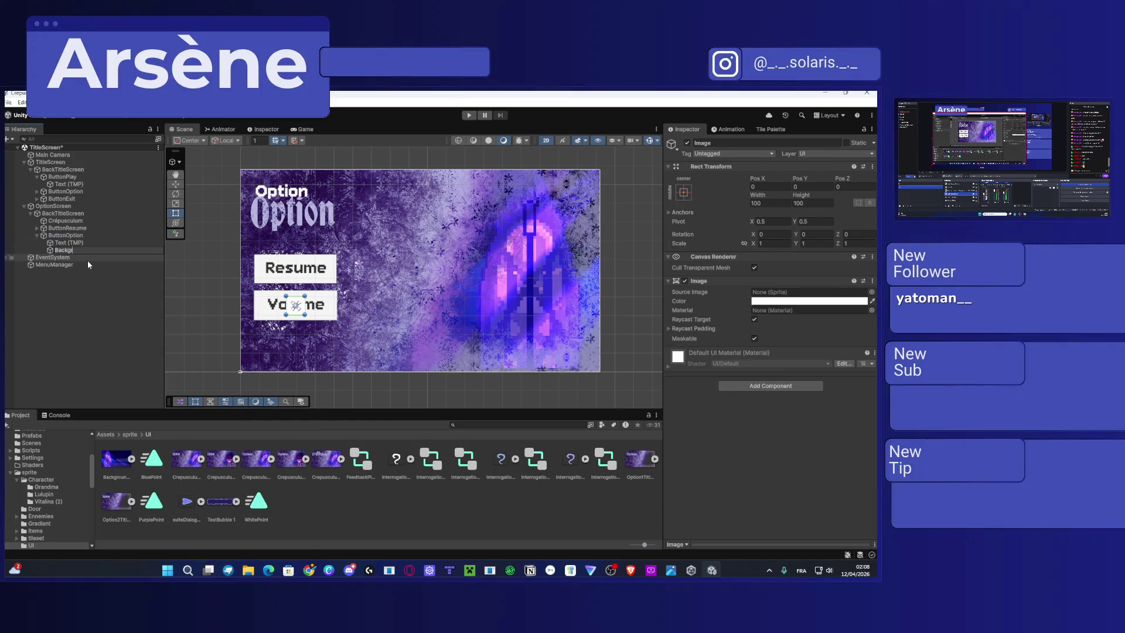
text(ound)
key(Return)
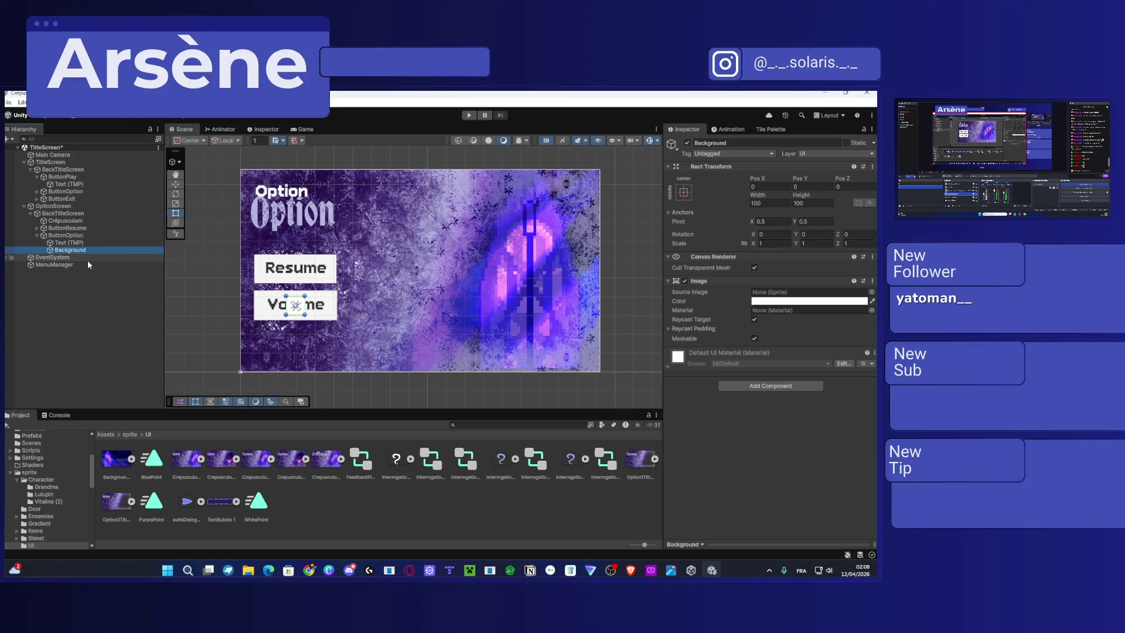
drag(74, 253, 61, 213)
click(37, 235)
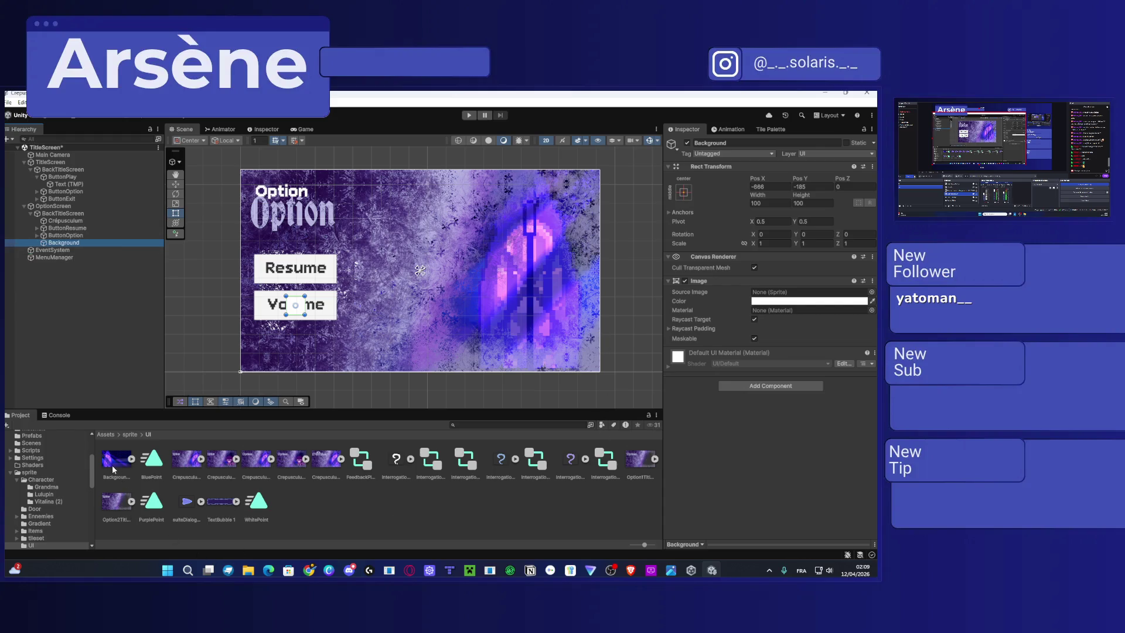
Give Background the BackgroundOption_0 sprite, stretch it to 1920x1080, and place it directly under OptionScreen.
click(871, 291)
double_click(540, 308)
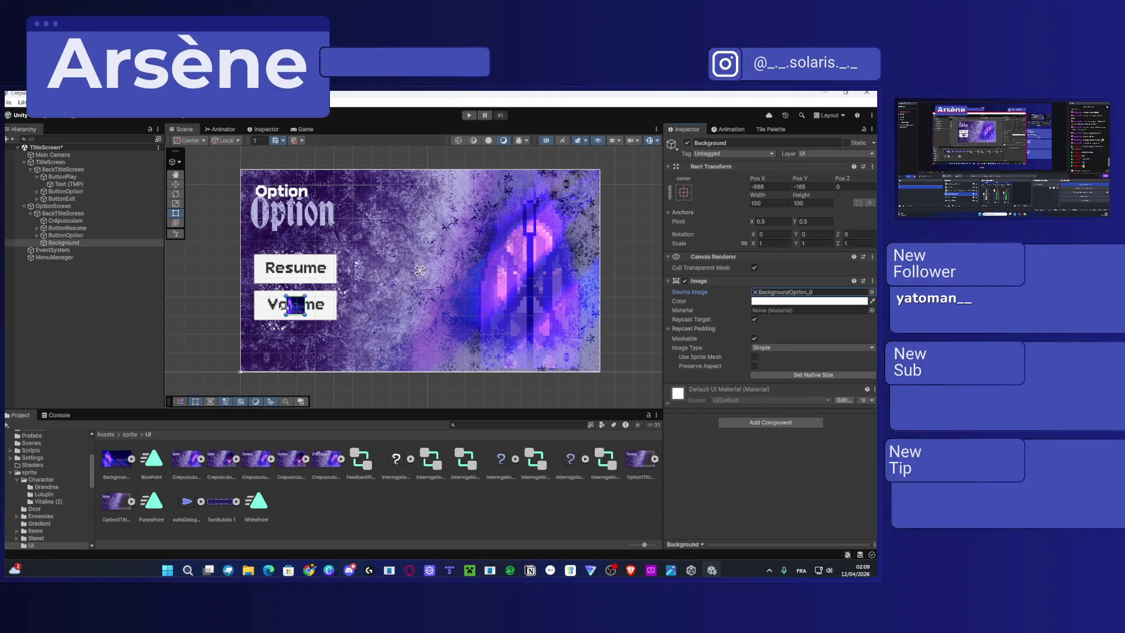
mouse_move(306, 296)
mouse_down()
mouse_move(577, 213)
mouse_move(599, 170)
mouse_up()
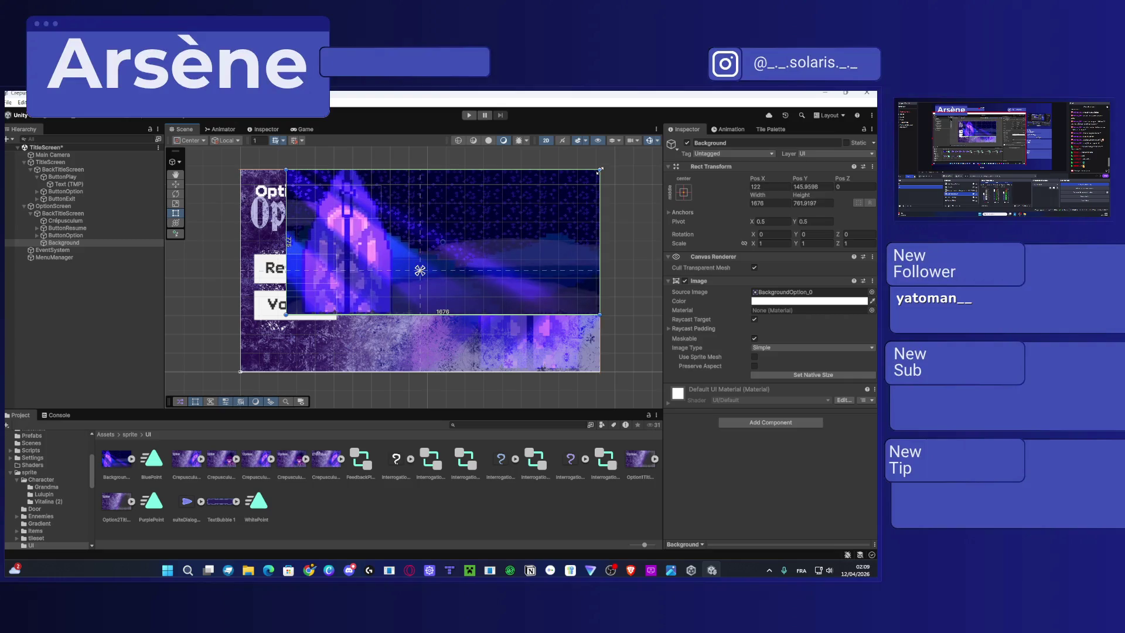
drag(286, 315, 240, 371)
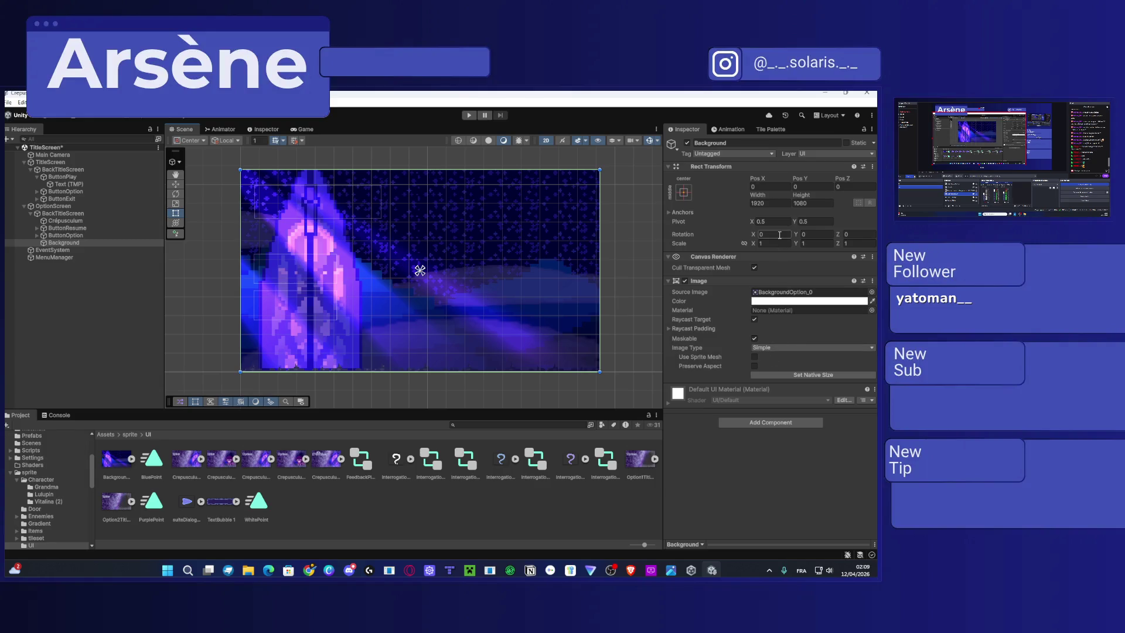
drag(57, 242, 57, 214)
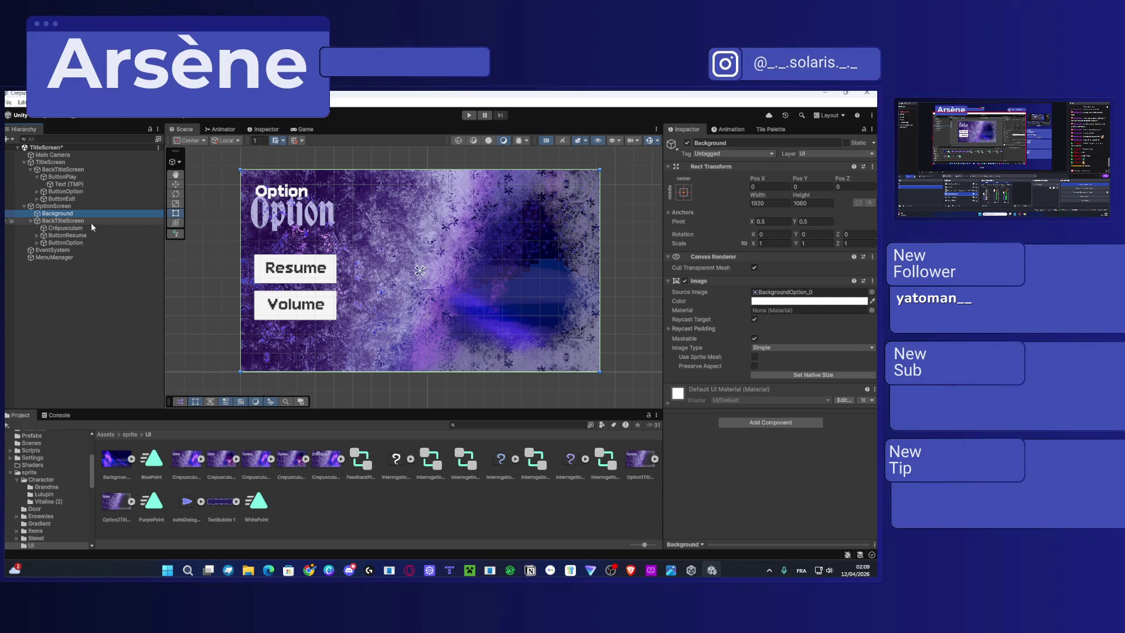
Duplicate the Background image with Ctrl+D.
click(289, 196)
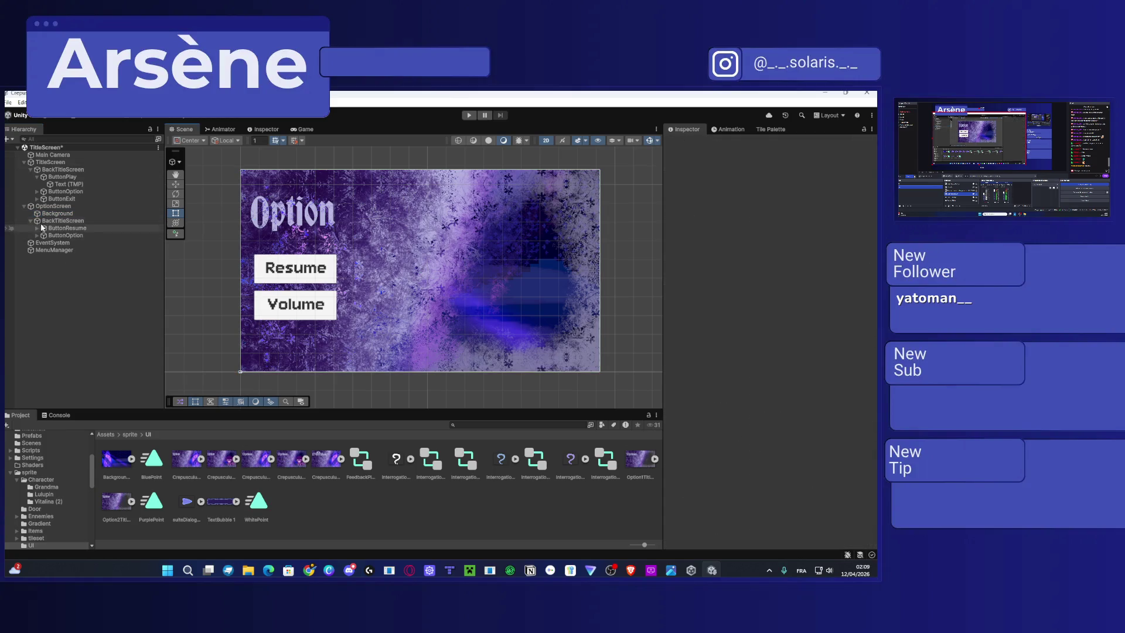
click(67, 214)
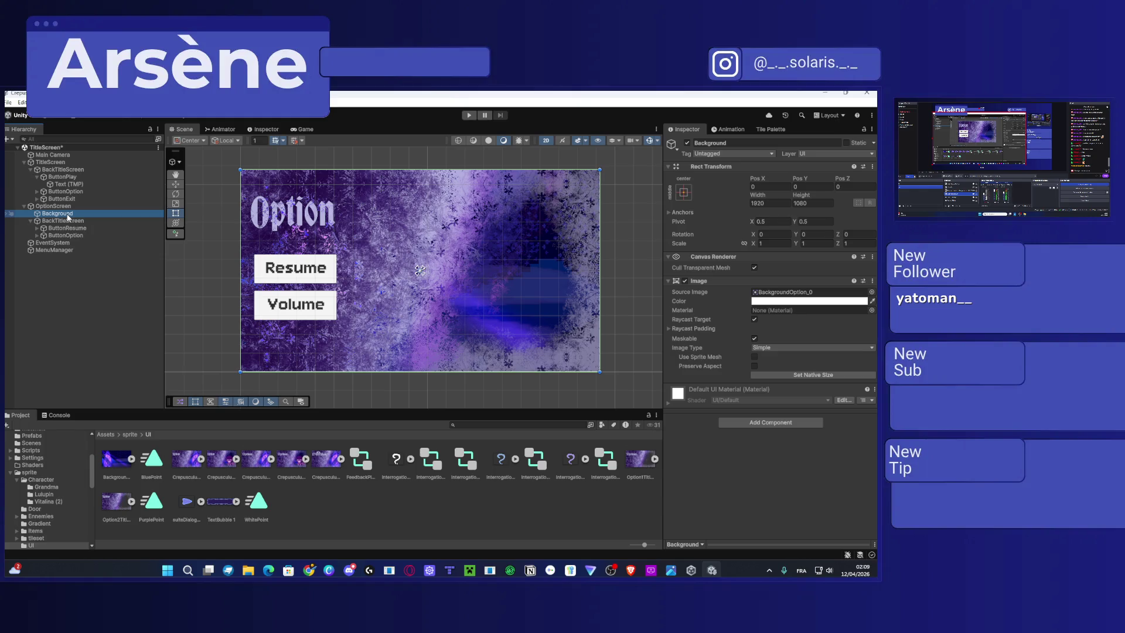
key(ctrl+d)
Browse sprites and set Background (1)'s Source Image to TilesetSnow2.3_17.
click(871, 291)
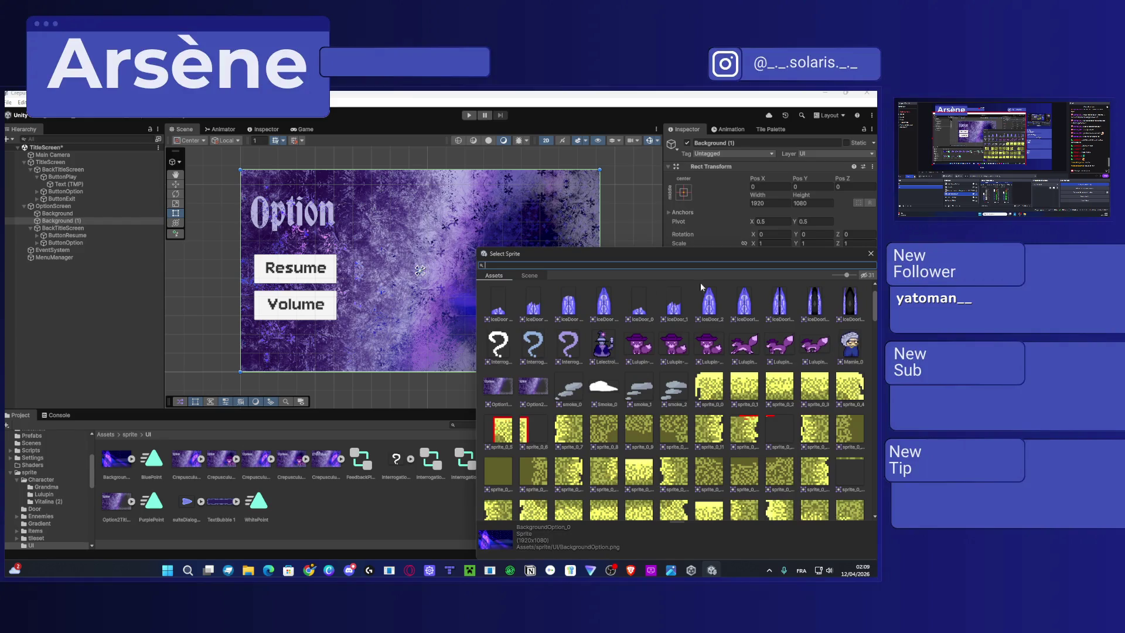
click(870, 253)
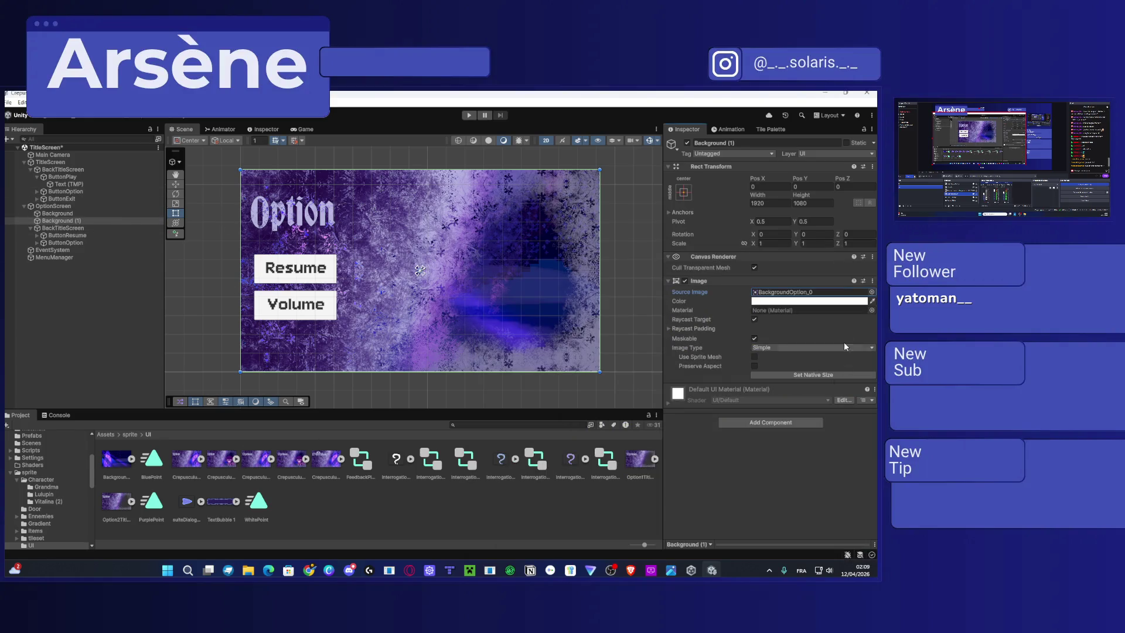
click(872, 292)
scroll(554, 421, up, 5)
click(870, 253)
click(793, 291)
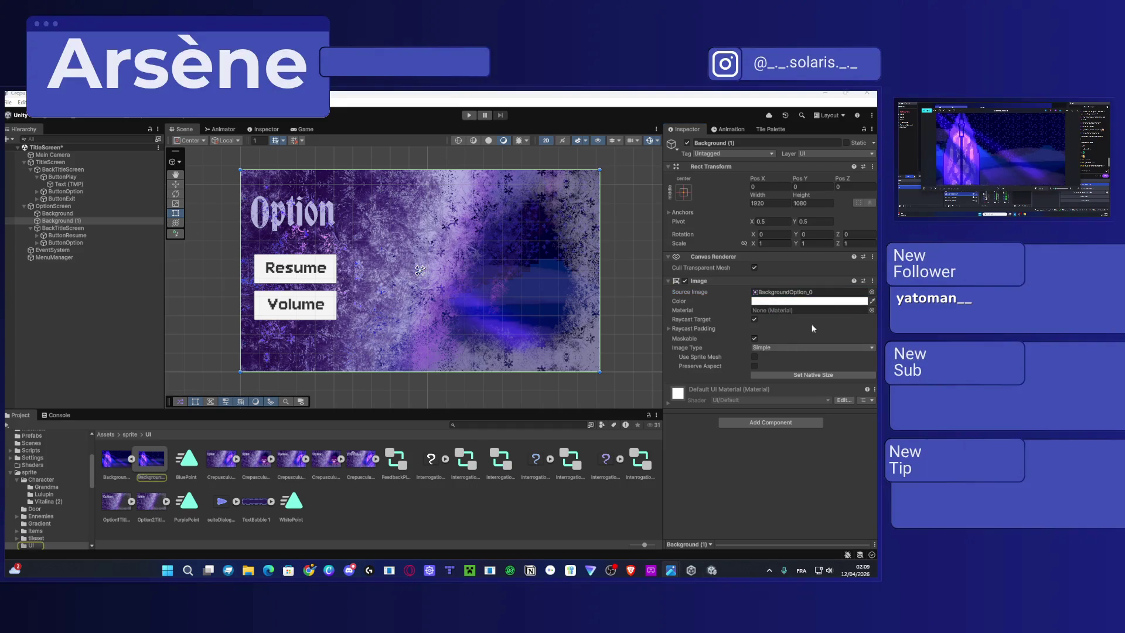
click(870, 292)
scroll(678, 377, down, 10)
scroll(678, 376, down, 15)
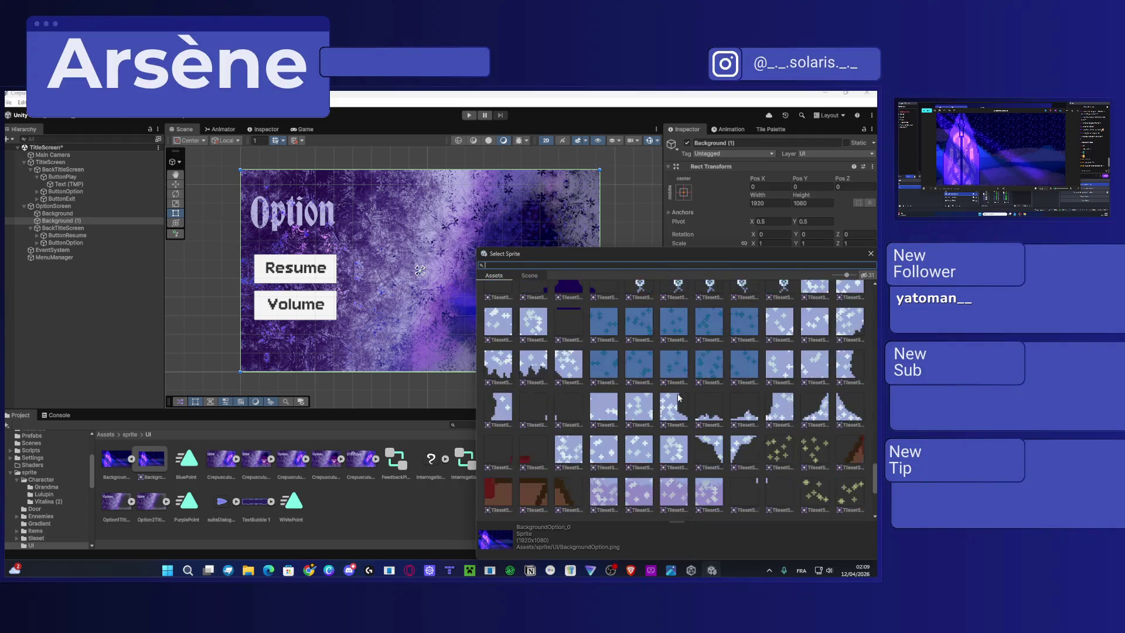
scroll(677, 393, down, 3)
double_click(663, 339)
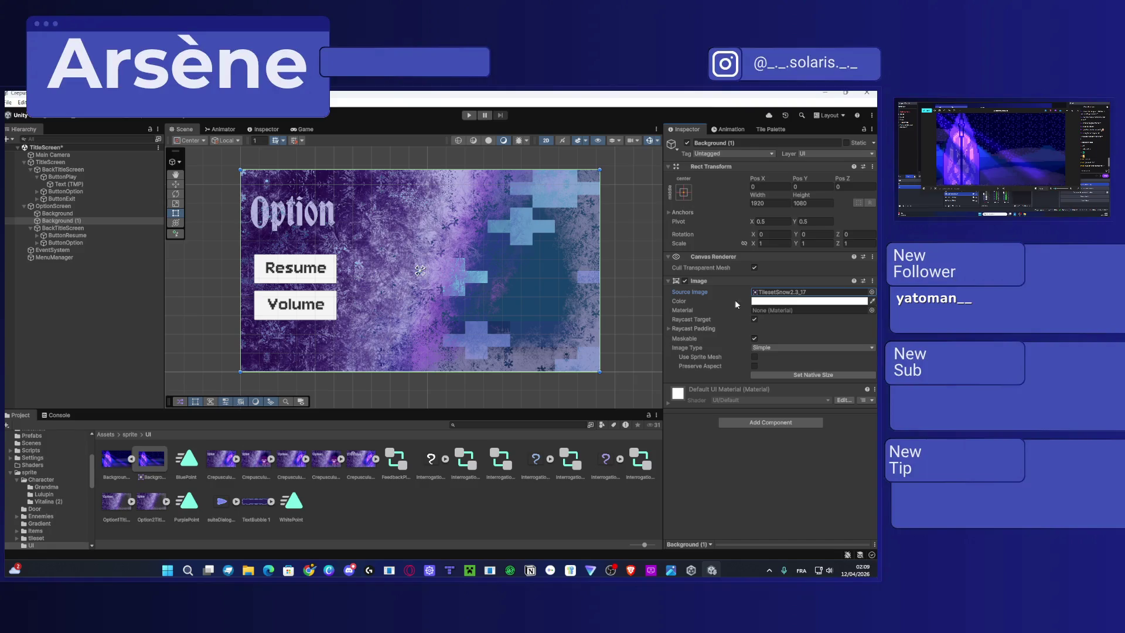
Shrink Background (1) to about 723x696 on the right and search the sprite picker for 'lulu'.
mouse_move(241, 371)
mouse_down()
mouse_move(410, 328)
mouse_move(464, 299)
mouse_up()
drag(510, 257, 492, 311)
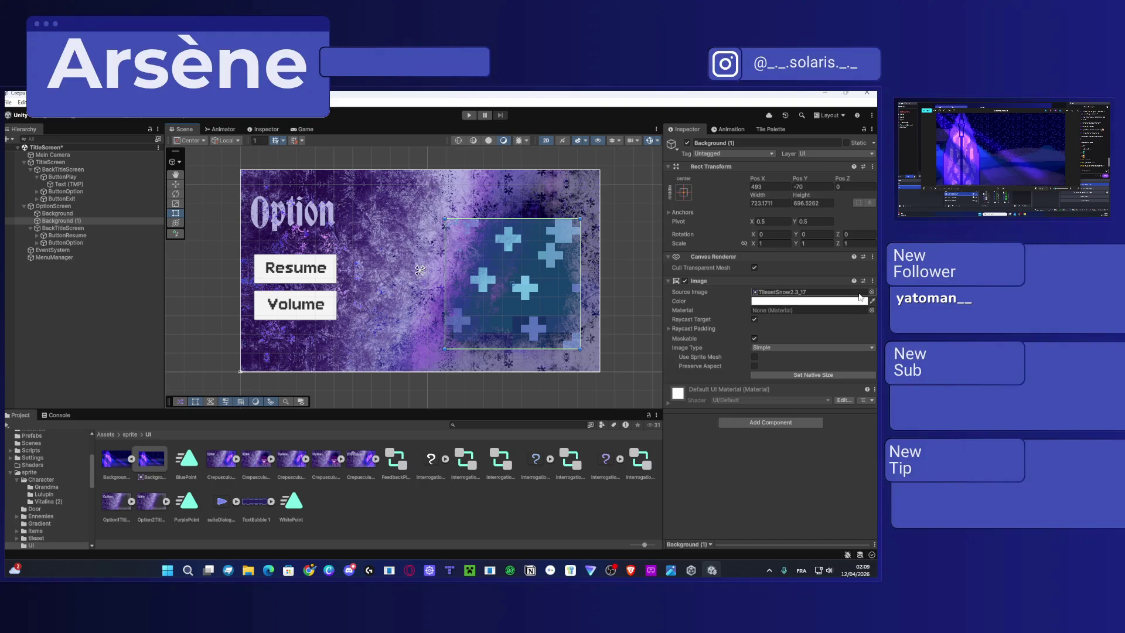
click(871, 292)
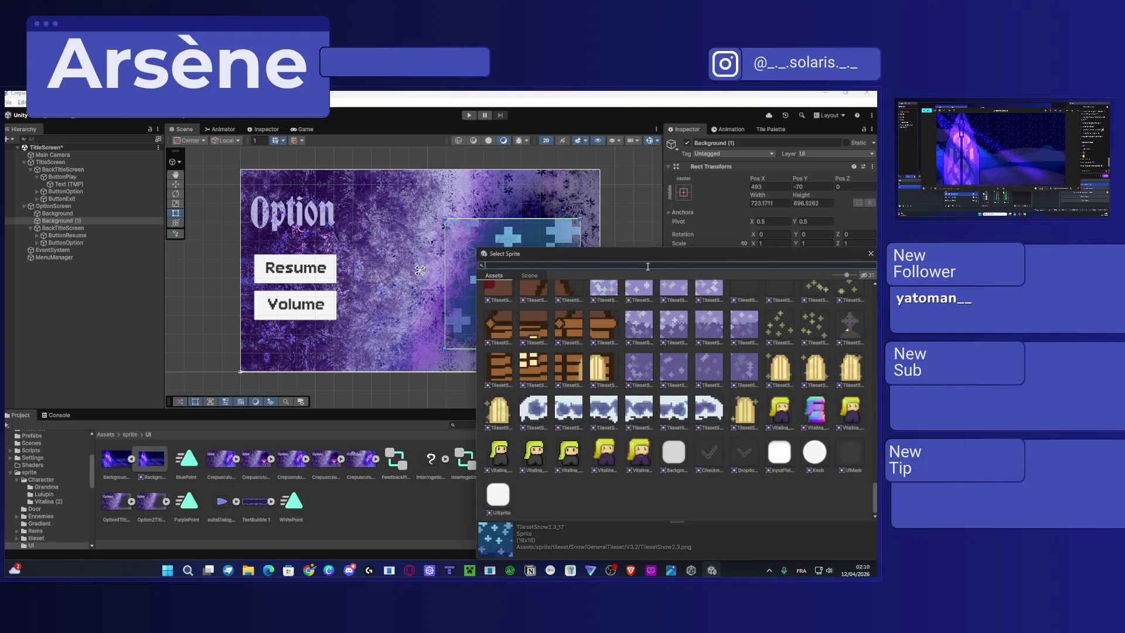
text(lulu)
click(540, 307)
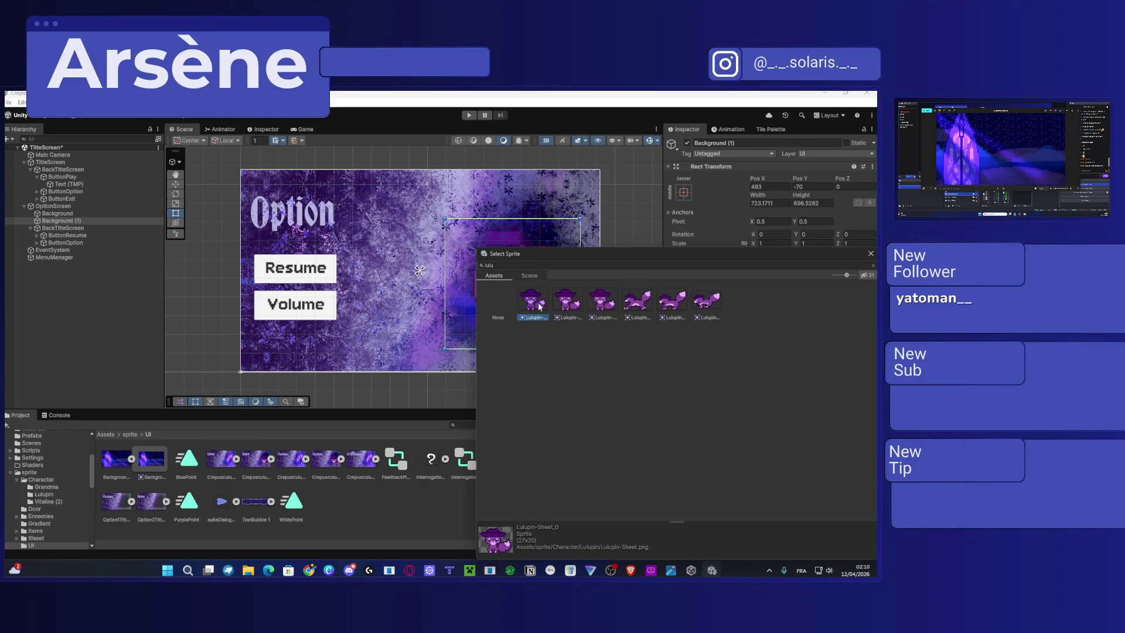
Apply the Lulupin-Sheet_0 sprite with preserved aspect and resize it to 723×903 at 522, −88.
double_click(541, 306)
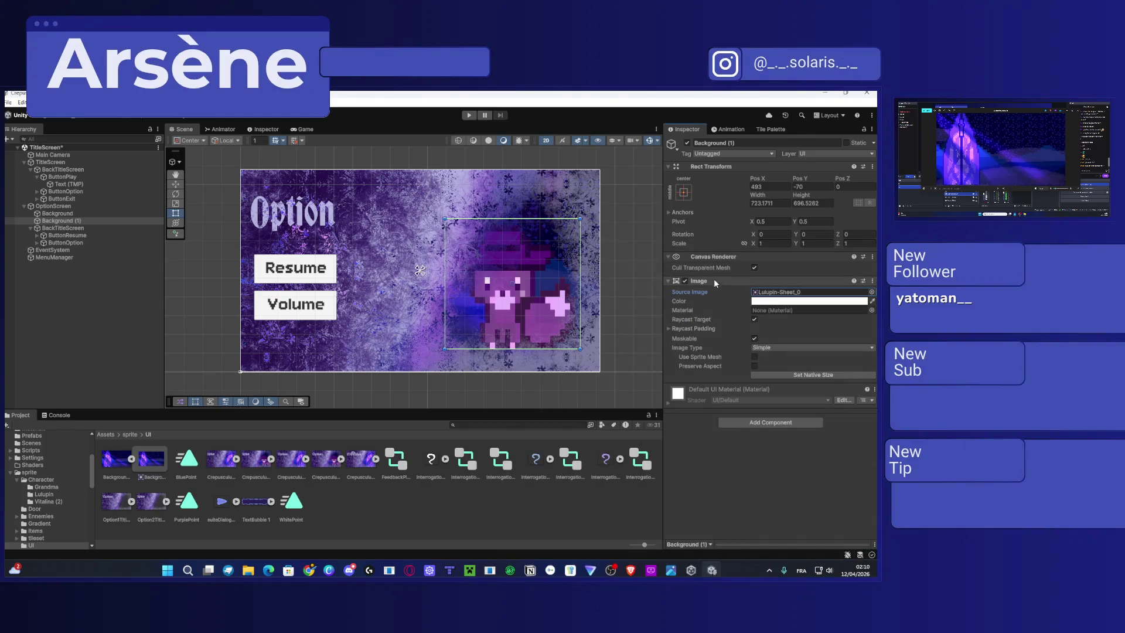
click(754, 365)
mouse_move(531, 295)
mouse_down()
mouse_move(509, 225)
mouse_move(511, 243)
mouse_up()
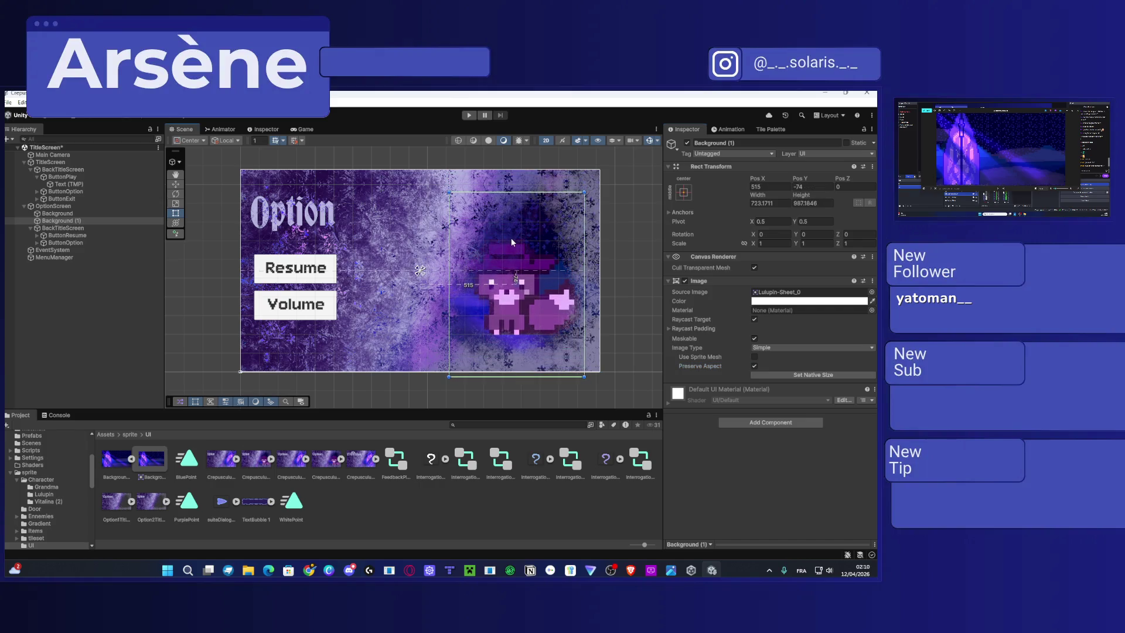
drag(518, 377, 518, 371)
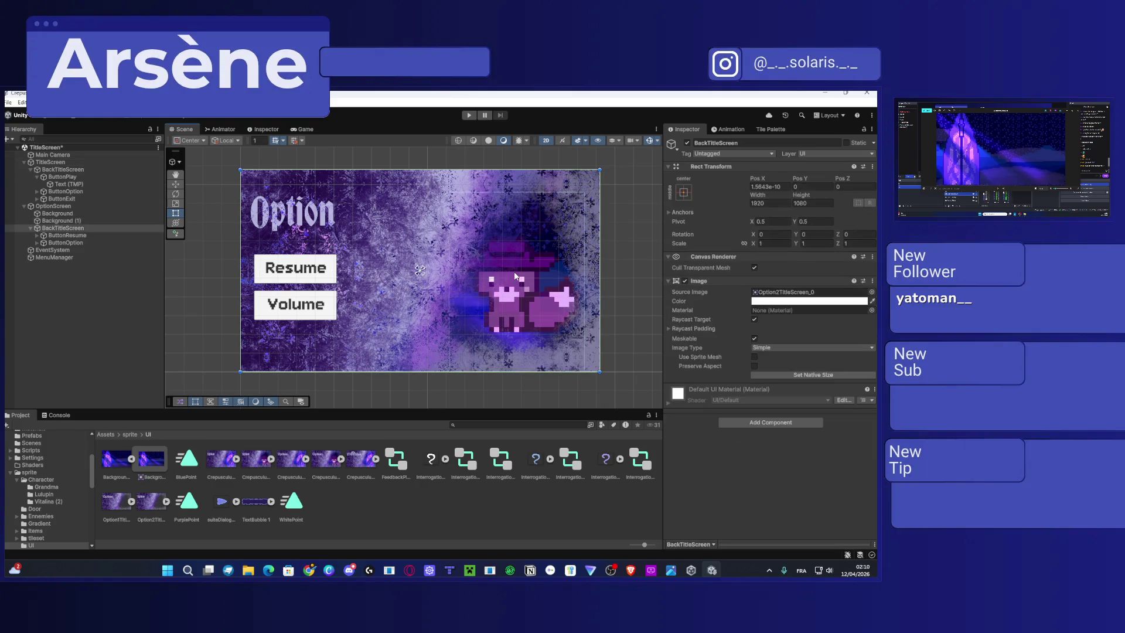
drag(523, 193, 523, 203)
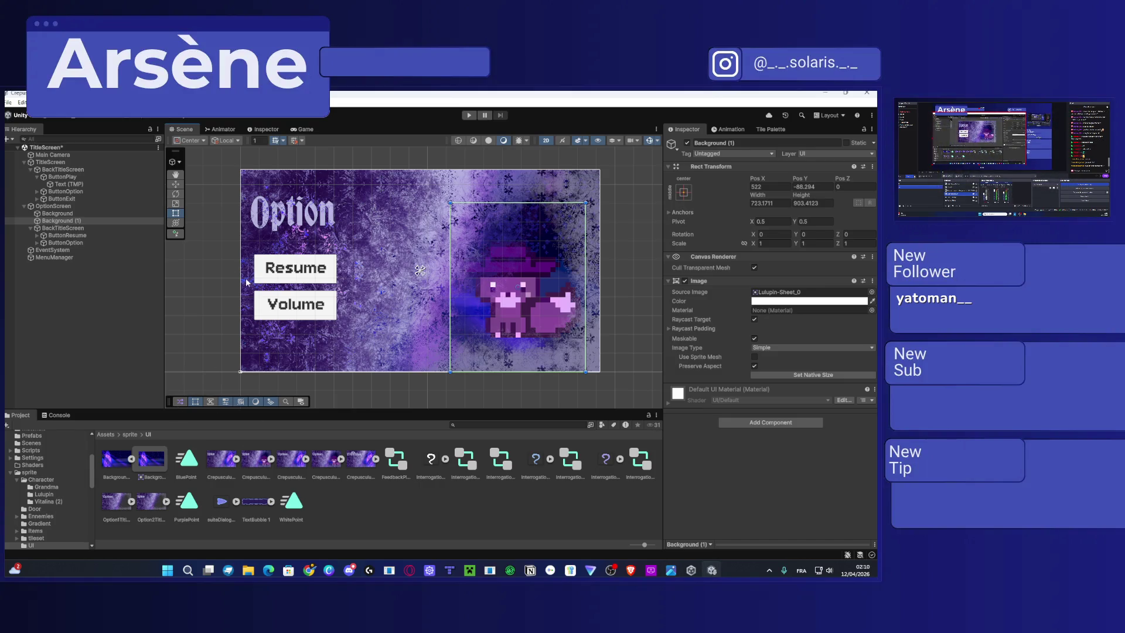
Hide and re-show OptionScreen to compare screens, then return to the Assets root folder.
click(10, 206)
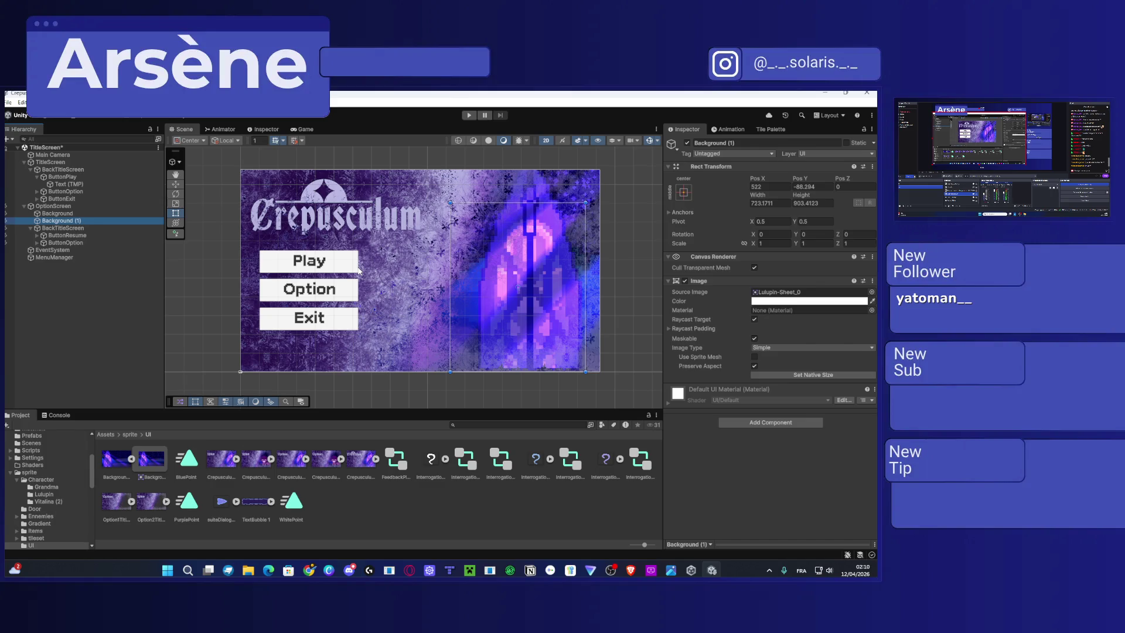
click(5, 206)
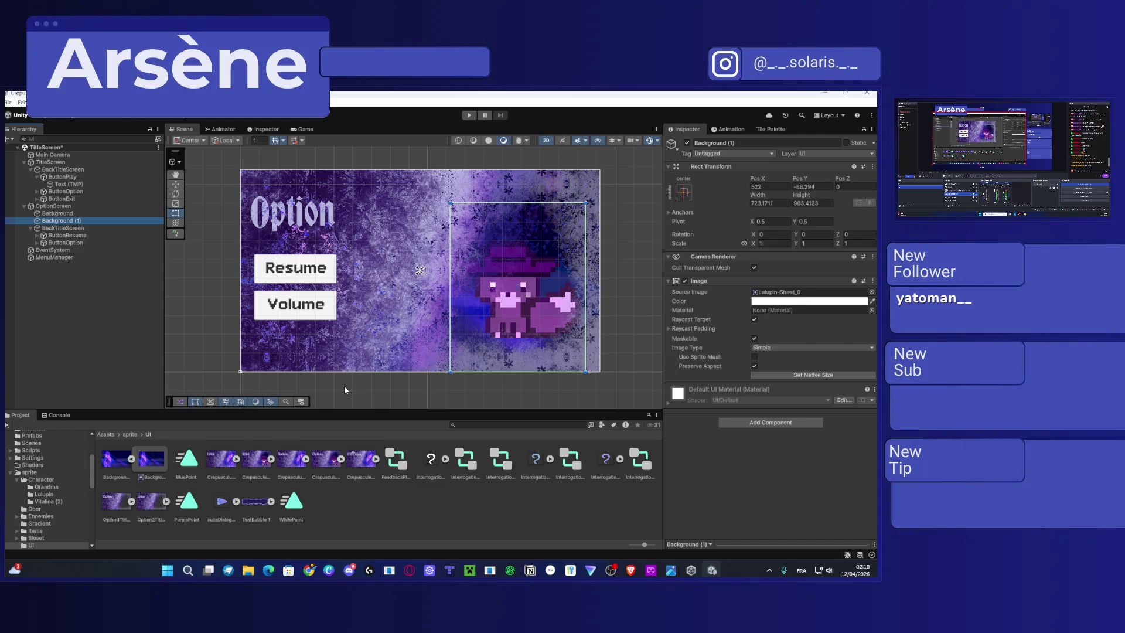
click(106, 434)
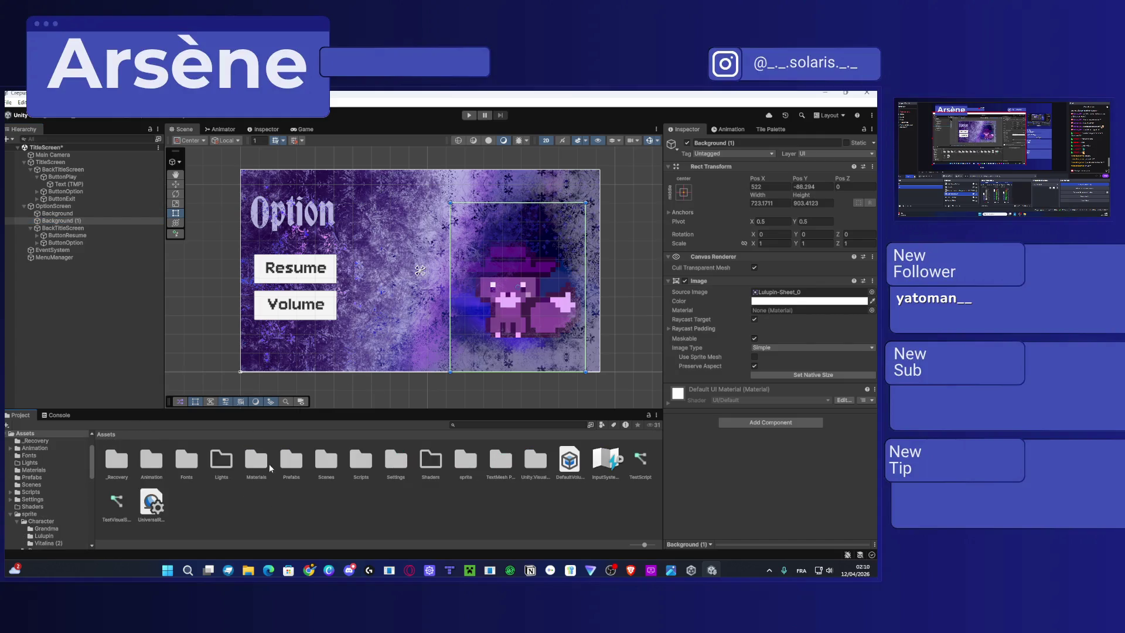
Open the TitleScreen script from Assets/Scripts/Menu in the code editor.
double_click(356, 473)
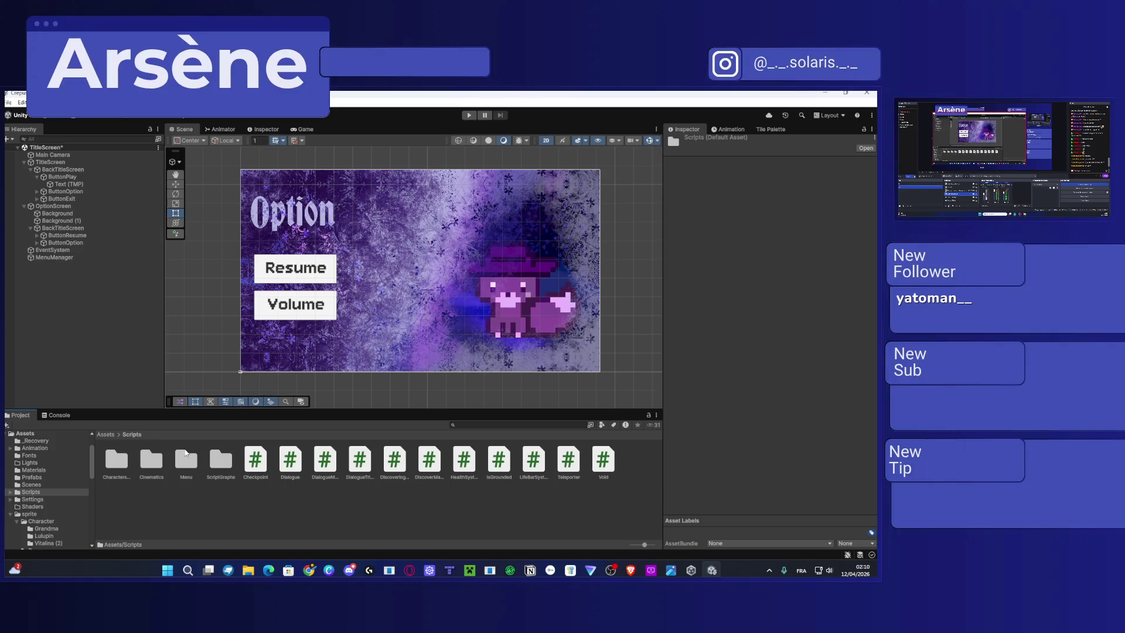
double_click(186, 456)
click(125, 462)
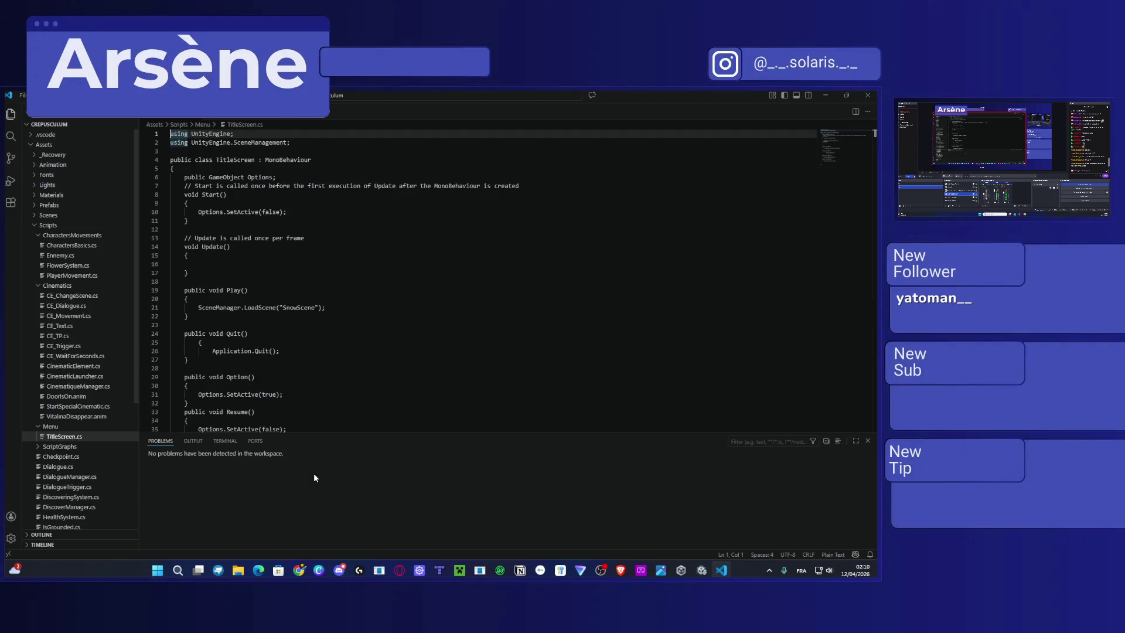
click(293, 178)
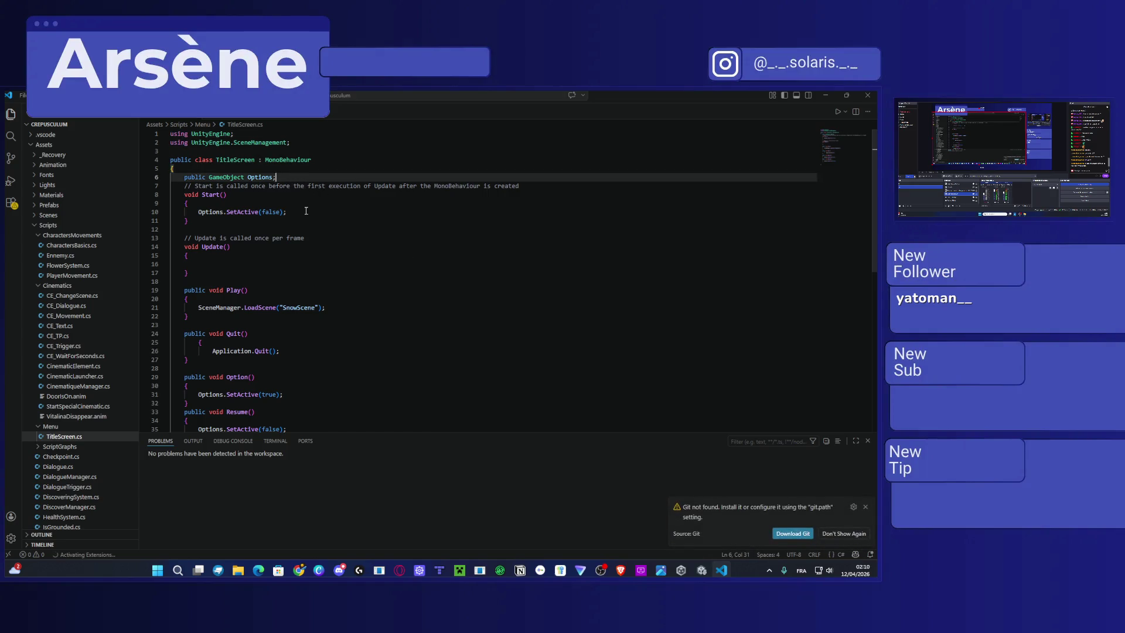
key(Return)
text(public image)
key(BackSpace)
key(BackSpace)
key(BackSpace)
text(Image)
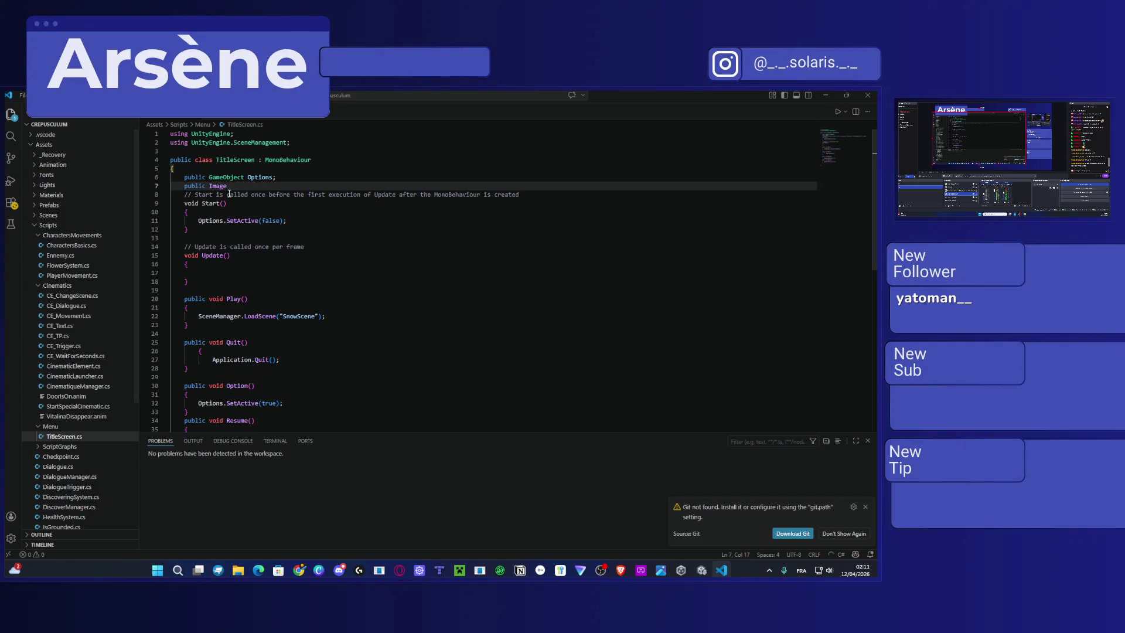
double_click(259, 187)
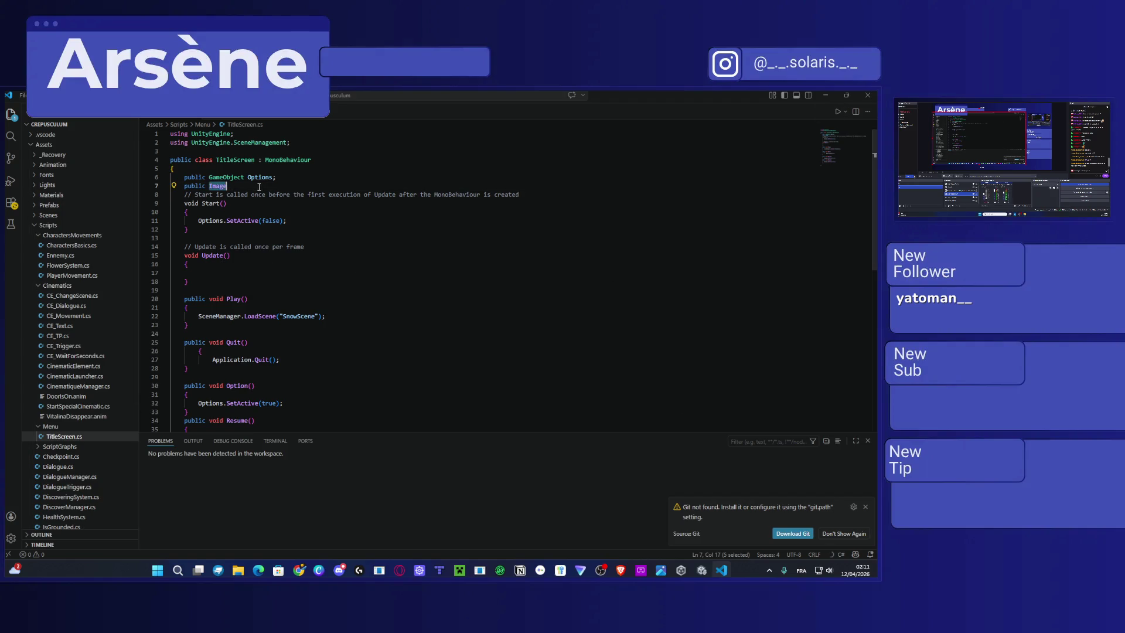
key(BackSpace)
key(BackSpace)
key(BackSpace)
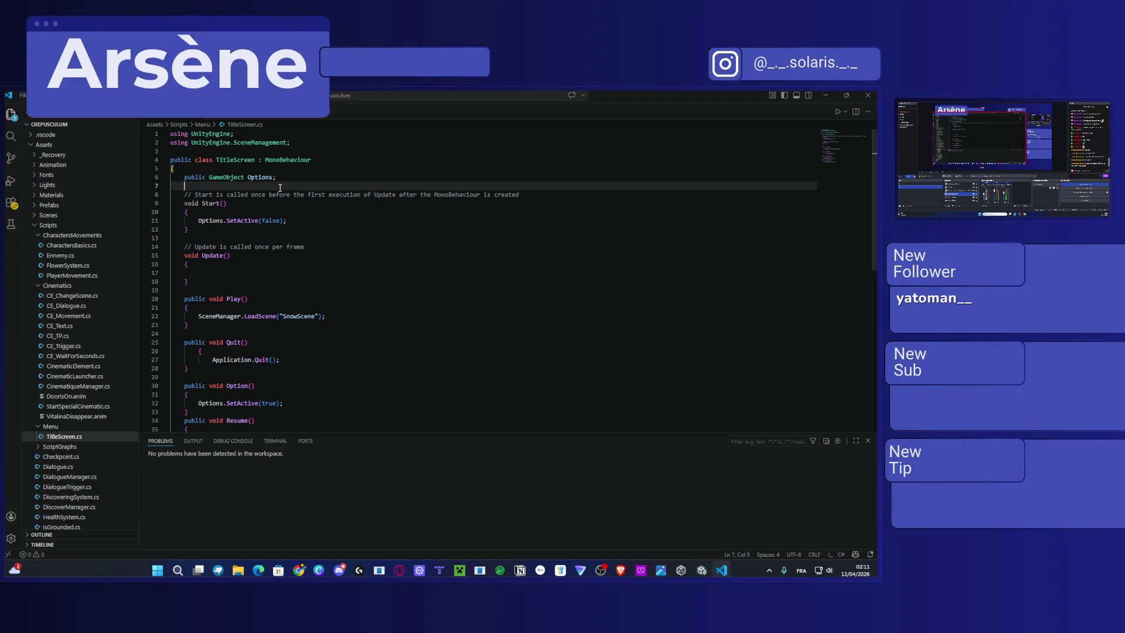
key(BackSpace)
key(BackSpace)
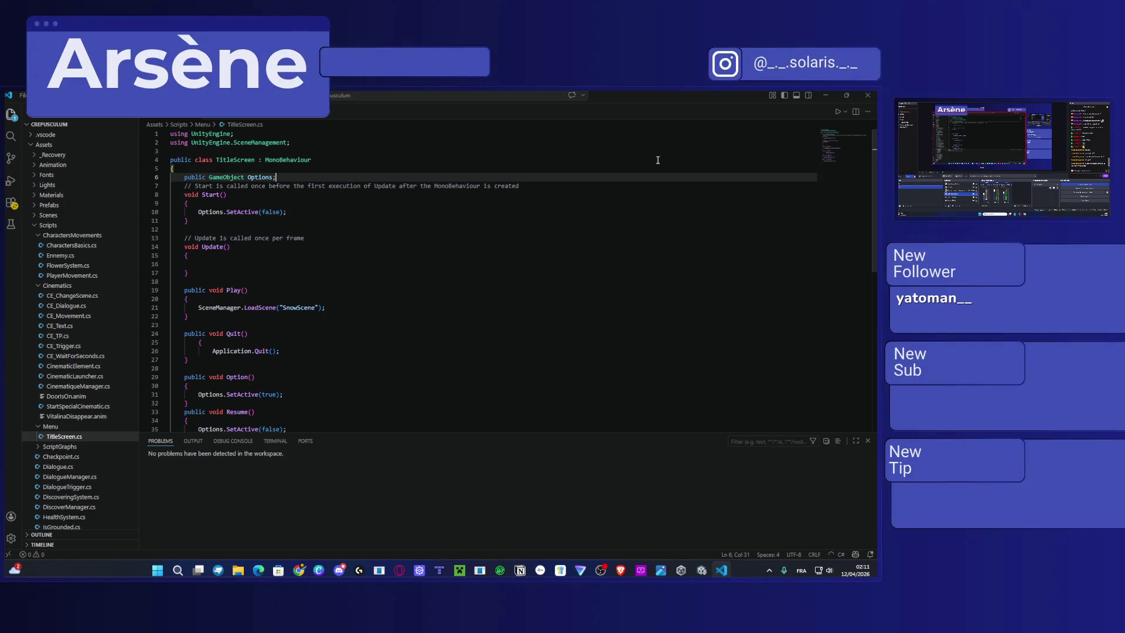
double_click(568, 101)
Browse the General, Animation, Aseprite Importer, Grid Brush, Sprite Editor and Physics preferences, then close Preferences.
click(10, 106)
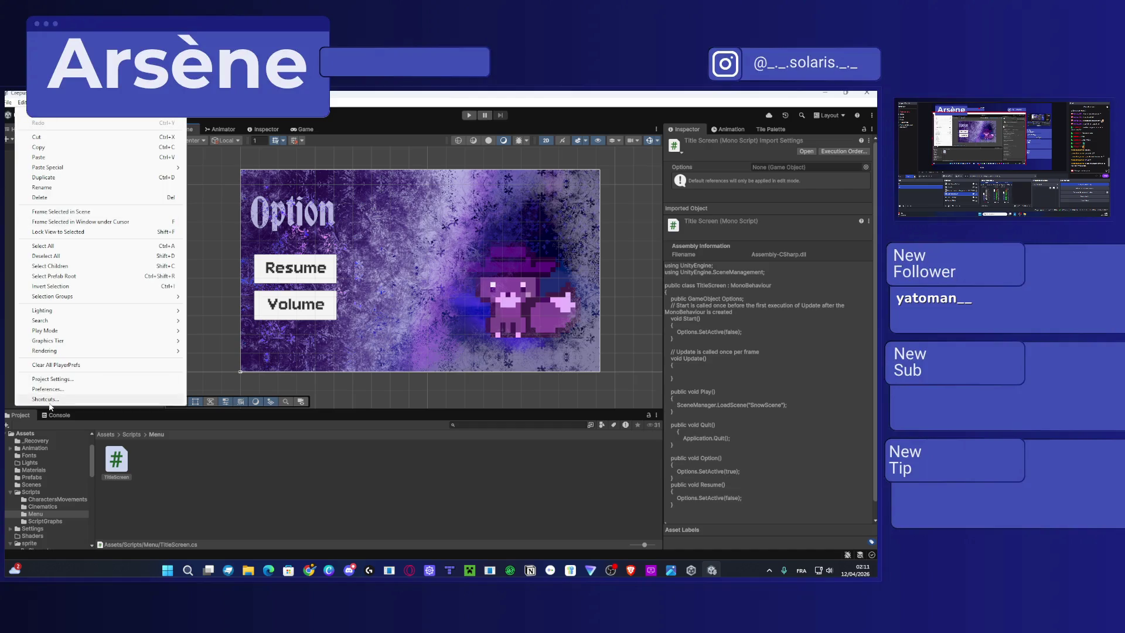
key(Escape)
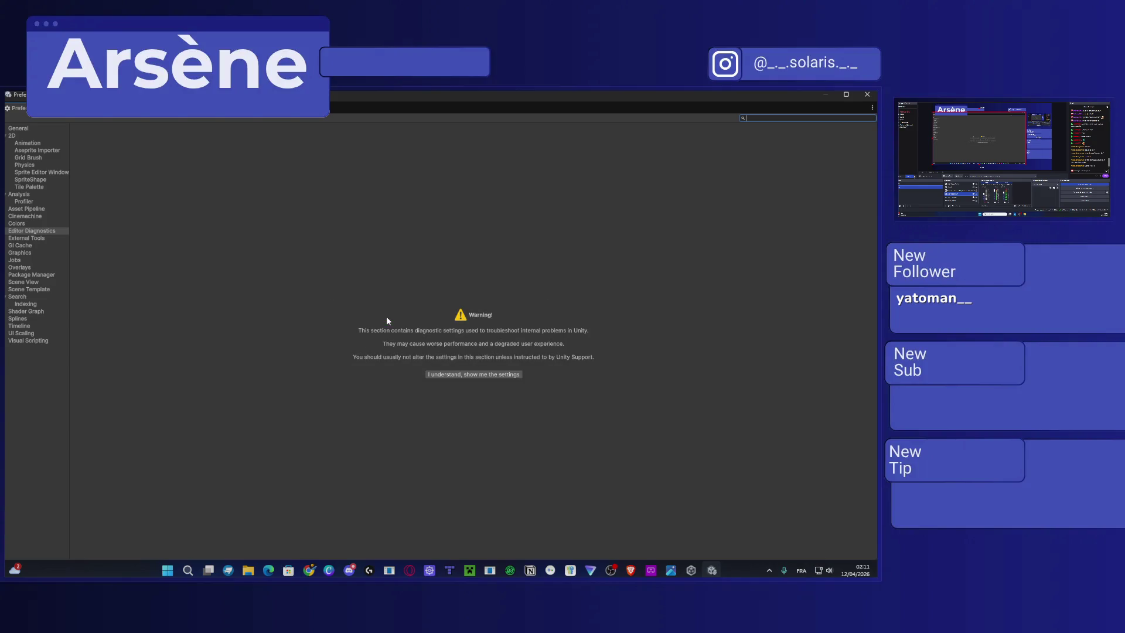
click(24, 129)
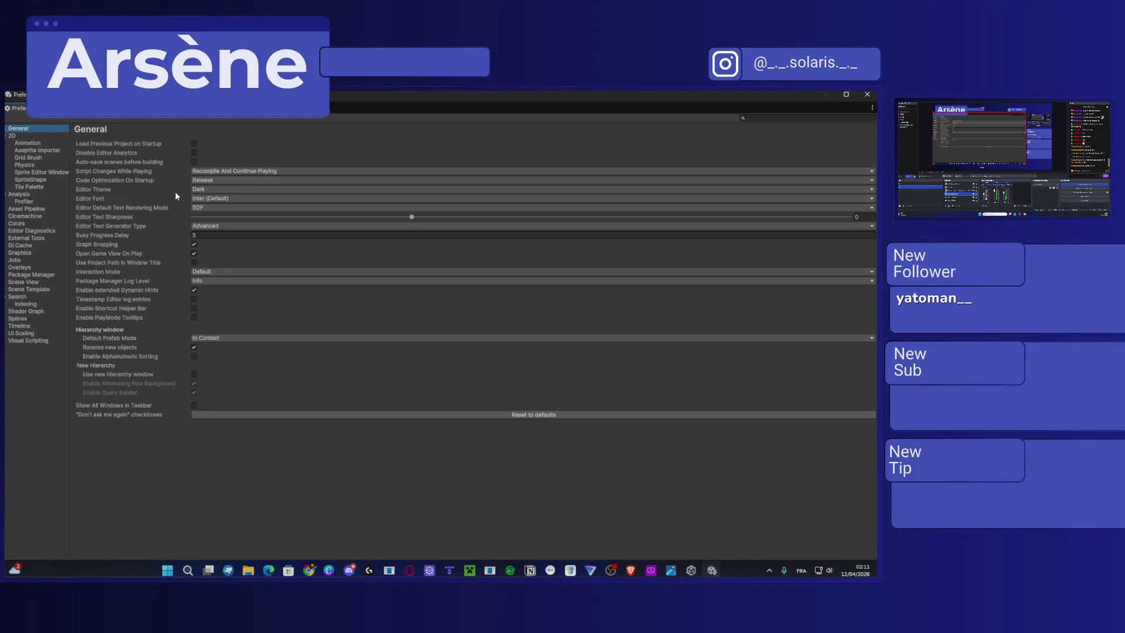
click(27, 143)
click(30, 150)
click(33, 158)
click(32, 171)
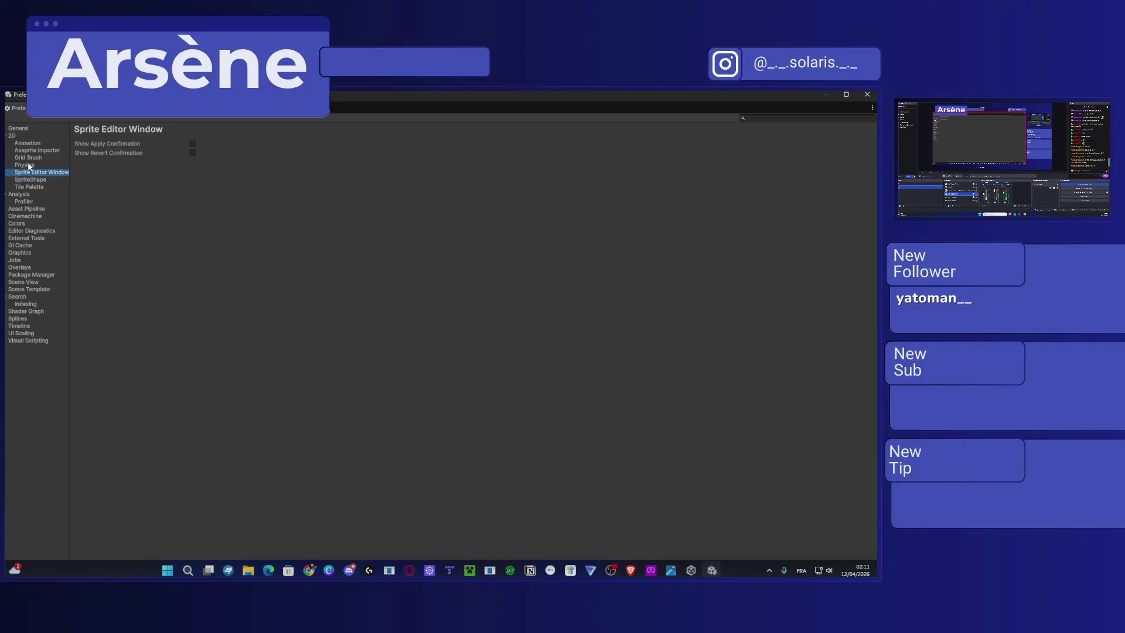
click(29, 165)
click(865, 96)
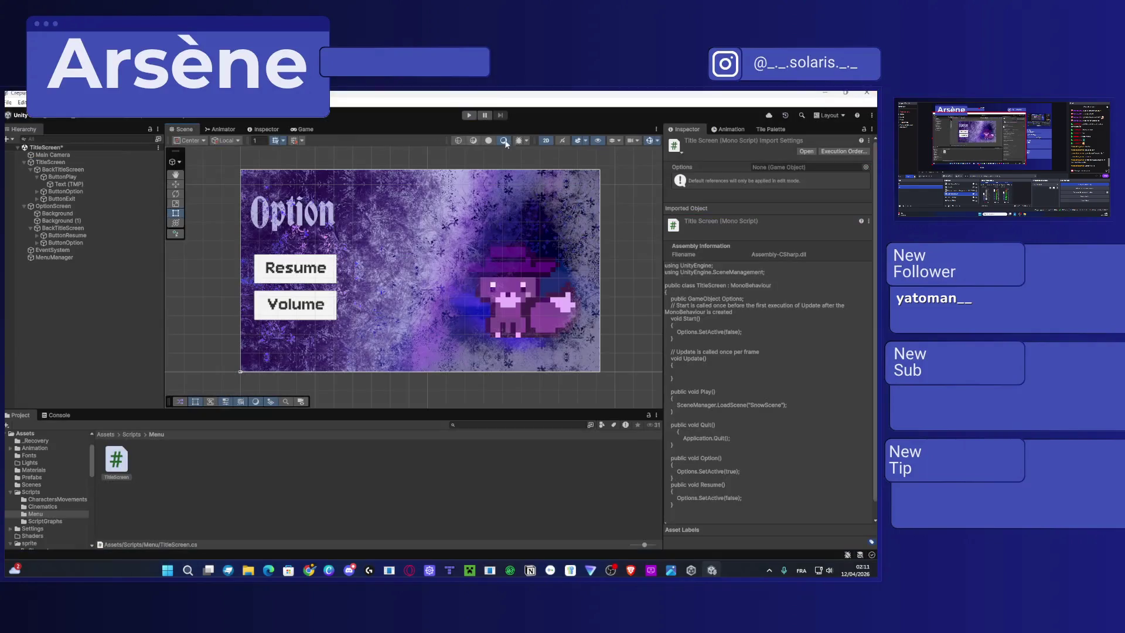
Look through Project Settings' Adaptive Performance, Audio and Burst AOT pages, then reopen the TitleScreen script.
click(21, 102)
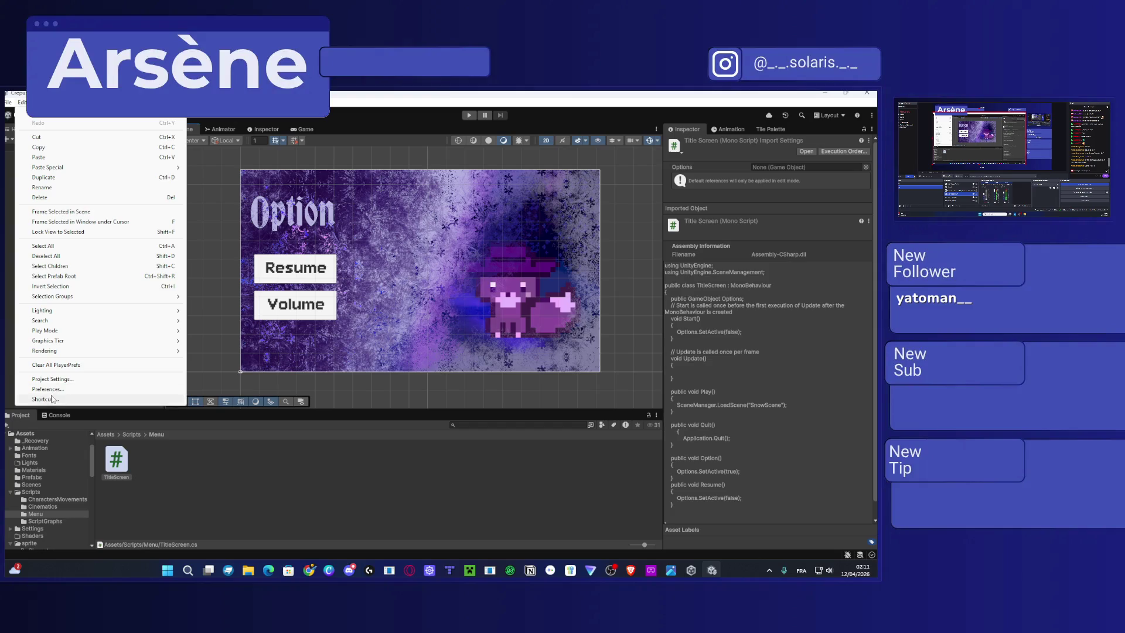
click(60, 379)
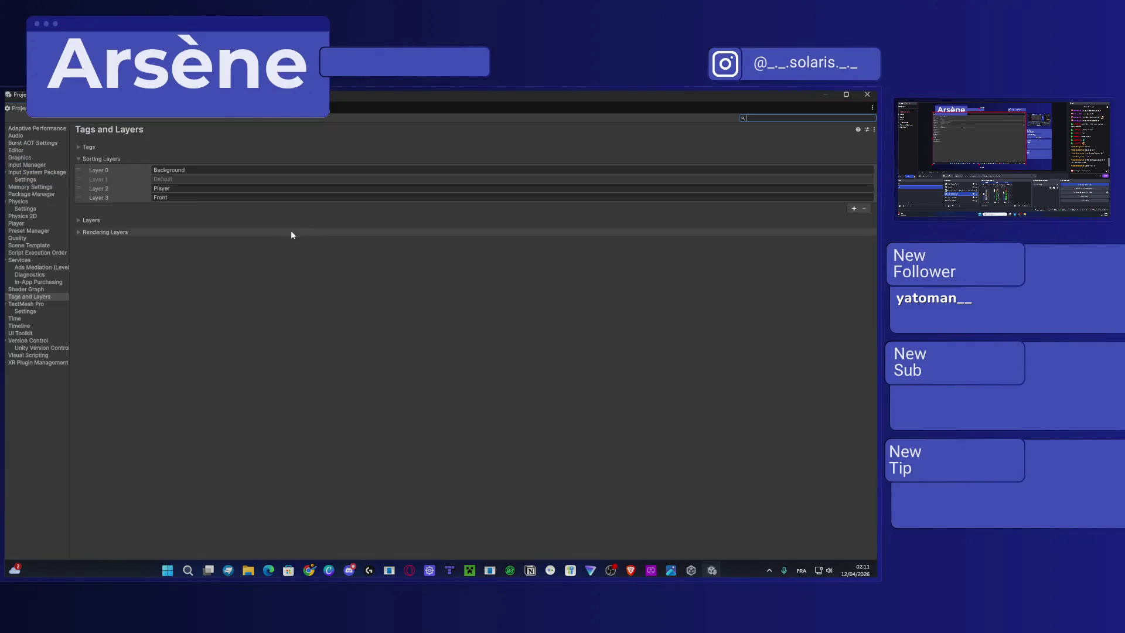
click(32, 128)
click(27, 134)
click(33, 142)
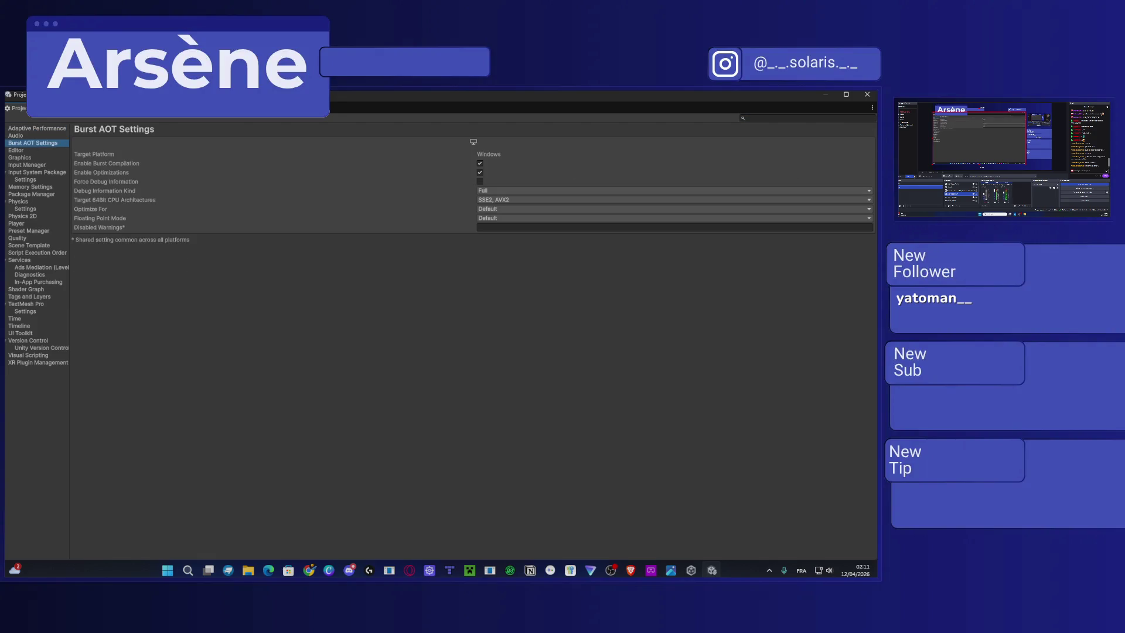
click(867, 95)
click(122, 470)
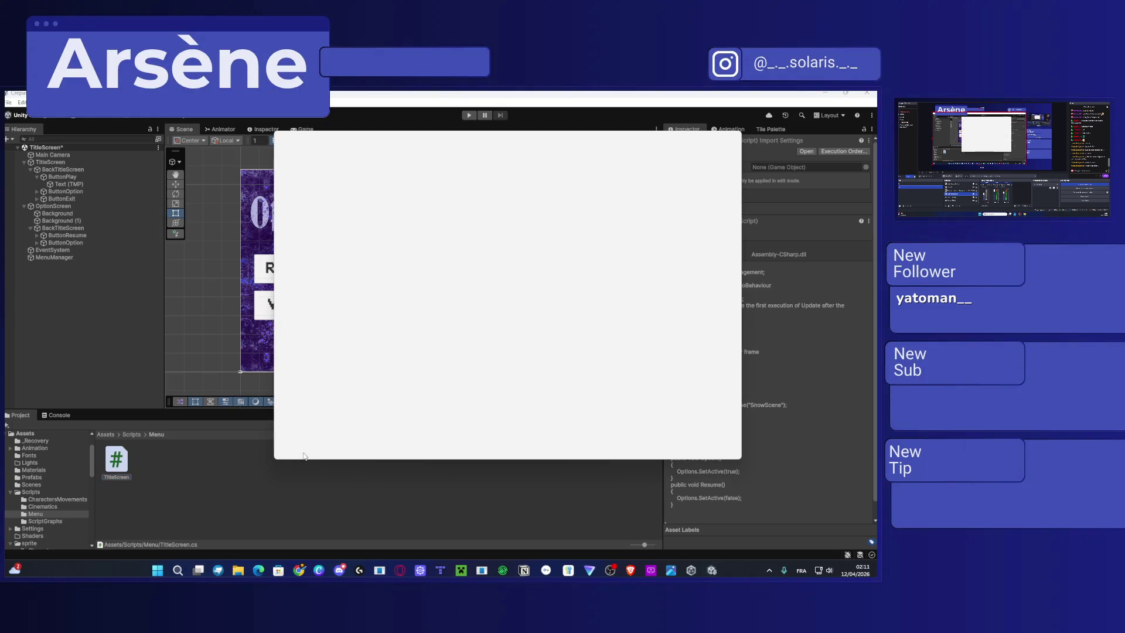
Maximize VS Code, add and then erase a 'public void B' line after Resume, leaving the code unchanged.
click(708, 137)
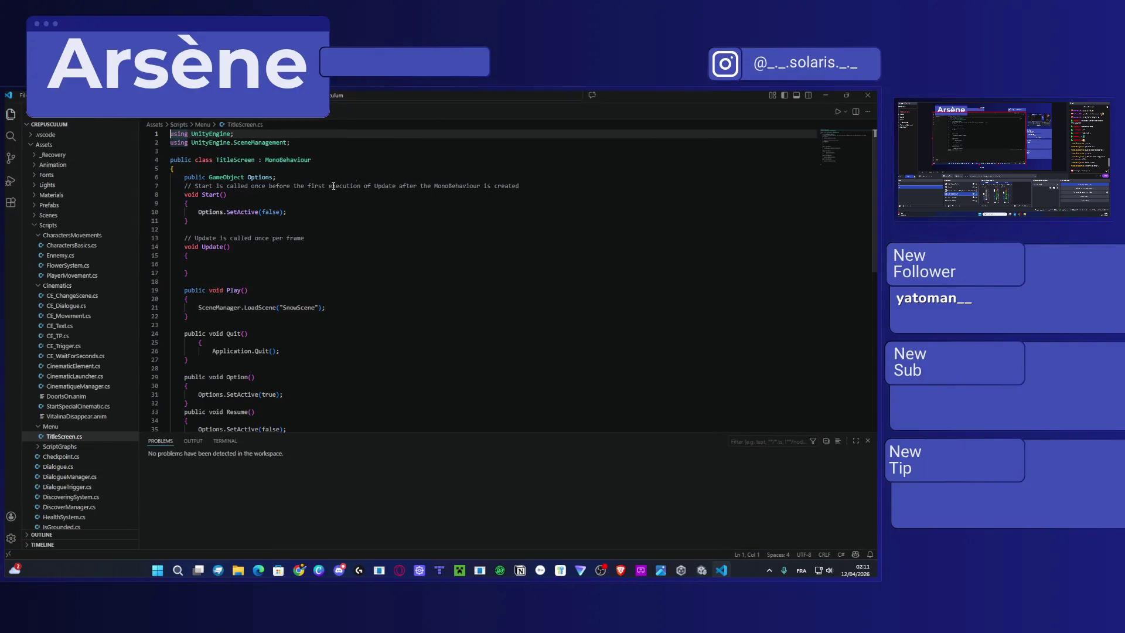
scroll(255, 387, down, 5)
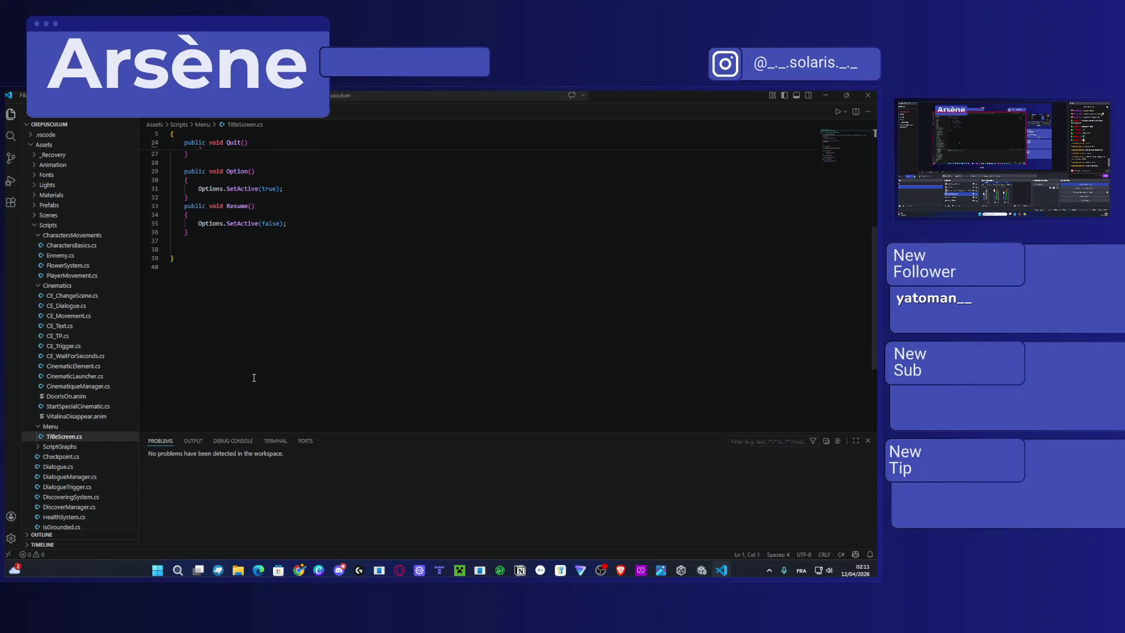
click(289, 232)
key(Return)
text(public voi)
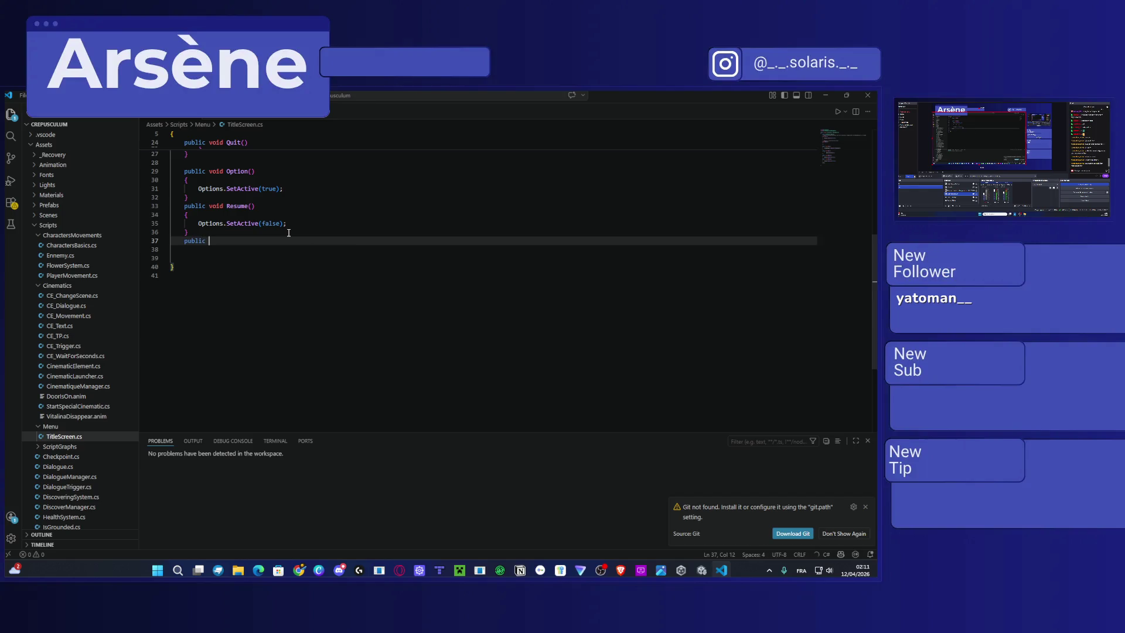
text(d B)
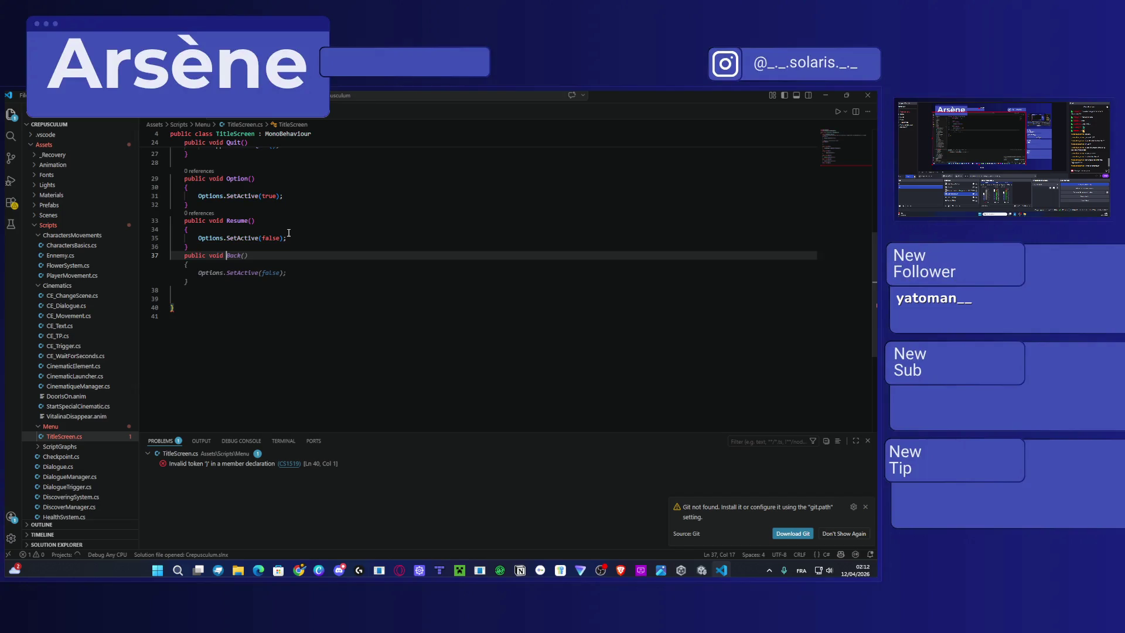
mouse_move(234, 277)
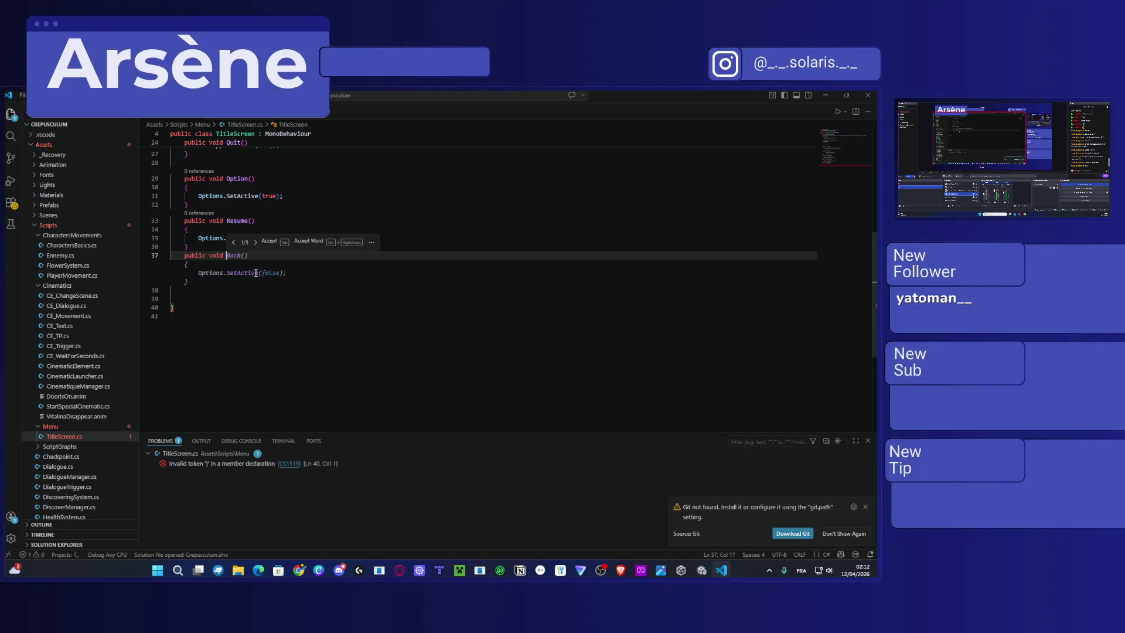
key(BackSpace)
key(BackSpace)
key(BackSpace)
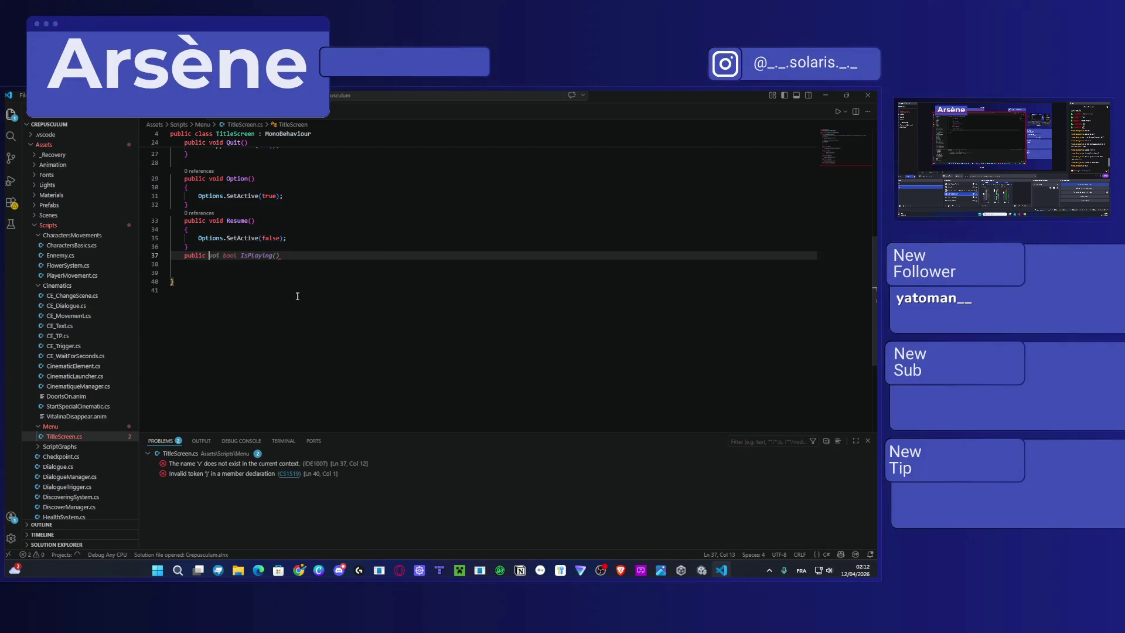
key(BackSpace)
key(BackSpace)
key(BackSpace)
scroll(290, 285, up, 1)
scroll(290, 285, up, 7)
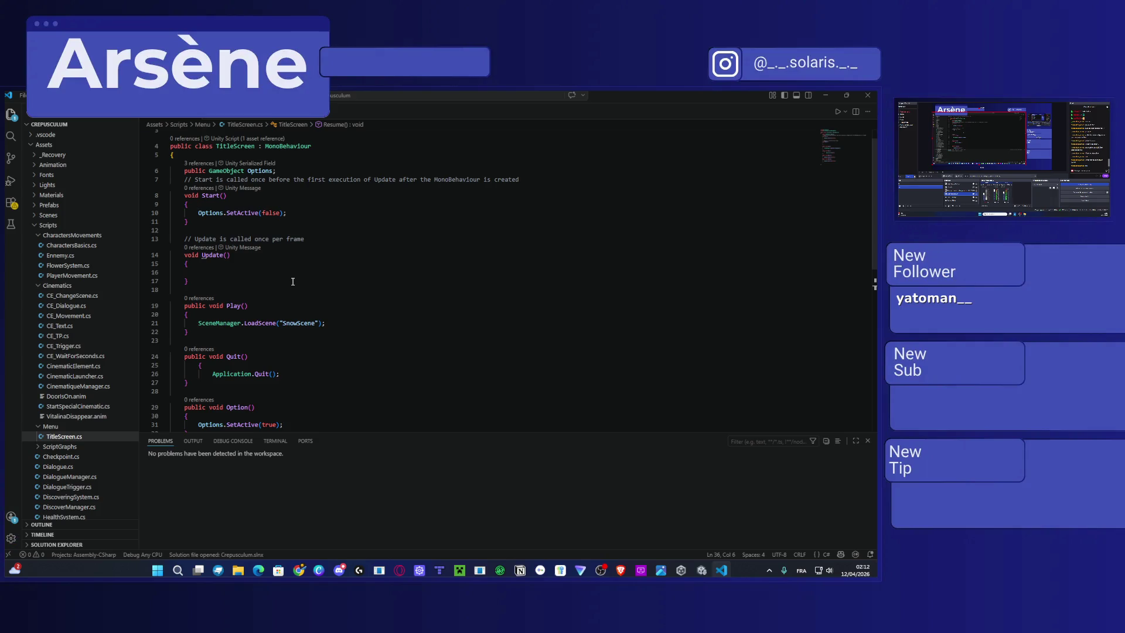
click(293, 281)
key(ctrl+comma)
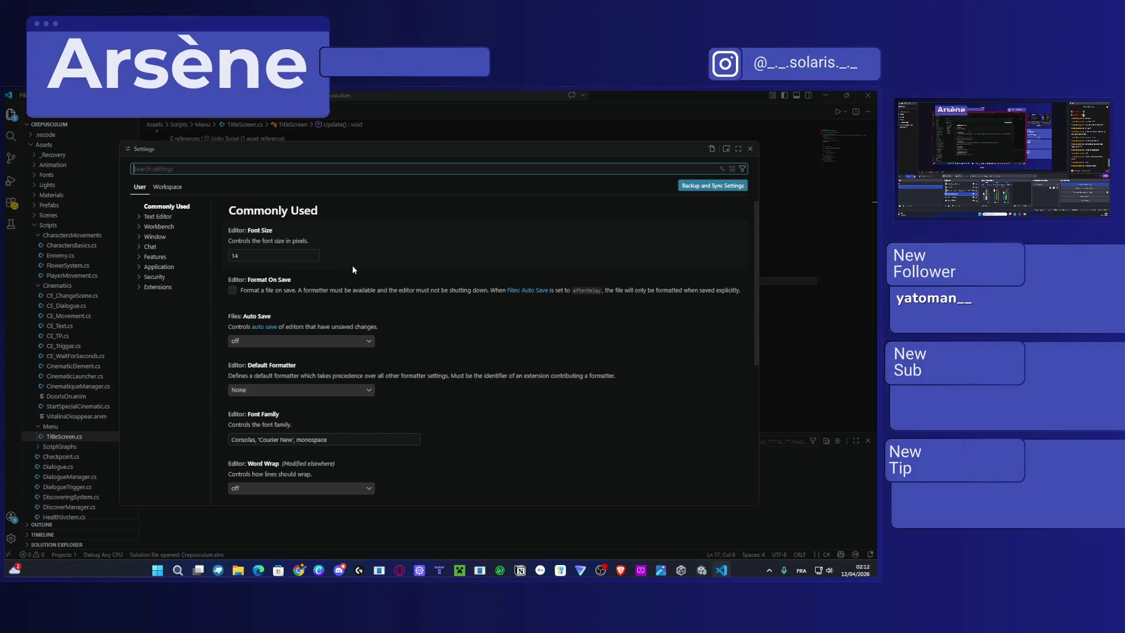
scroll(355, 307, down, 3)
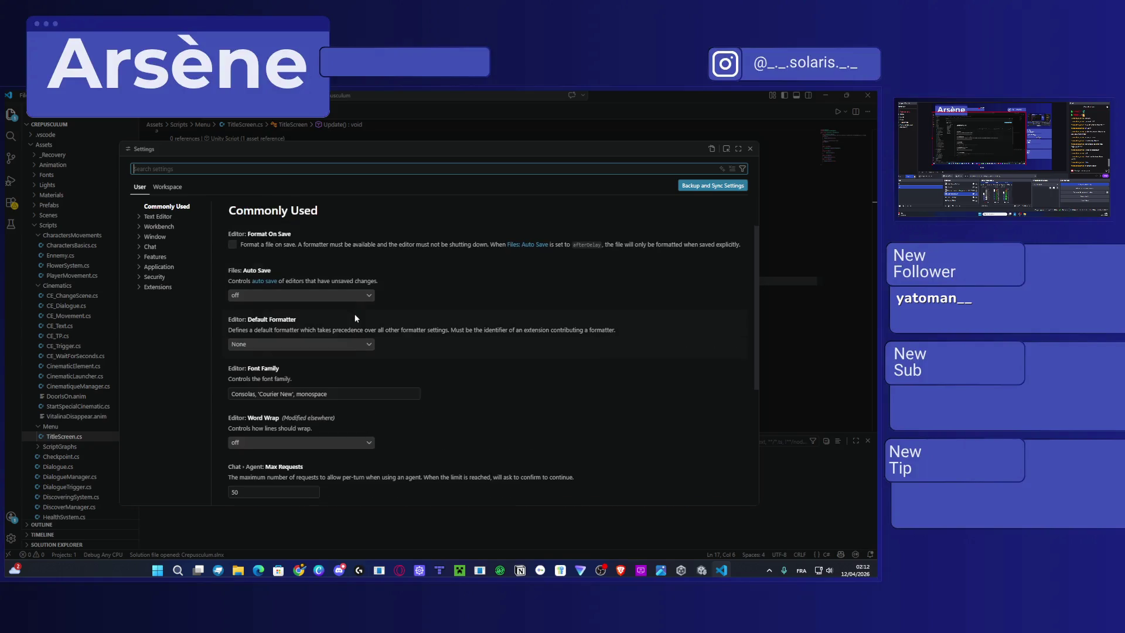
scroll(355, 316, up, 2)
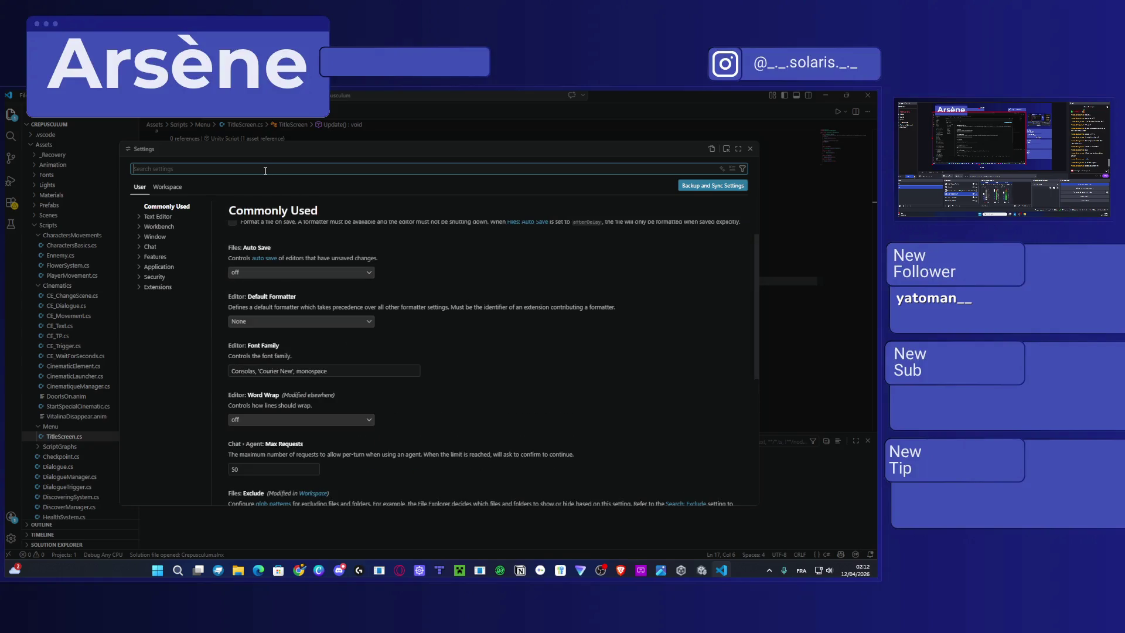
text(copilot)
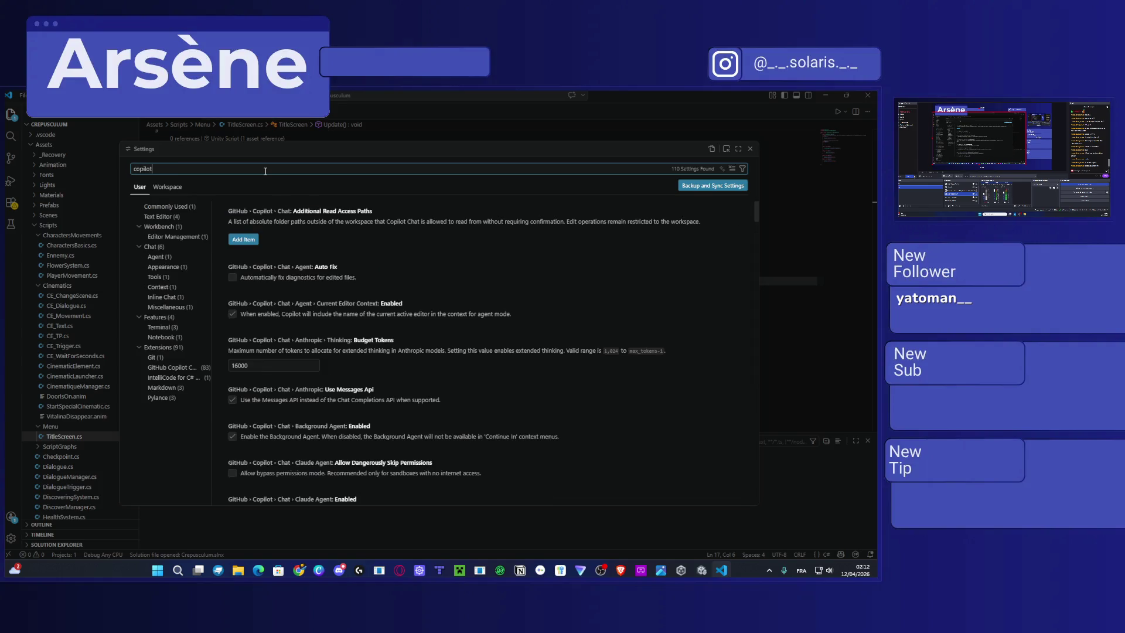
scroll(404, 290, down, 2)
scroll(398, 286, up, 2)
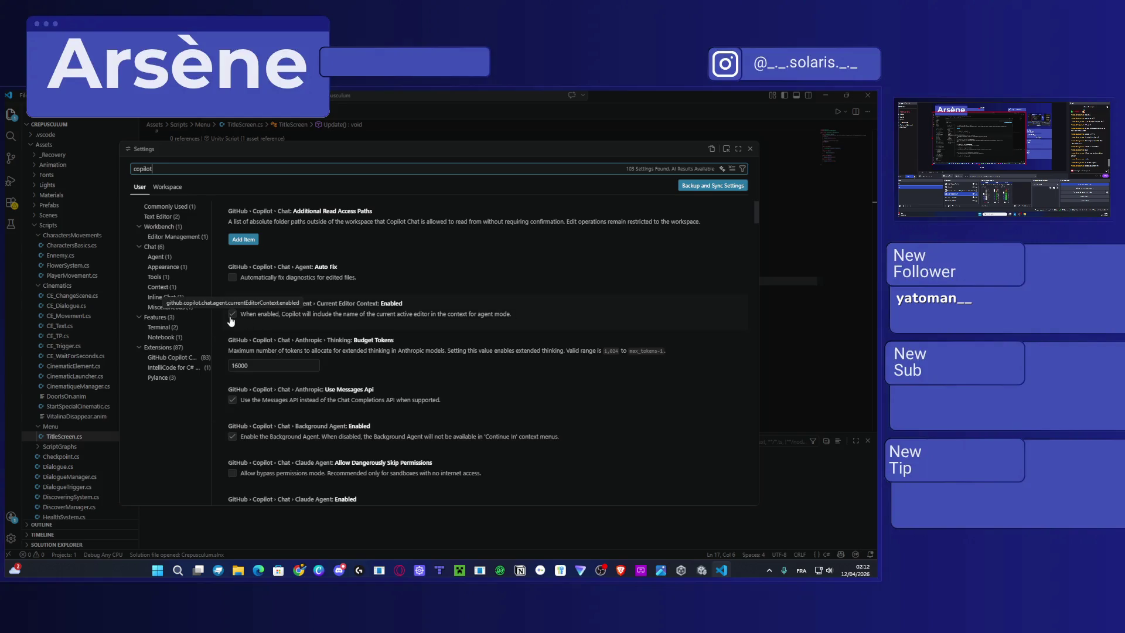
scroll(321, 326, down, 1)
scroll(363, 328, up, 1)
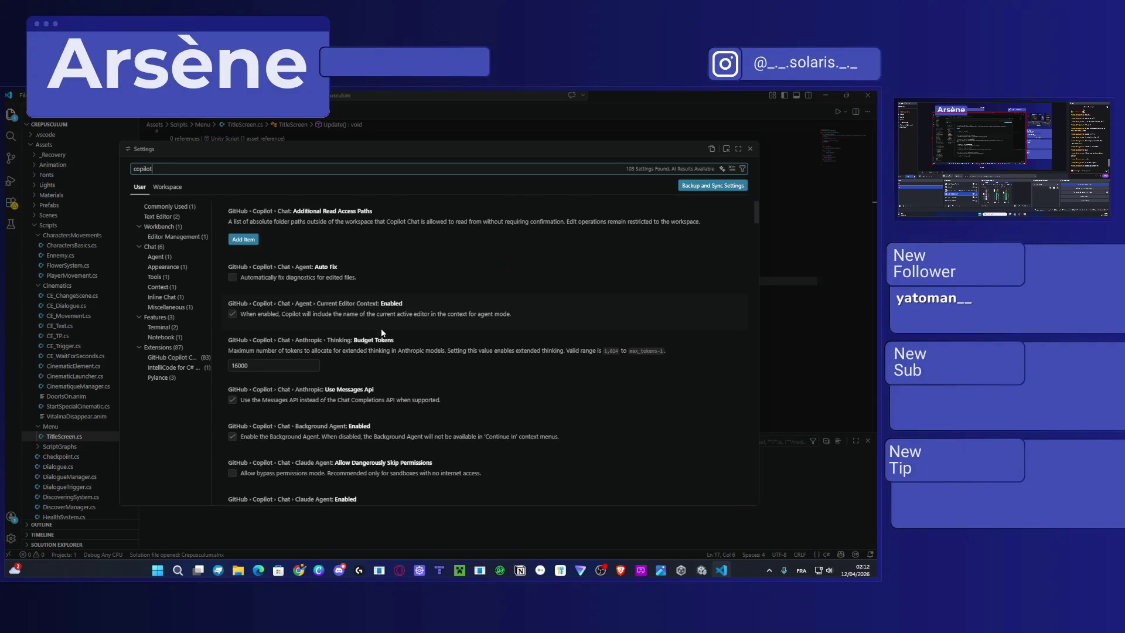
scroll(409, 321, down, 3)
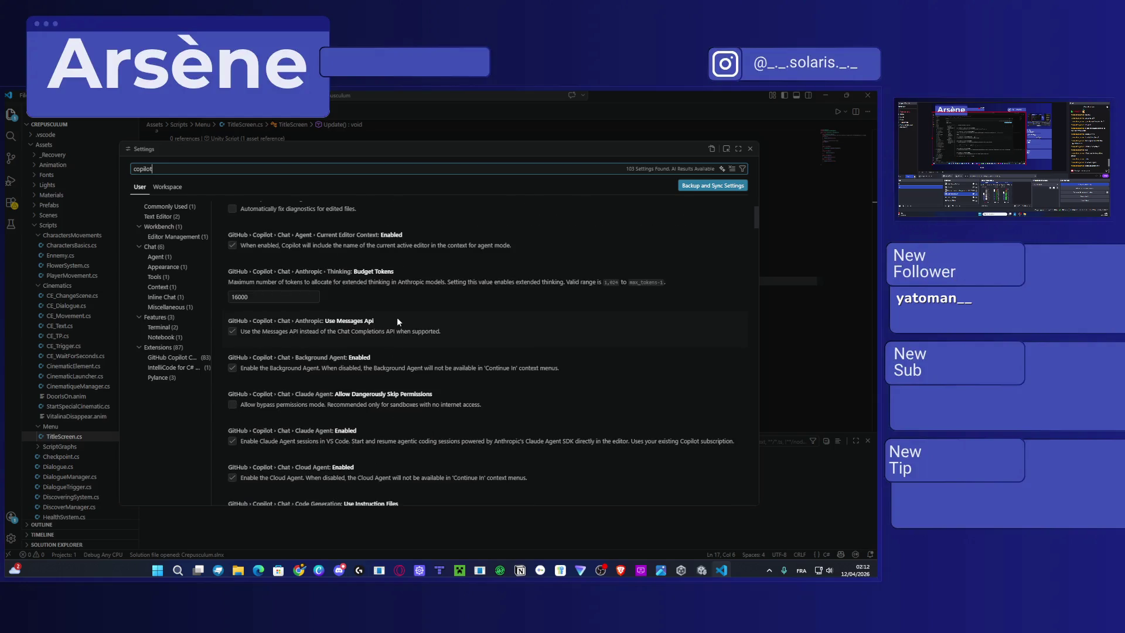
scroll(397, 321, down, 5)
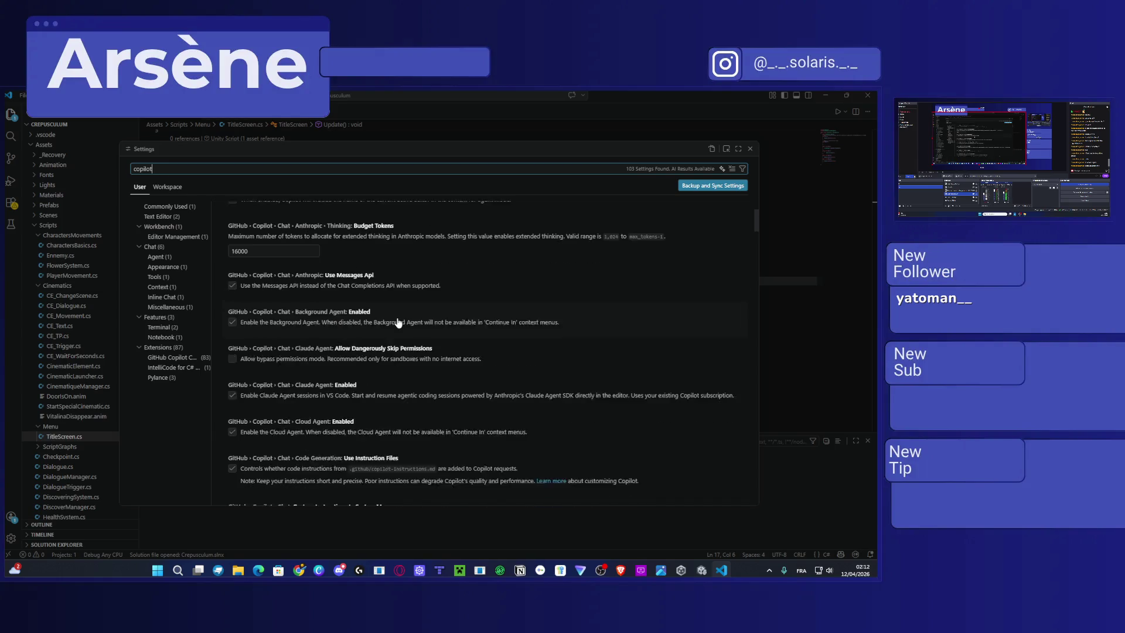
scroll(396, 318, down, 3)
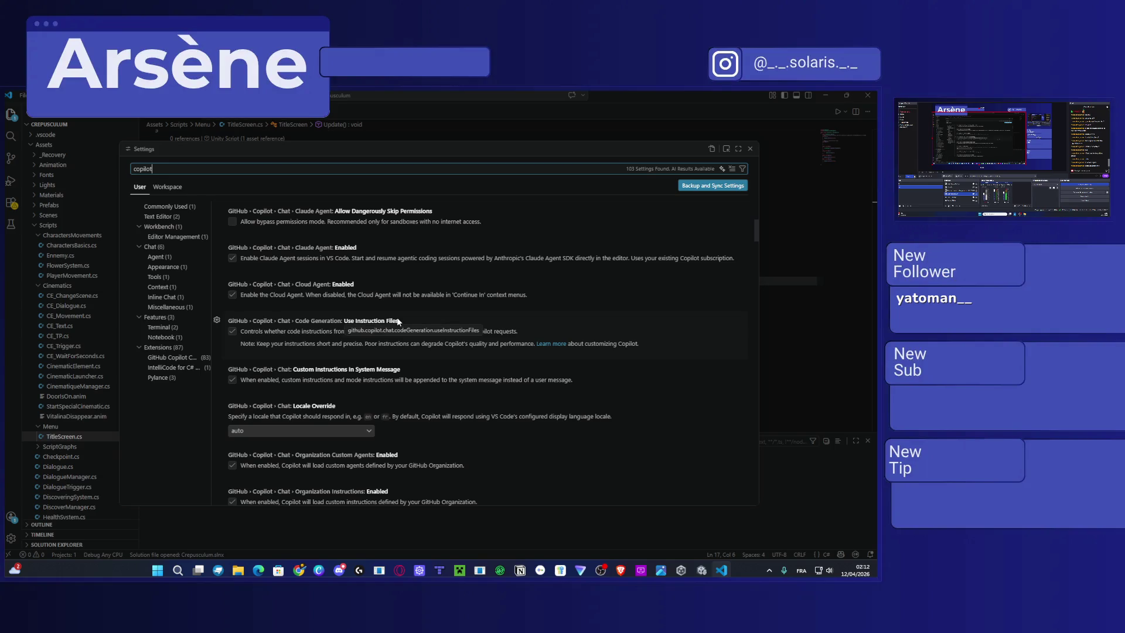
scroll(392, 359, down, 2)
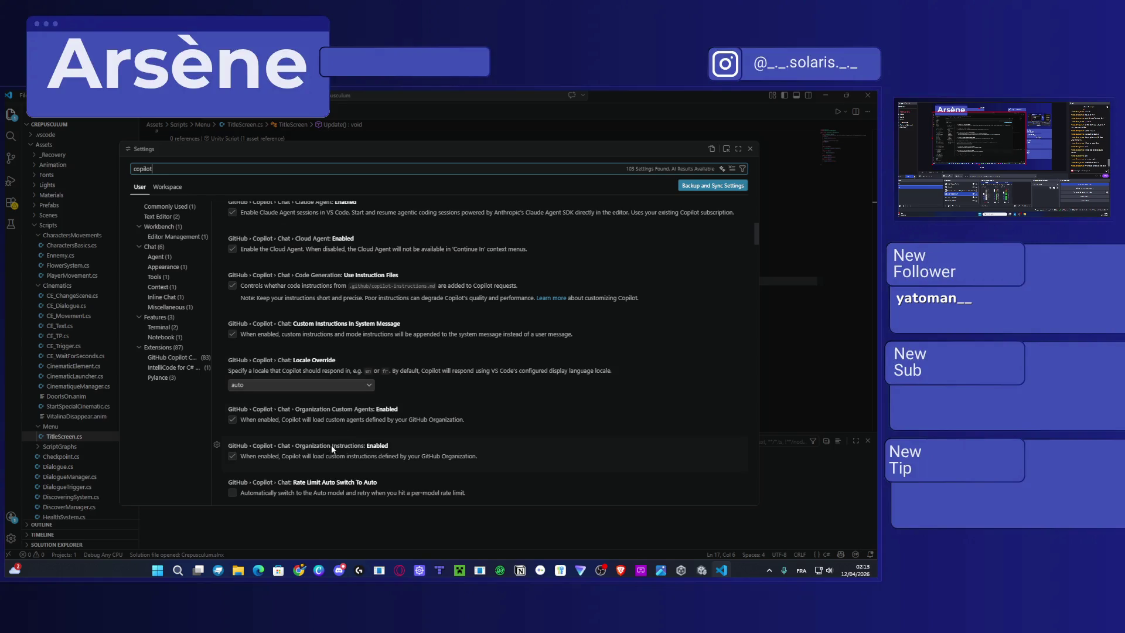
Turn off Organization Custom Agents and Instructions, Messages API, Background, Claude and Review agents, and Review Selection.
click(232, 456)
click(232, 420)
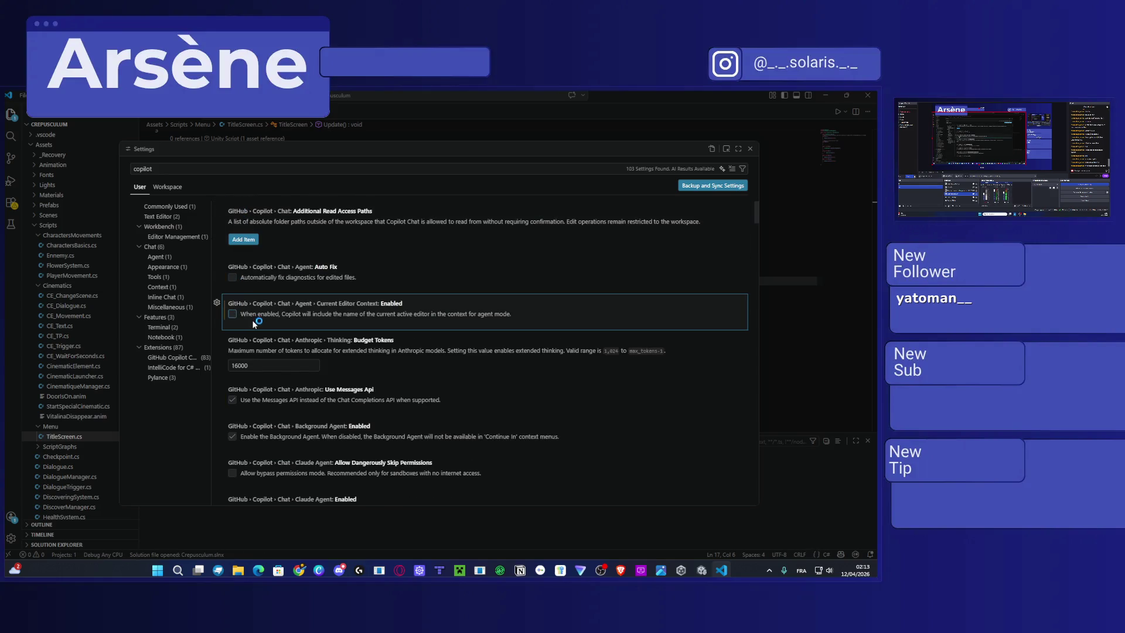
scroll(249, 314, down, 1)
click(233, 354)
click(233, 391)
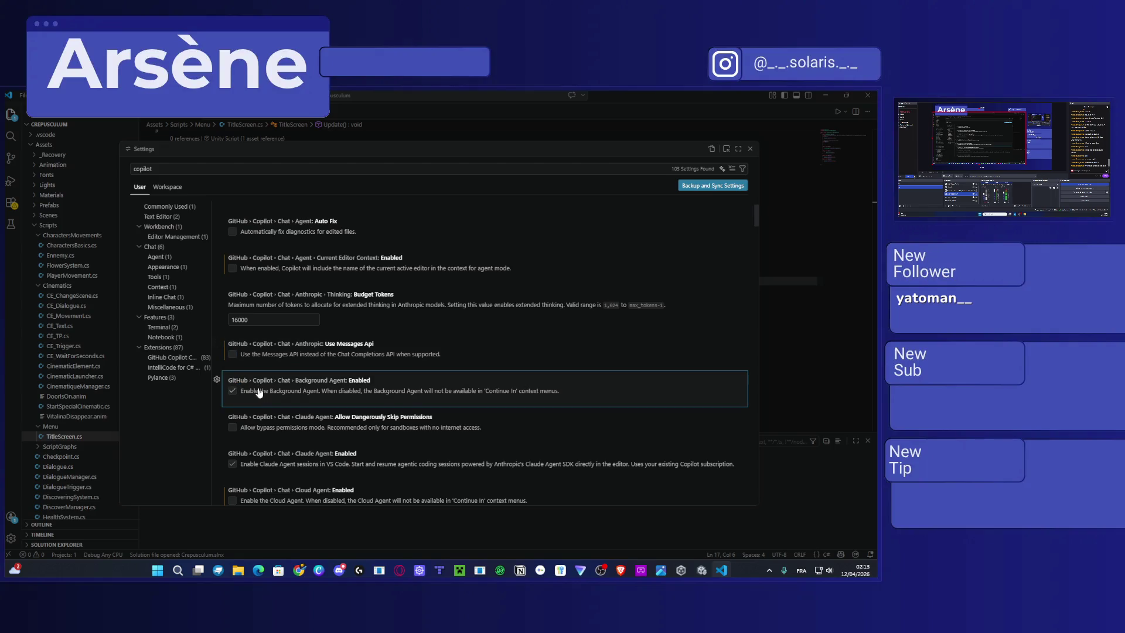
click(233, 464)
scroll(281, 411, down, 4)
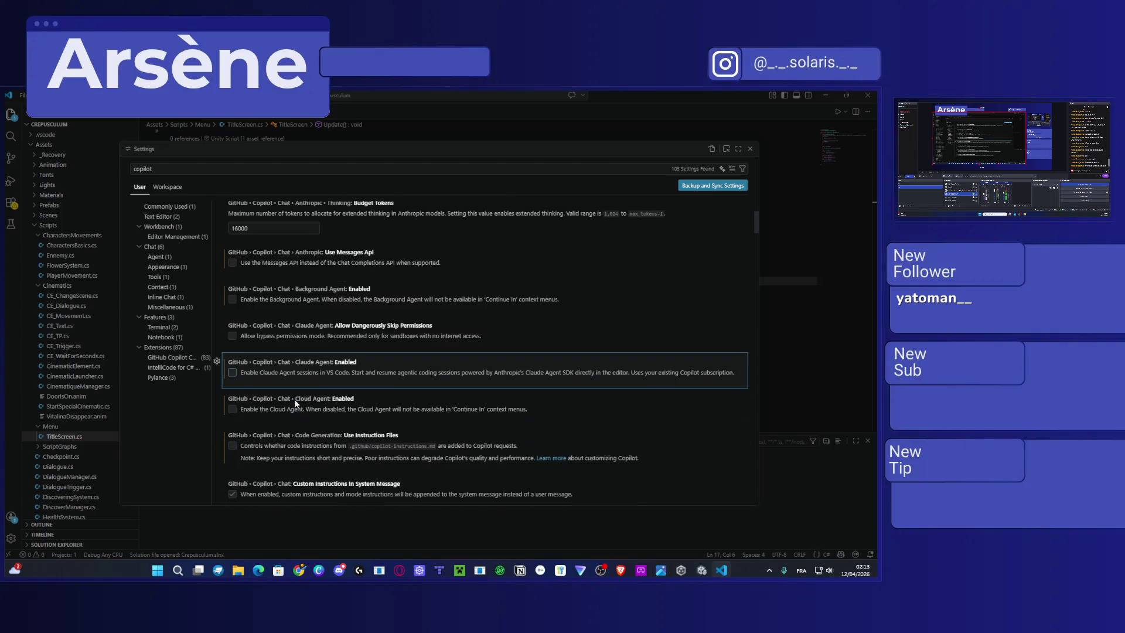
click(232, 403)
scroll(231, 413, down, 4)
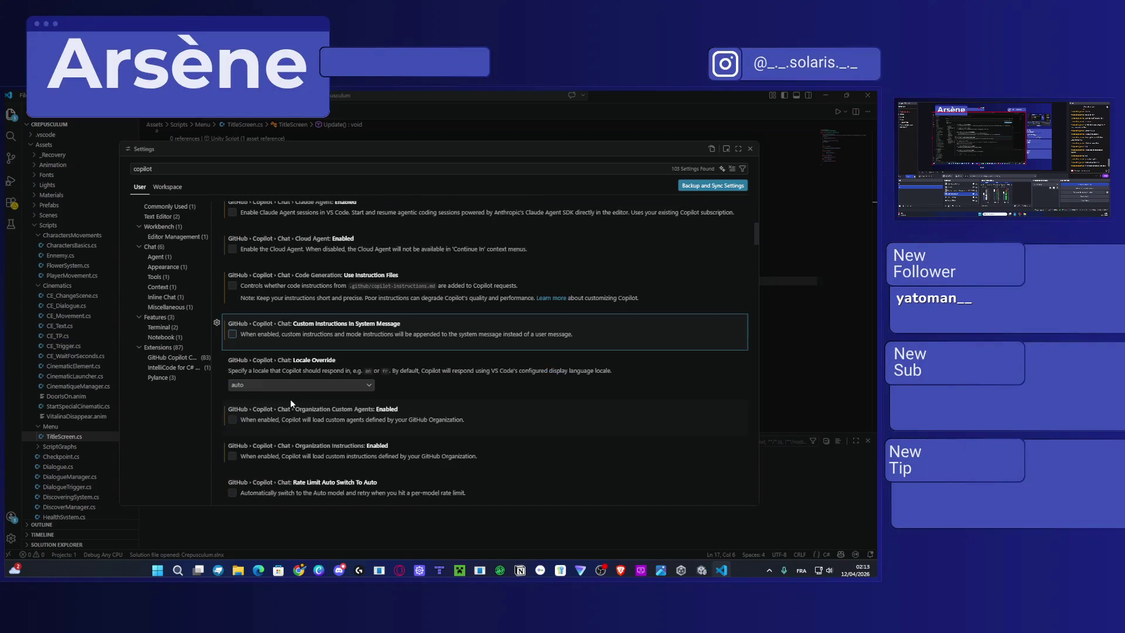
click(233, 414)
click(233, 451)
Disable Project Templates, Next Edit Suggestions, Fixes, auto rename, Tool Search, Debug Command, Tools Memory and View Image.
scroll(236, 451, down, 4)
scroll(251, 461, down, 1)
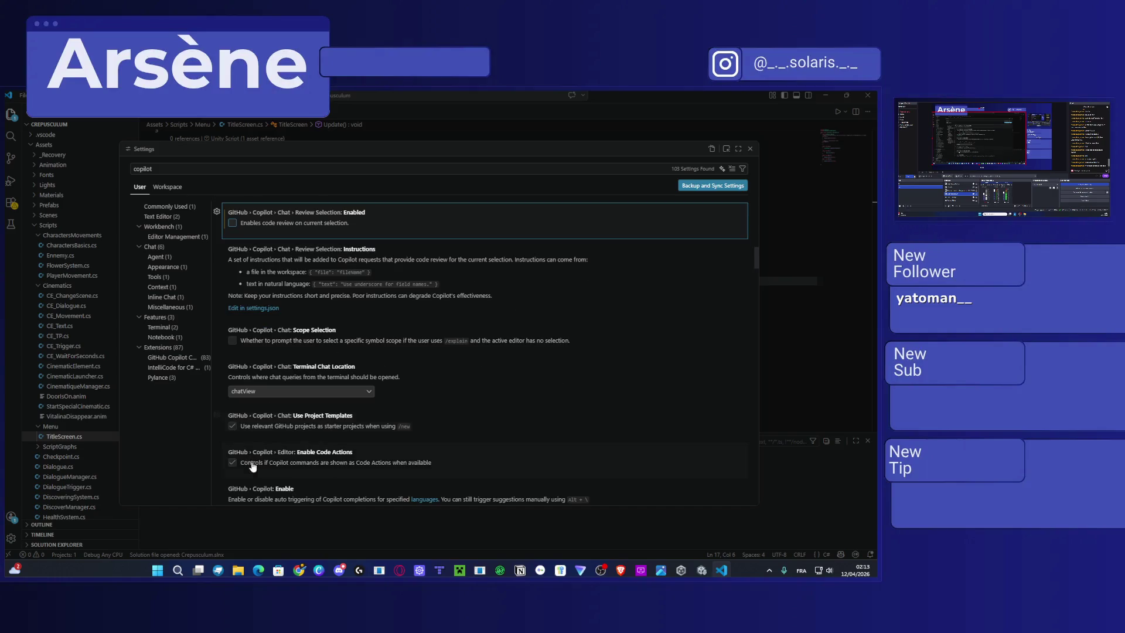
click(233, 425)
scroll(256, 454, down, 5)
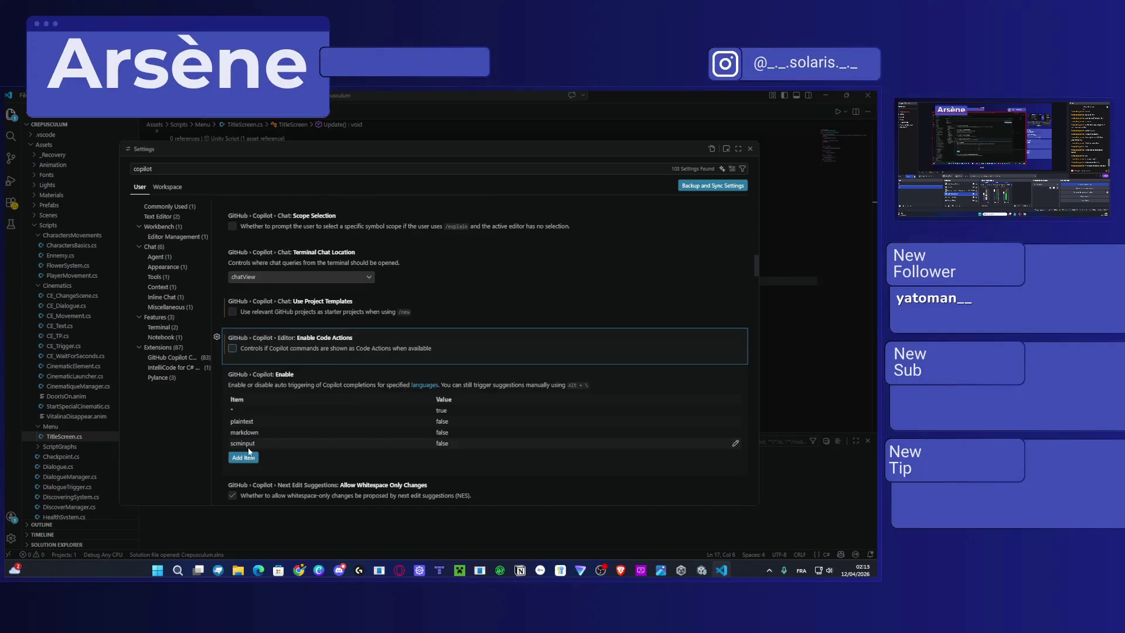
click(233, 418)
click(232, 380)
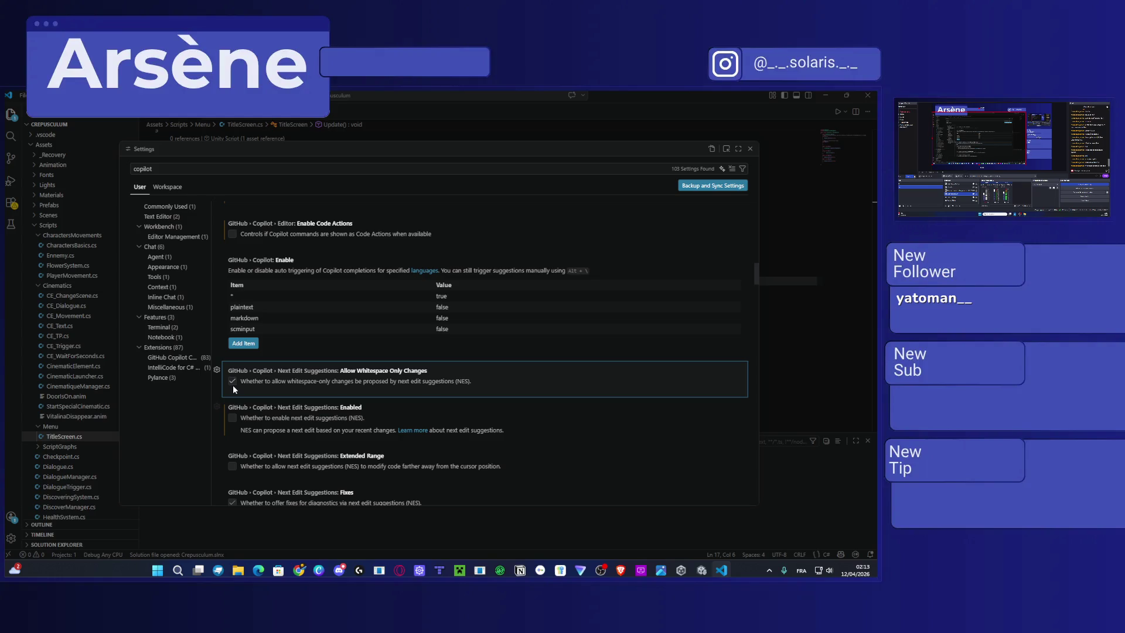
scroll(233, 398, down, 2)
click(233, 434)
click(232, 470)
scroll(278, 433, down, 5)
click(232, 373)
scroll(296, 395, down, 1)
scroll(296, 397, down, 3)
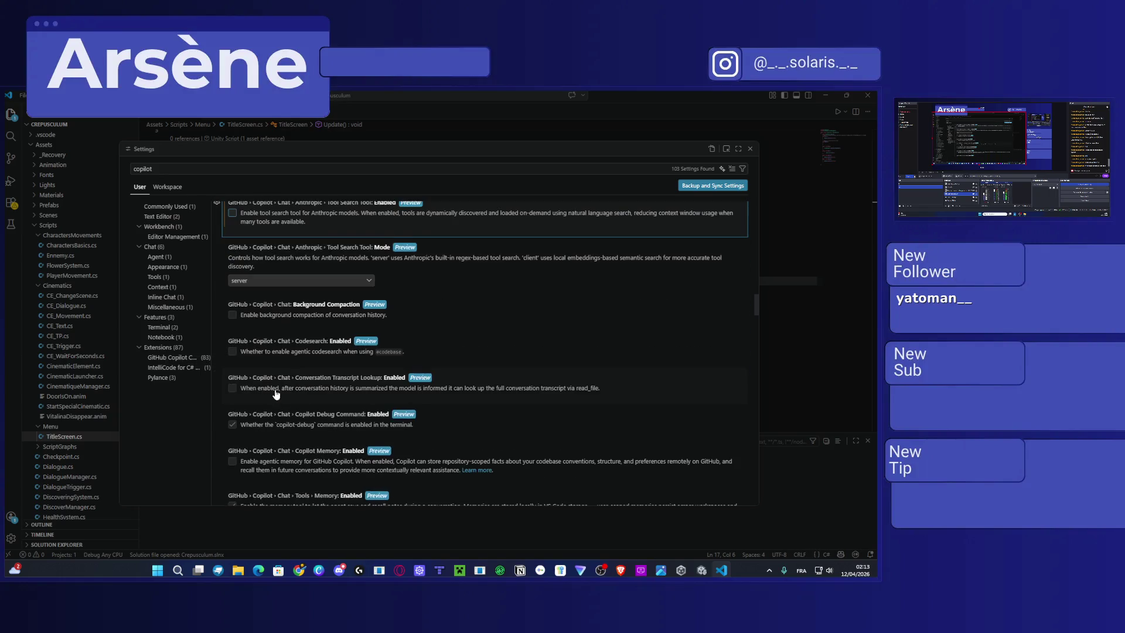
click(233, 423)
scroll(258, 412, down, 3)
click(233, 391)
click(232, 436)
Disable Search View Results Skill, TypeScript context, New Workspace Creation, Conversation Summarizing, Setup Tests and Harness Selector.
scroll(252, 426, down, 5)
scroll(252, 429, down, 12)
scroll(244, 412, down, 10)
click(232, 356)
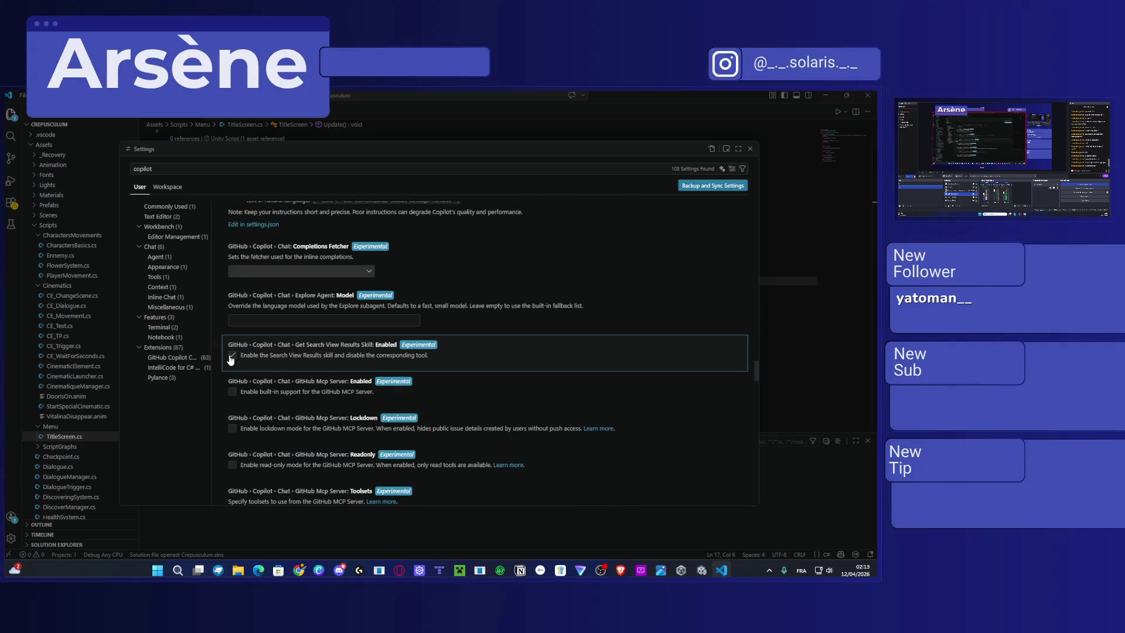
scroll(299, 375, down, 6)
scroll(247, 407, down, 6)
scroll(300, 391, down, 5)
scroll(302, 392, up, 4)
scroll(304, 392, down, 3)
scroll(305, 399, down, 10)
scroll(296, 402, down, 10)
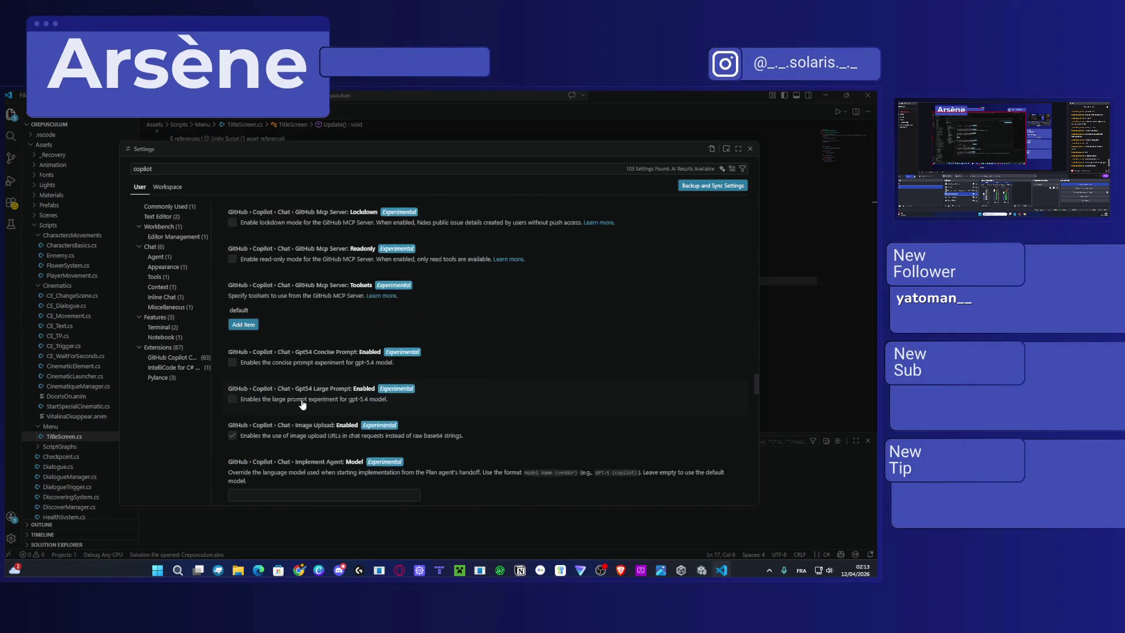
scroll(303, 404, down, 4)
scroll(281, 360, down, 7)
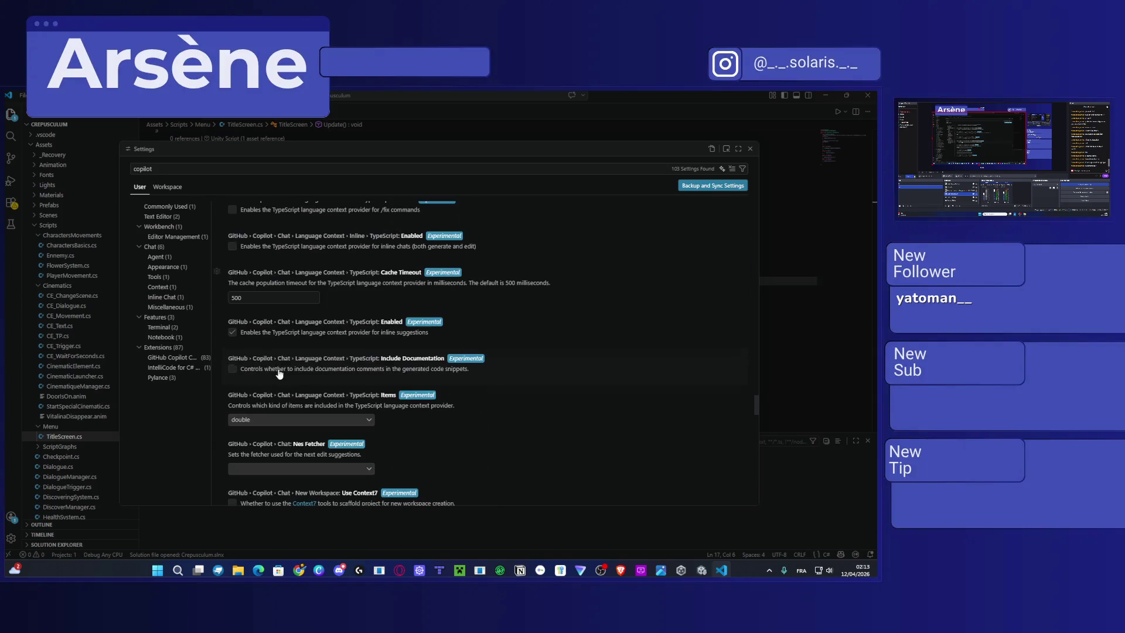
click(240, 334)
scroll(246, 335, up, 3)
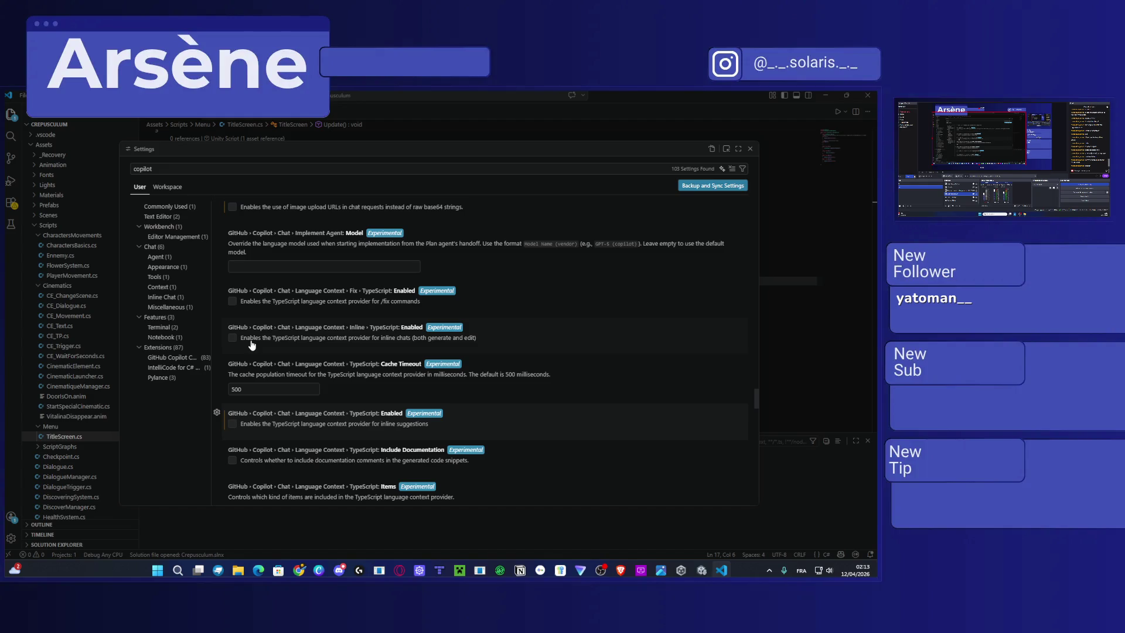
scroll(252, 341, down, 6)
click(232, 449)
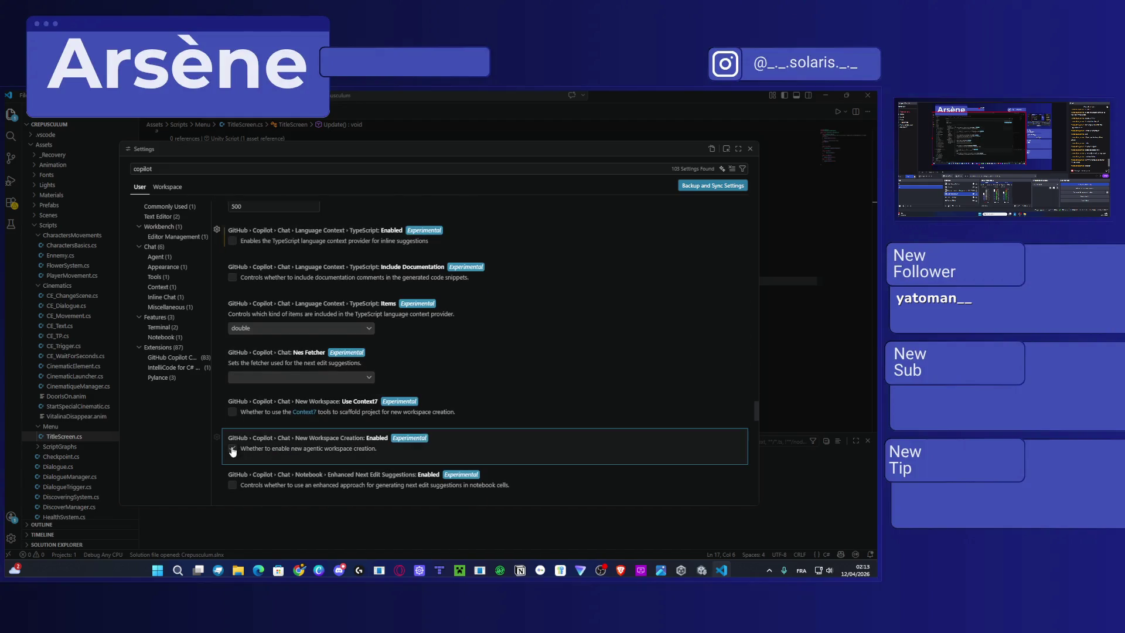
scroll(286, 406, down, 6)
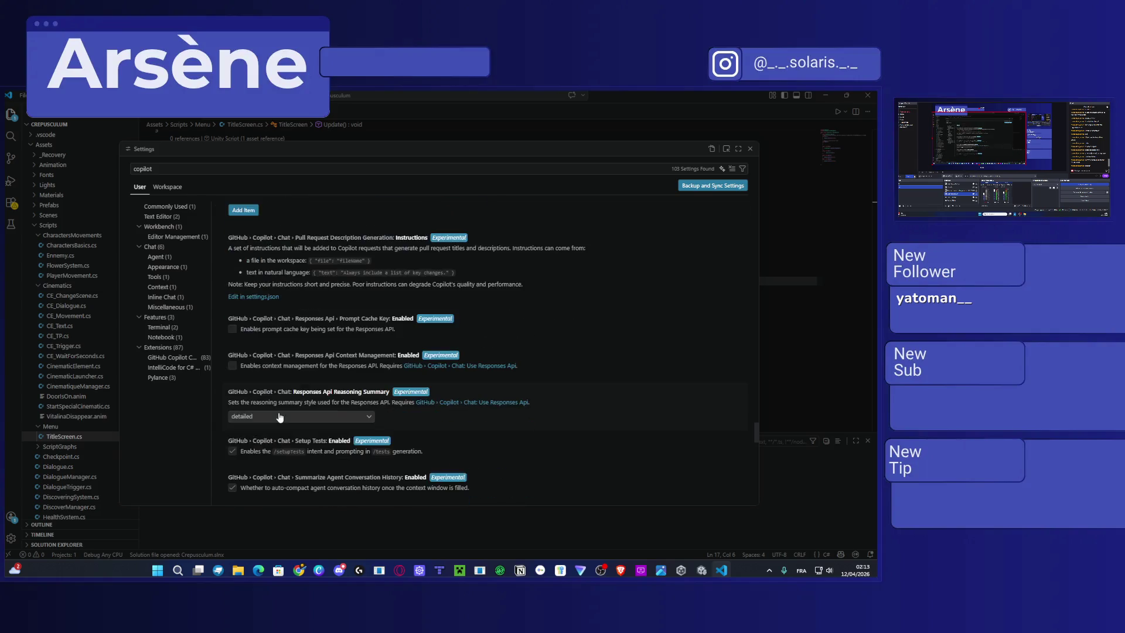
scroll(279, 417, down, 4)
click(232, 375)
click(232, 337)
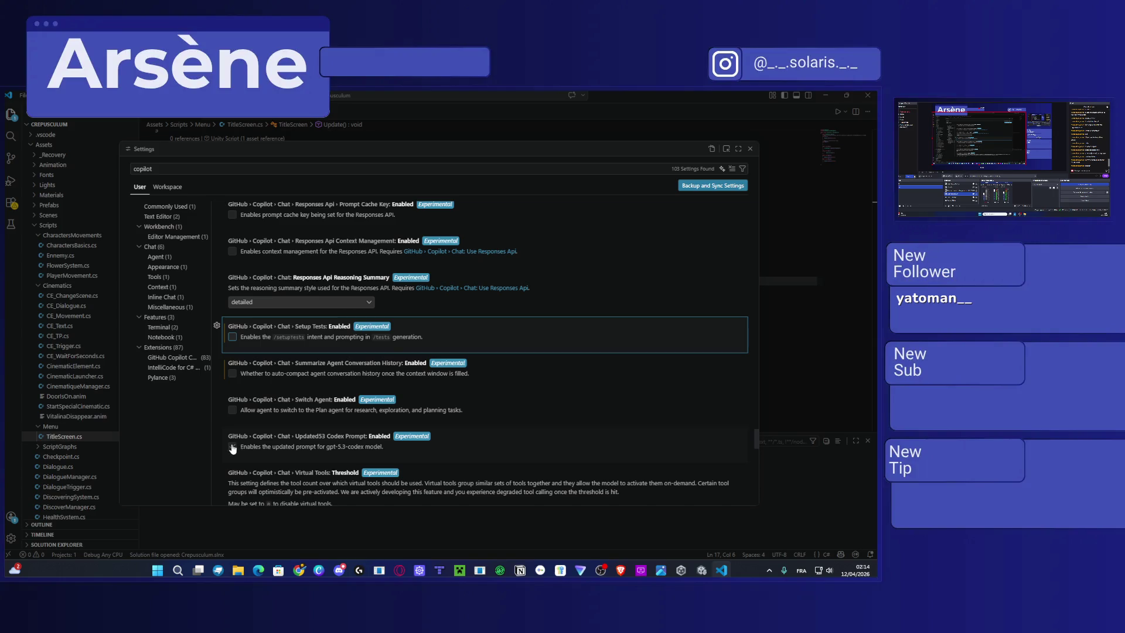
scroll(232, 449, down, 12)
scroll(288, 415, down, 2)
scroll(270, 377, down, 12)
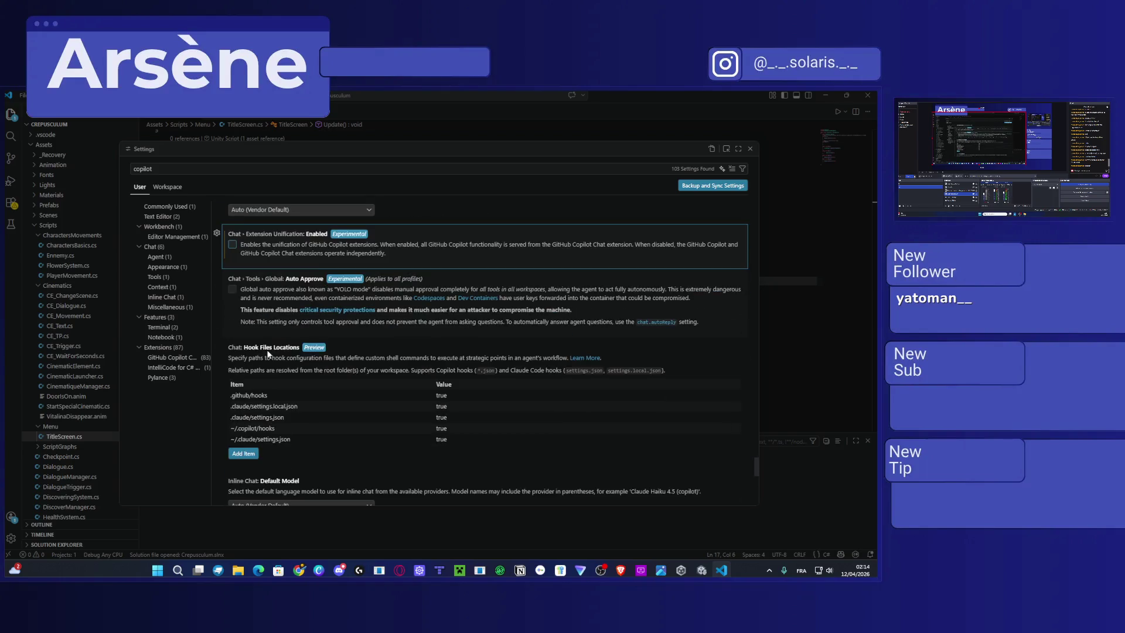
scroll(270, 377, down, 8)
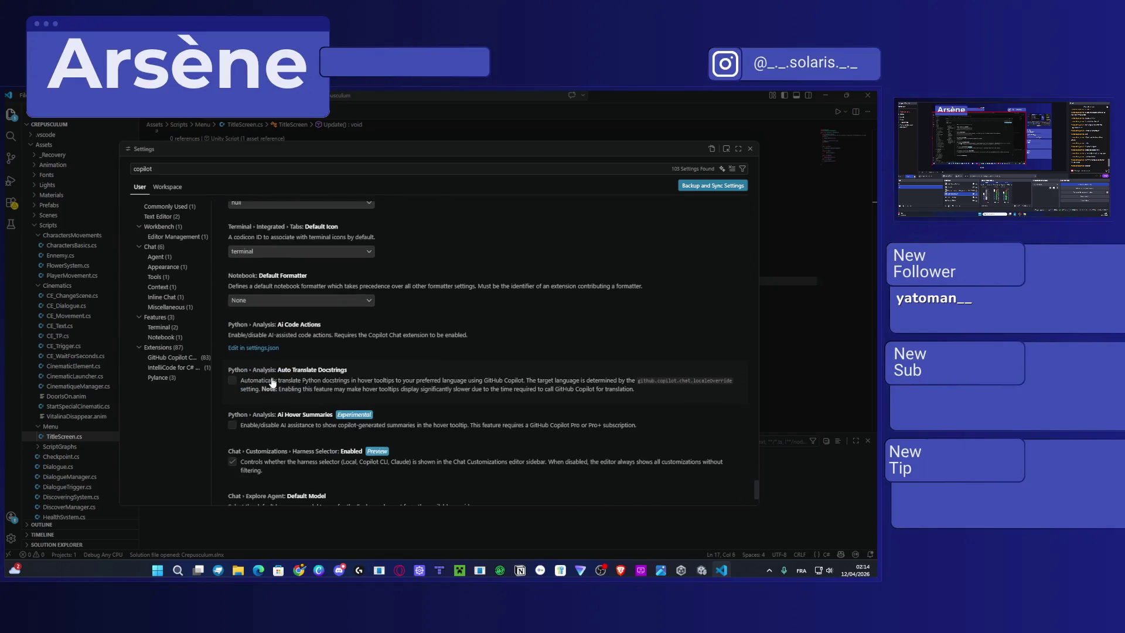
click(245, 427)
Close the Settings editor to return to TitleScreen.cs.
scroll(266, 421, down, 3)
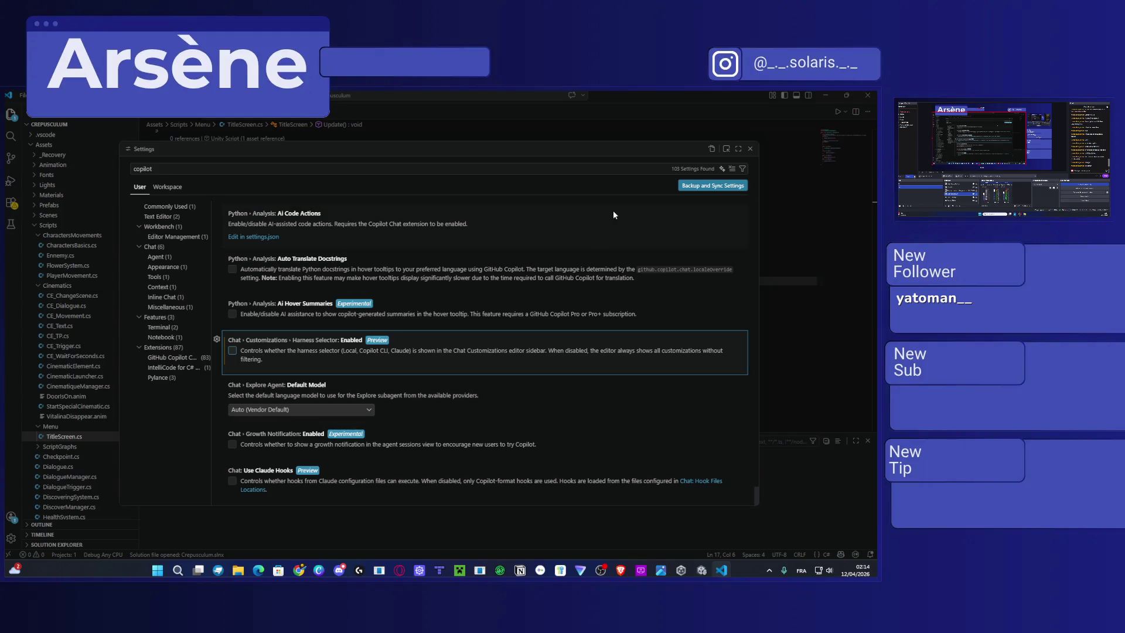
scroll(554, 278, down, 10)
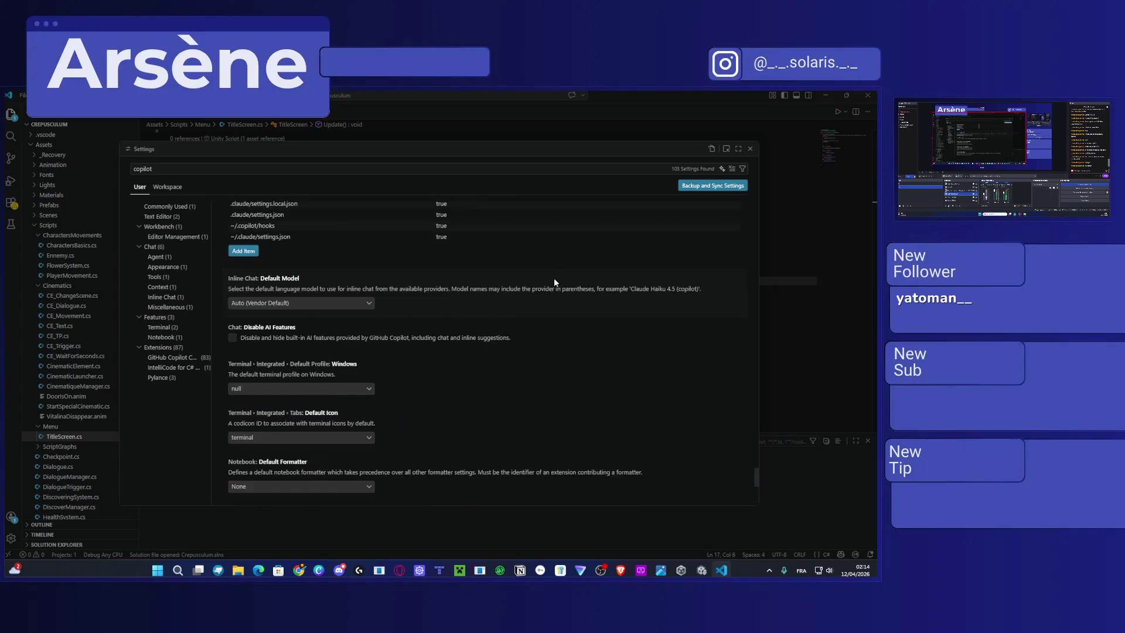
scroll(672, 344, up, 9)
mouse_move(754, 447)
mouse_down()
mouse_move(729, 258)
mouse_move(468, 211)
mouse_move(273, 209)
mouse_up()
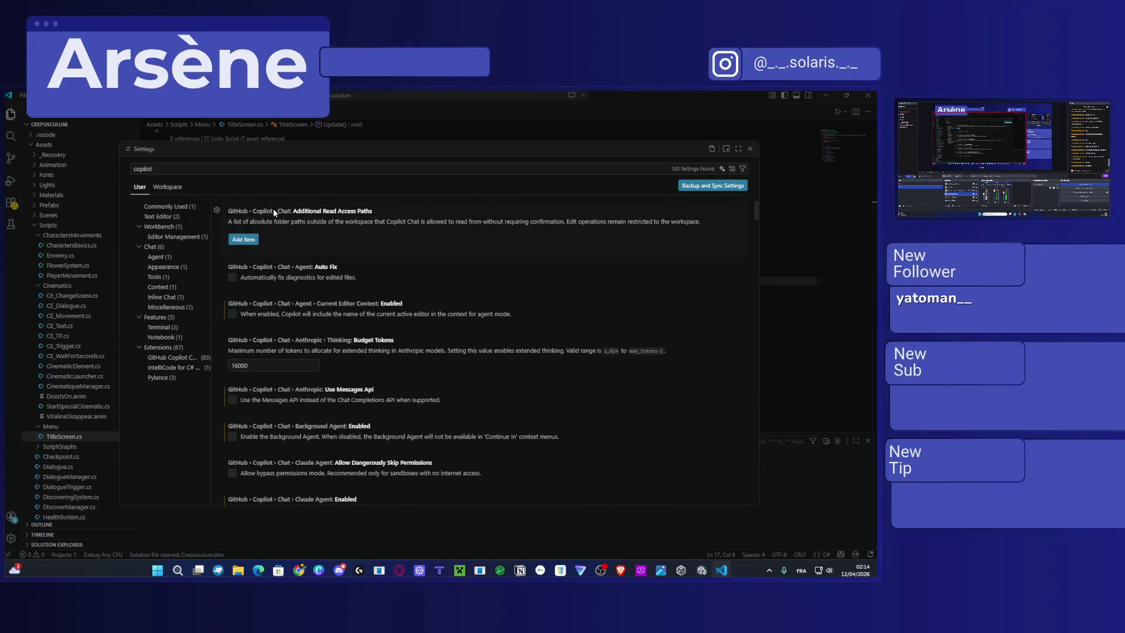
click(751, 149)
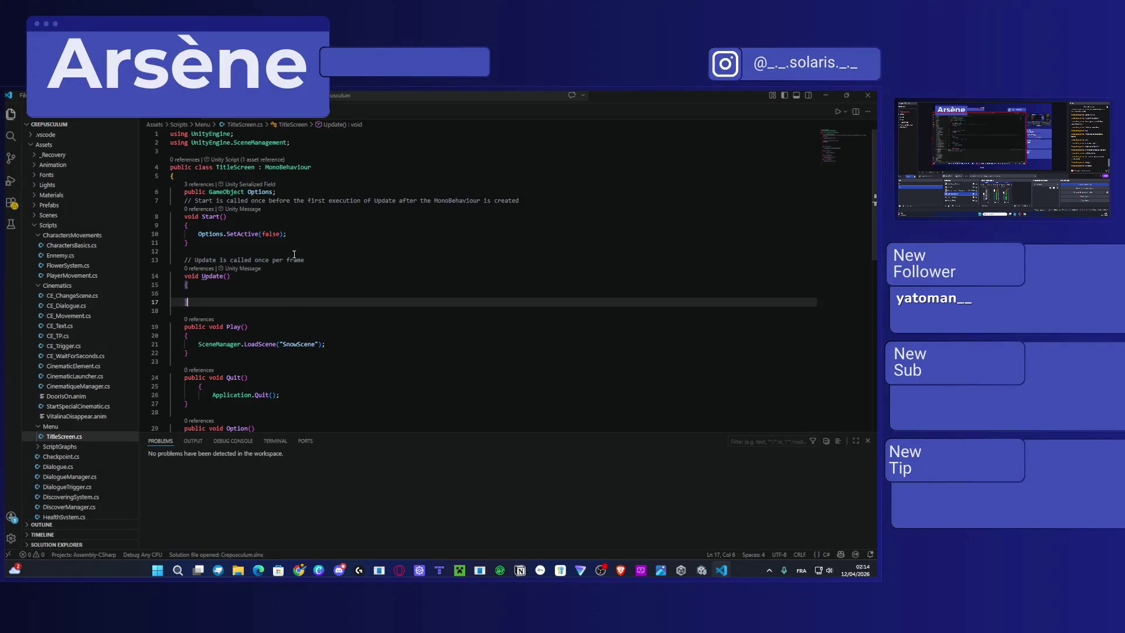
Add an unfinished 'public ImageConversion' field line below the Options field.
click(279, 192)
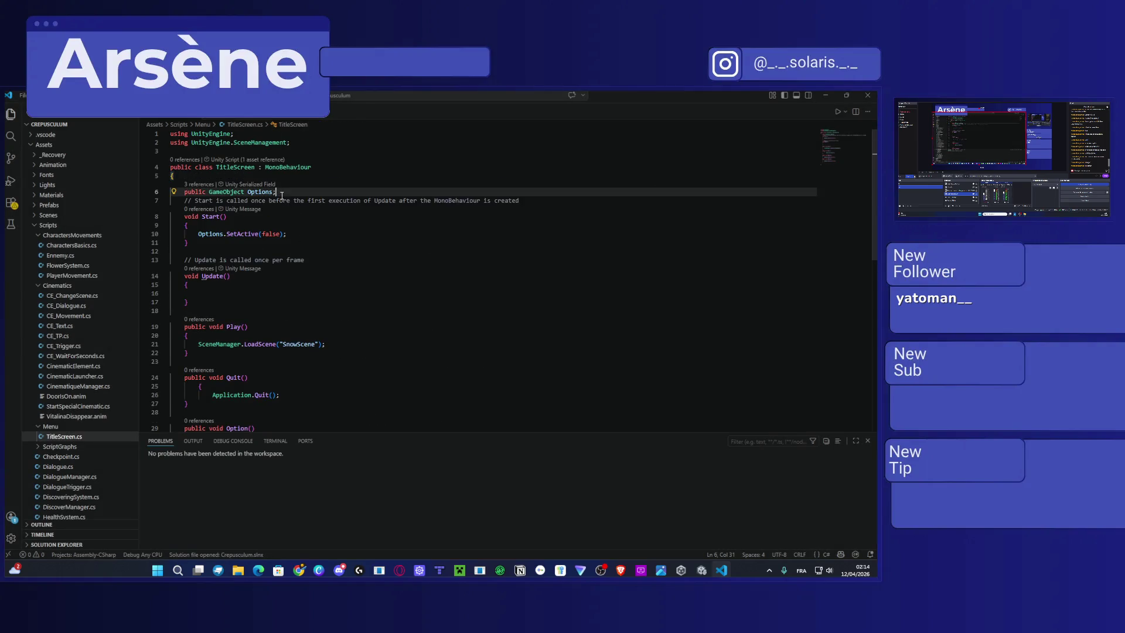
key(Return)
text(public I)
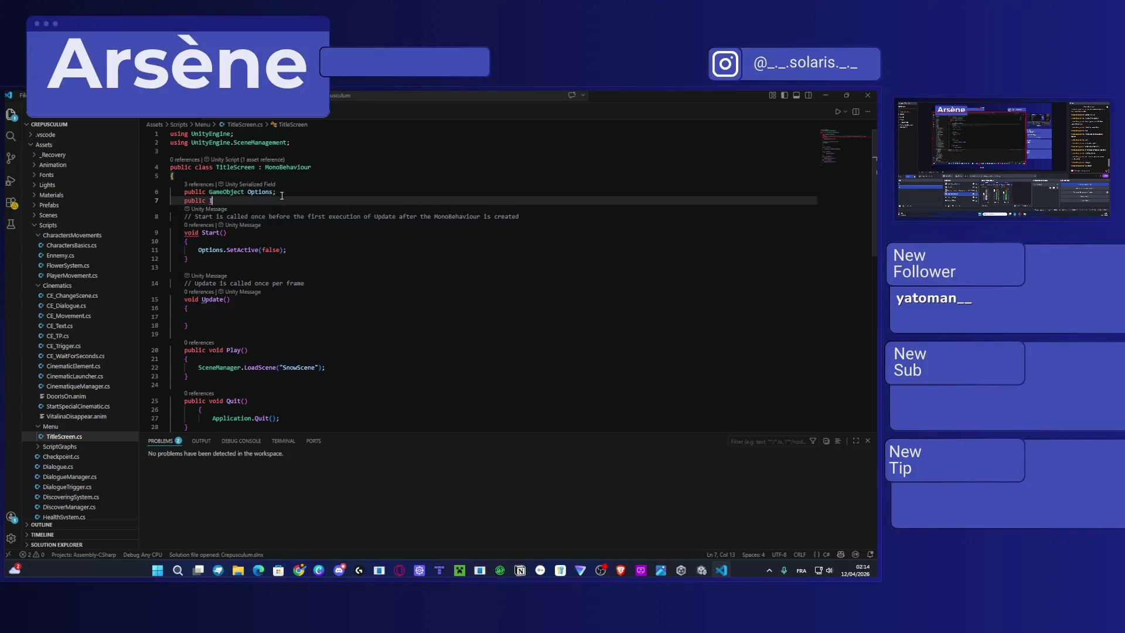
text(mageConversion)
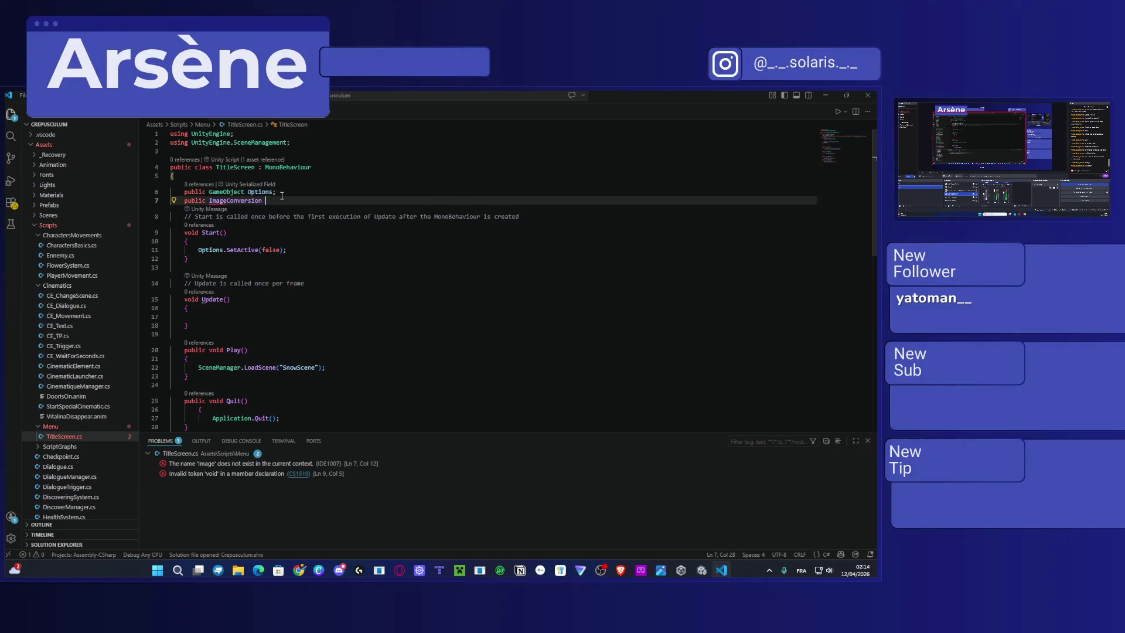
Add another using directive below the imports by accepting the suggested namespace.
click(312, 139)
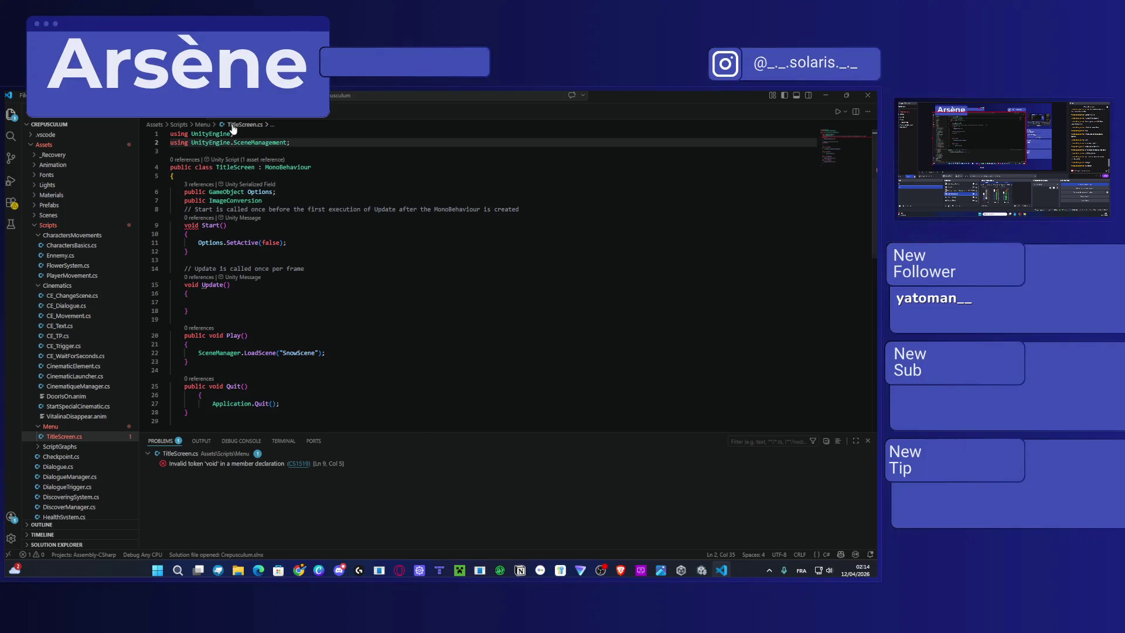
key(Return)
text(using)
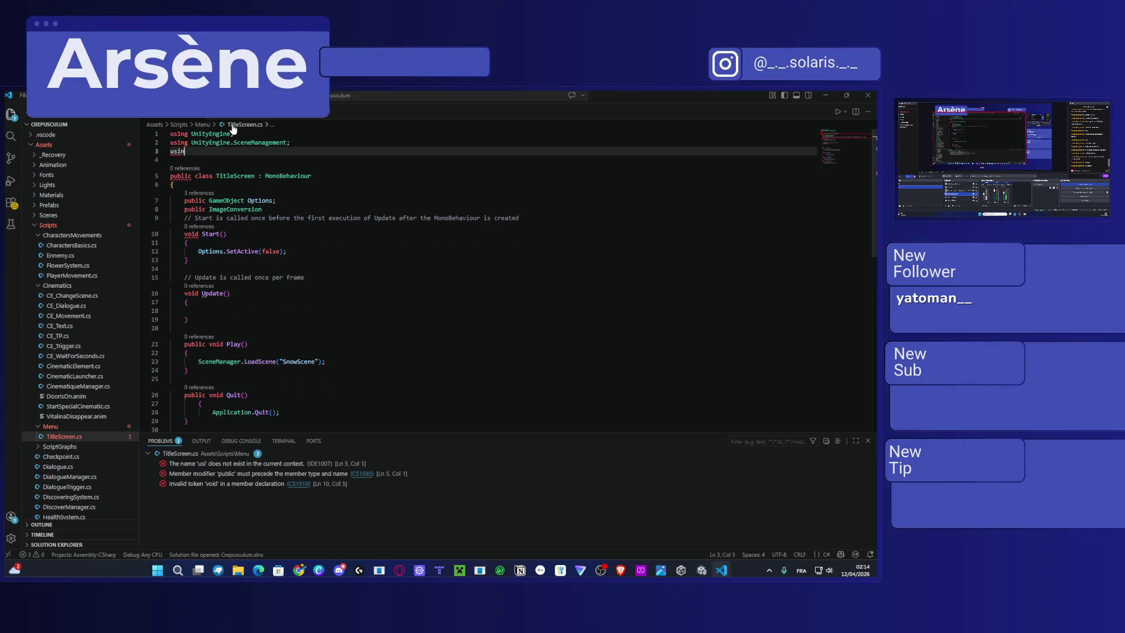
key(Tab)
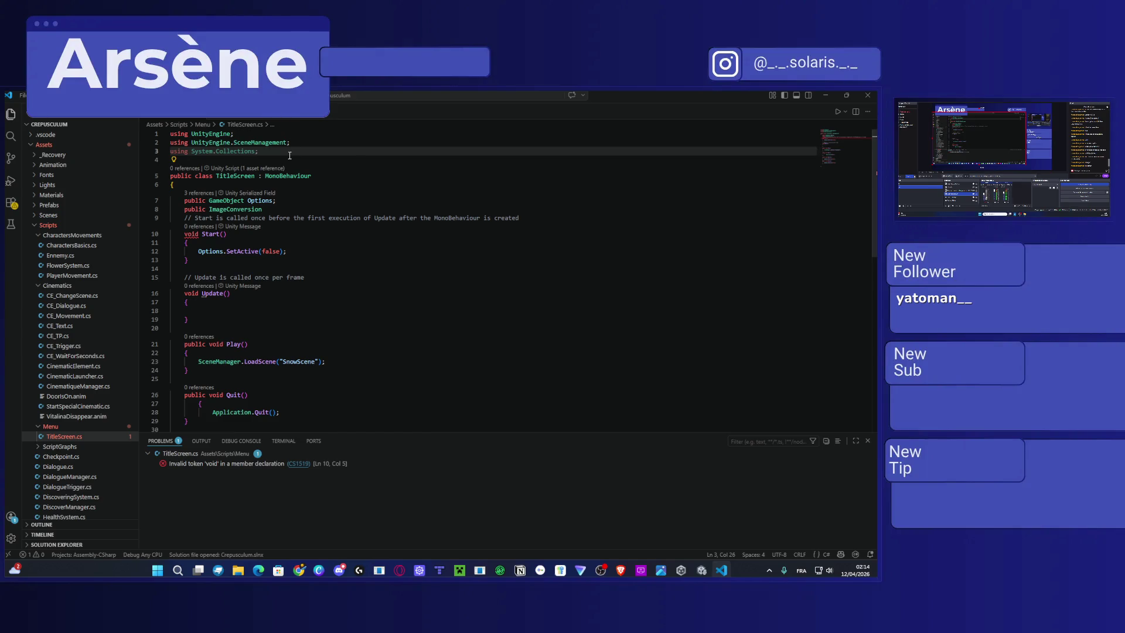
Type a 'using TextMeshPro' line, then erase the unresolved TextMeshPro name from it.
key(Return)
text(g Text)
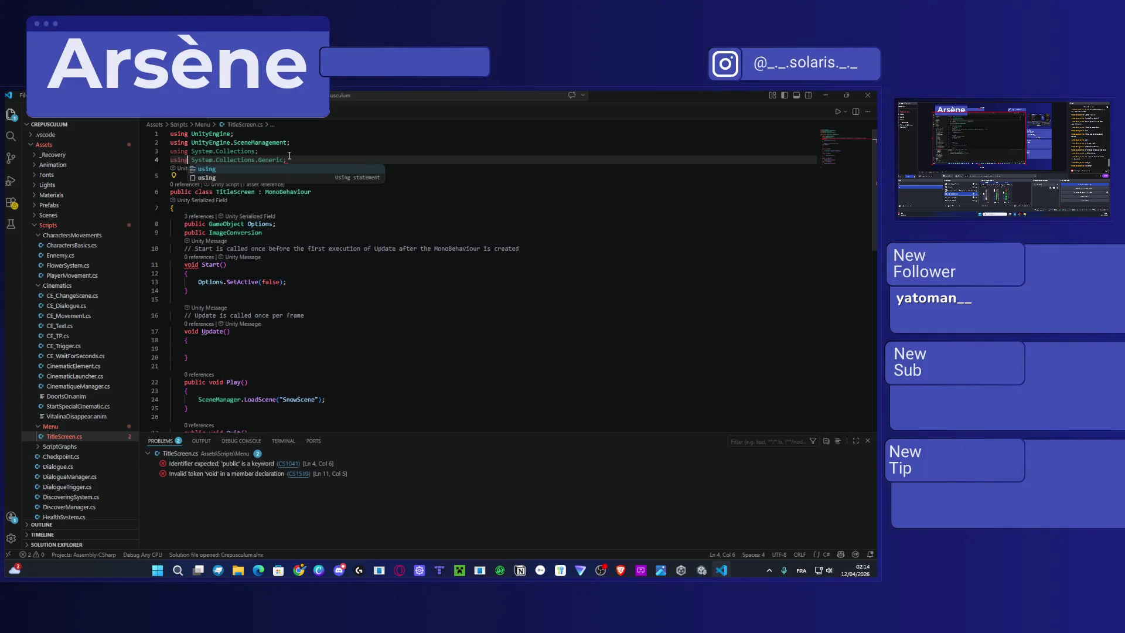
key(BackSpace)
key(BackSpace)
key(BackSpace)
text(ext)
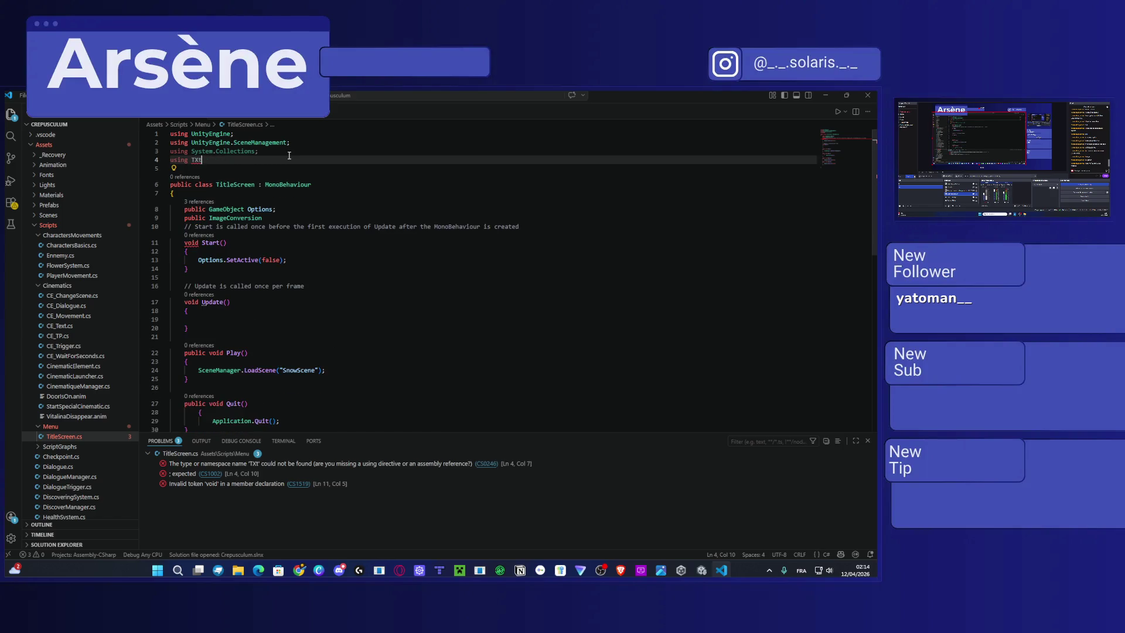
text(MeshPro)
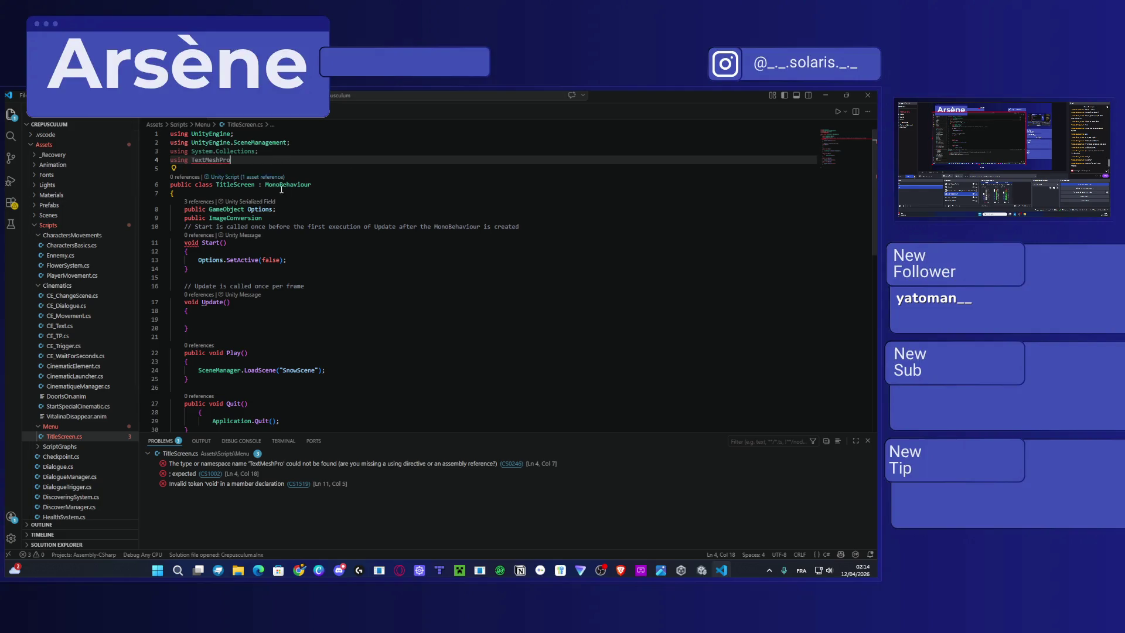
key(BackSpace)
key(BackSpace)
key(BackSpace)
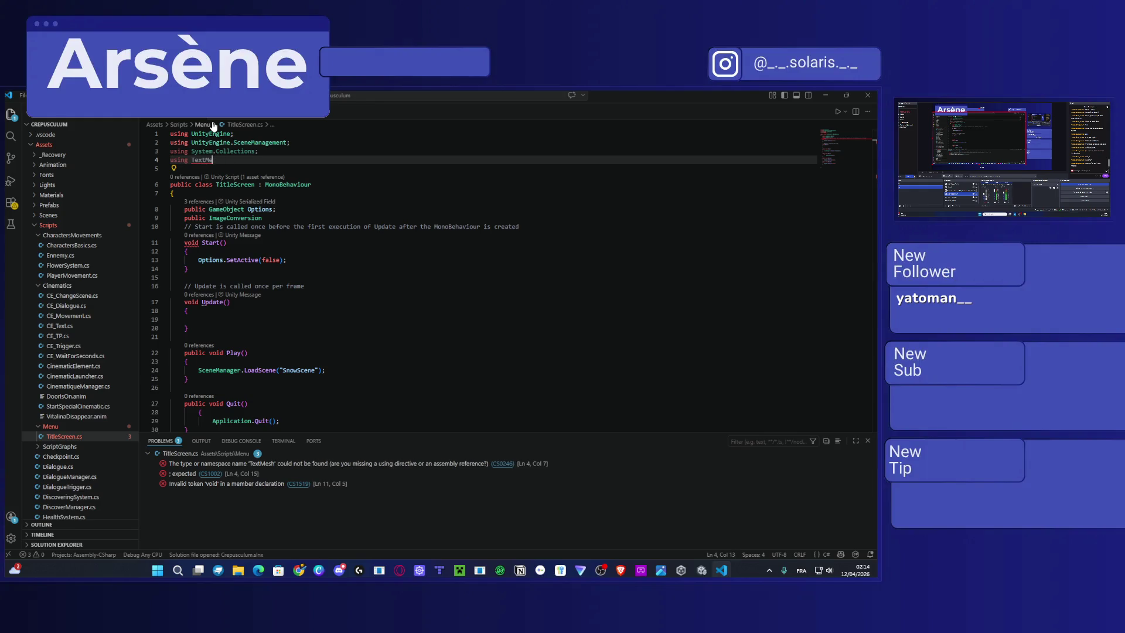
key(BackSpace)
key(BackSpace)
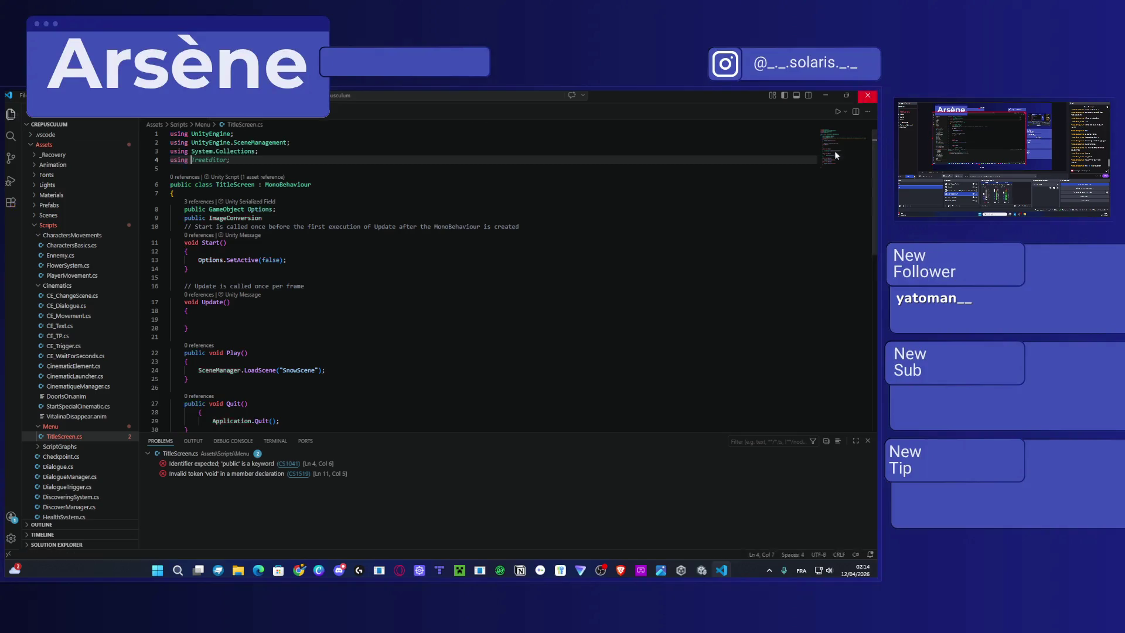
click(825, 95)
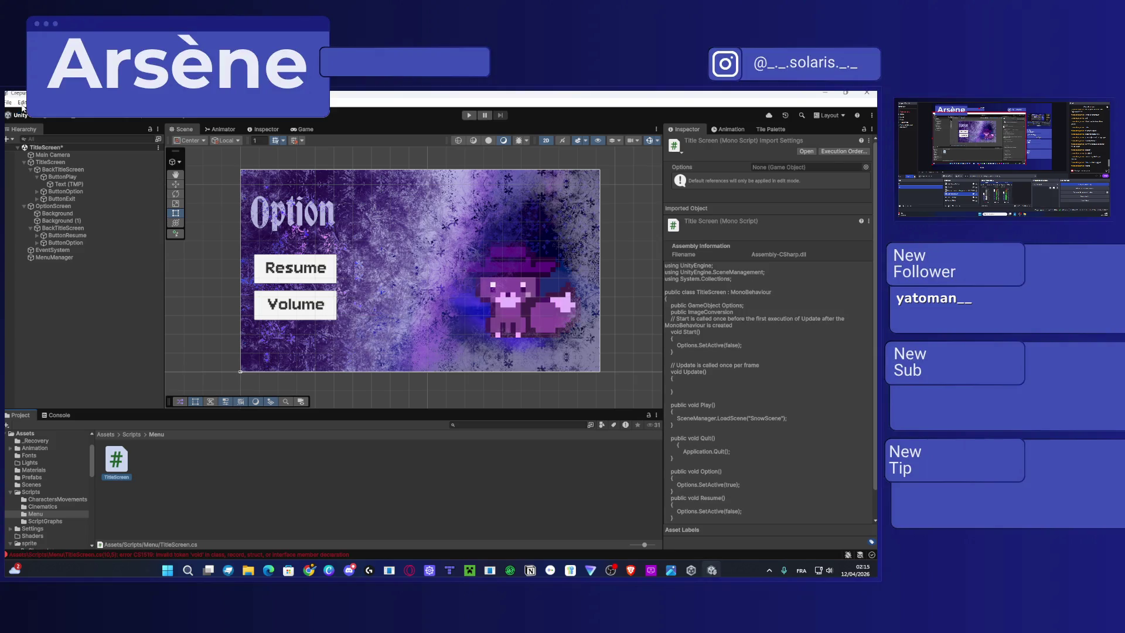
Browse the Audio, Burst AOT, Editor, Input Manager and Graphics pages of Project Settings.
click(22, 103)
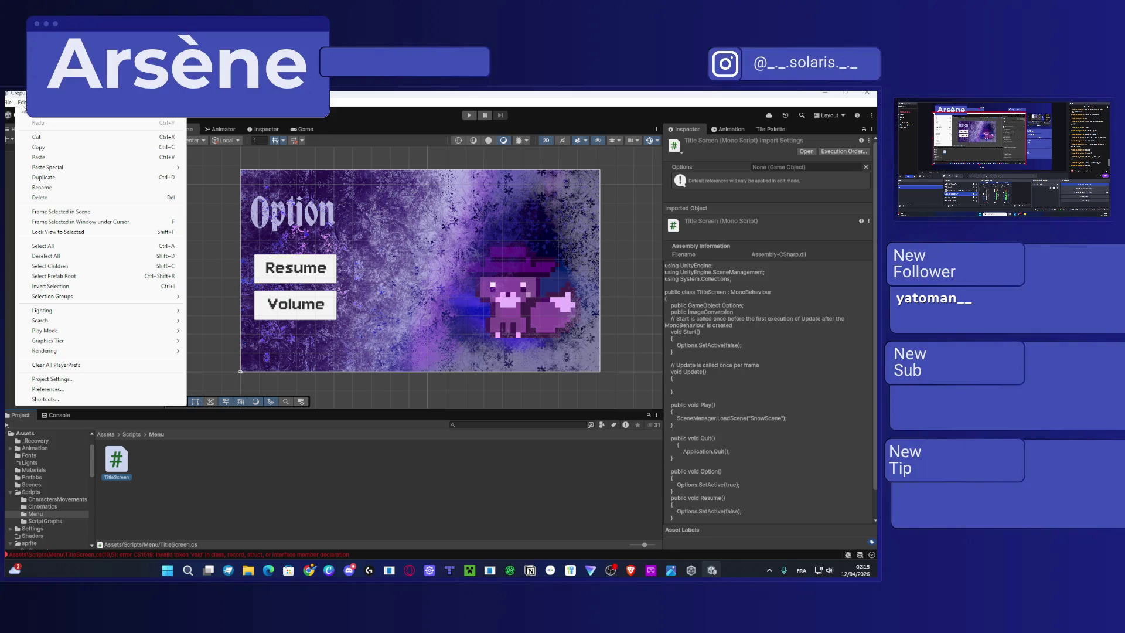
click(69, 379)
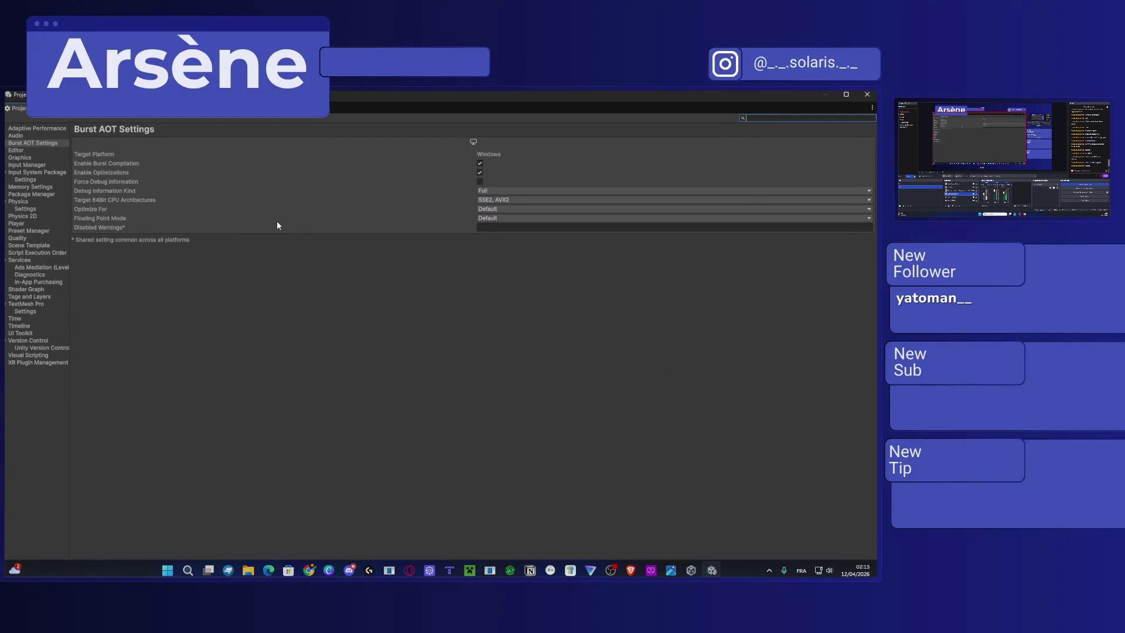
click(23, 130)
click(31, 136)
click(36, 143)
click(39, 151)
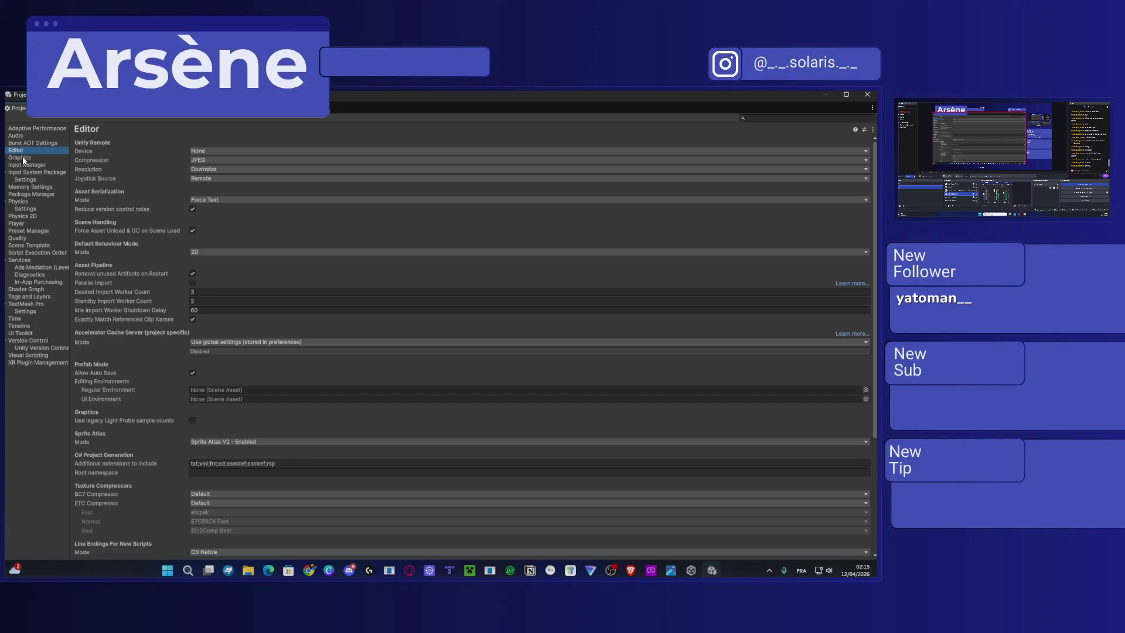
click(30, 166)
click(22, 159)
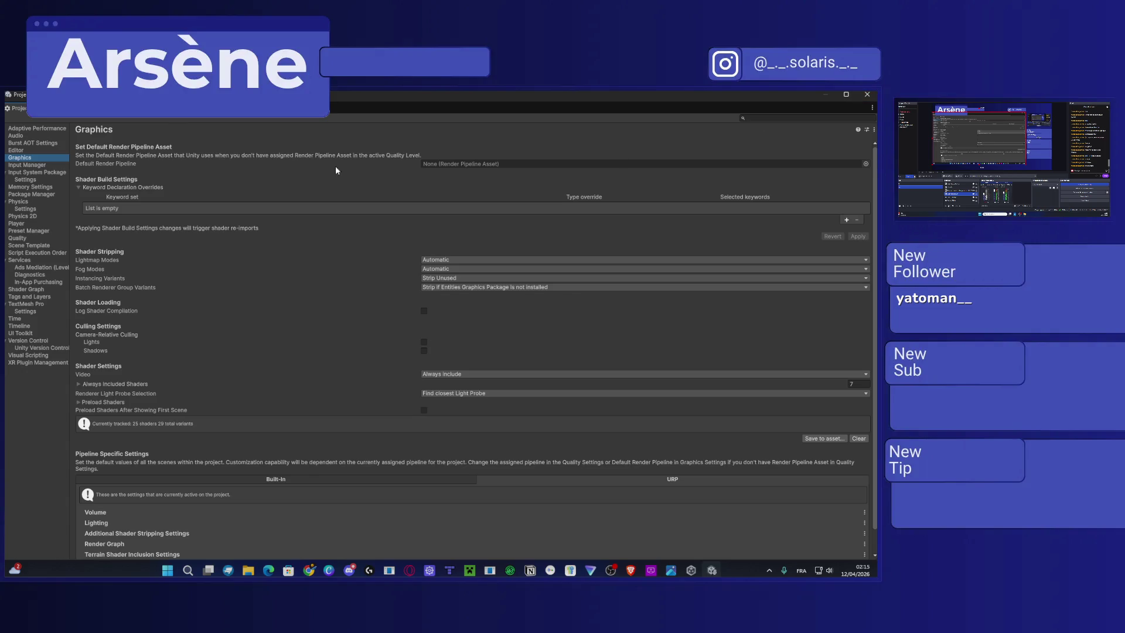
key(alt+Tab)
click(22, 102)
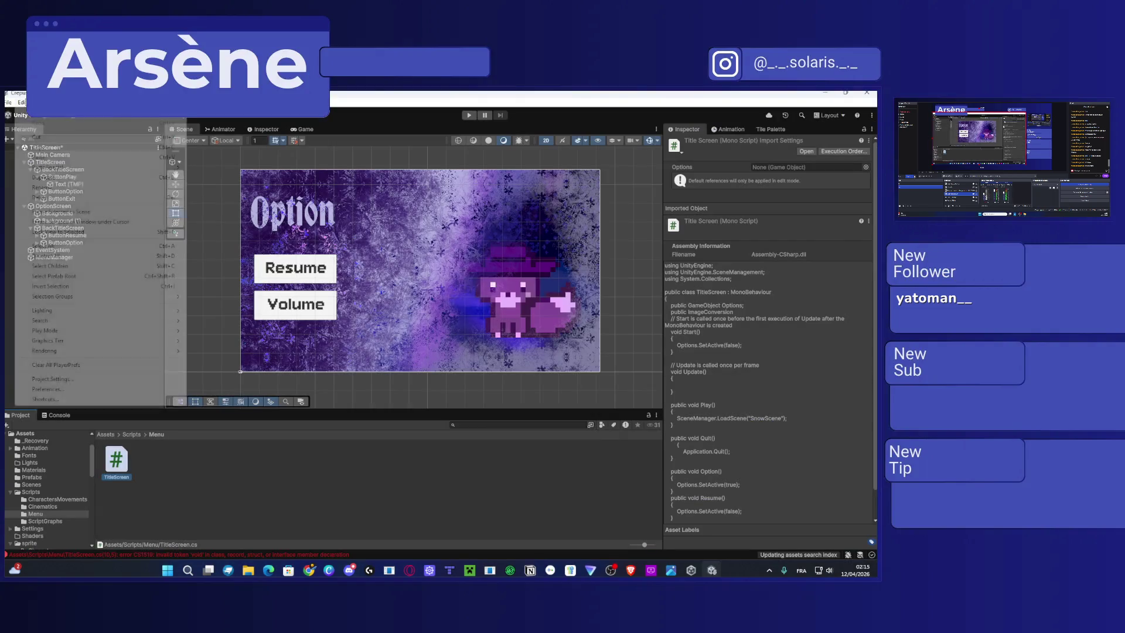
Set Preferences > External Tools script editor to Visual Studio and regenerate the project files.
click(46, 389)
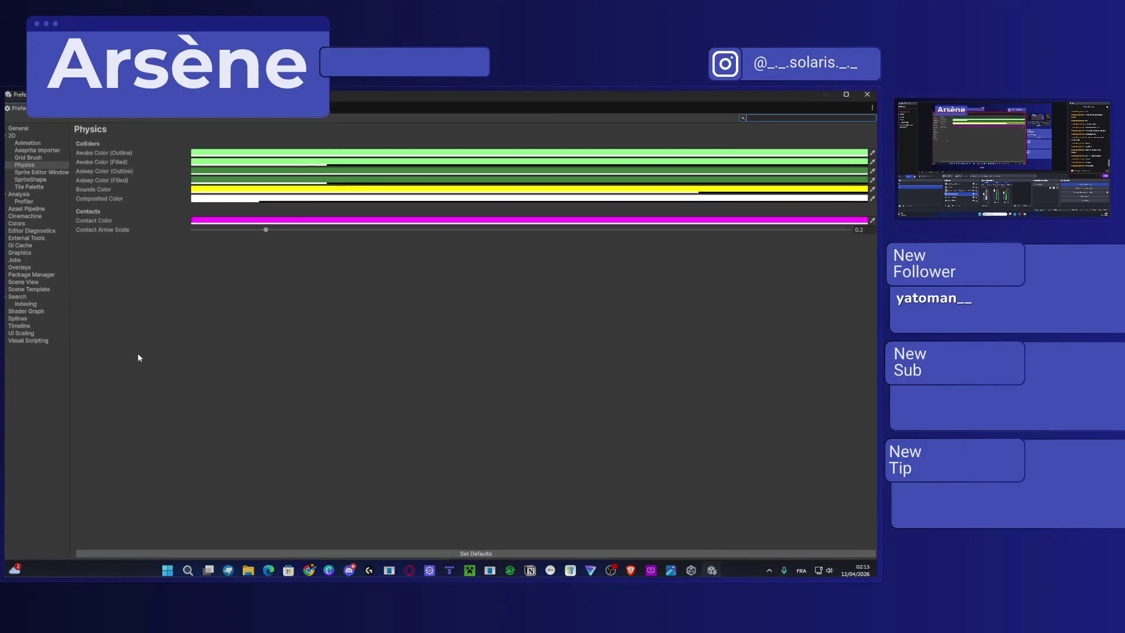
click(24, 131)
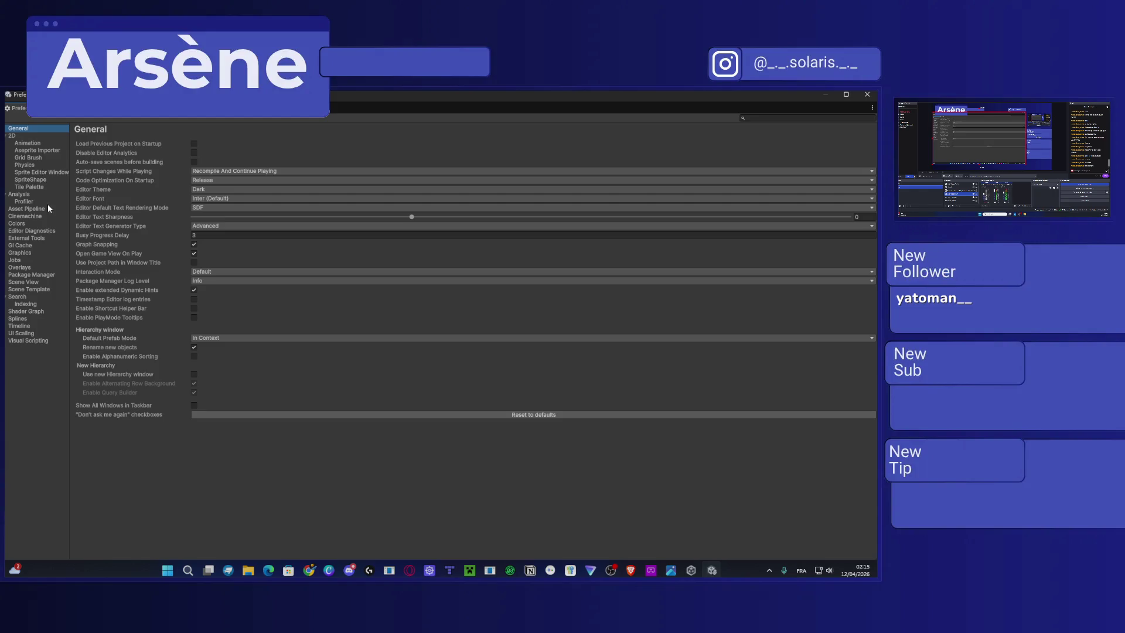
click(33, 237)
click(281, 143)
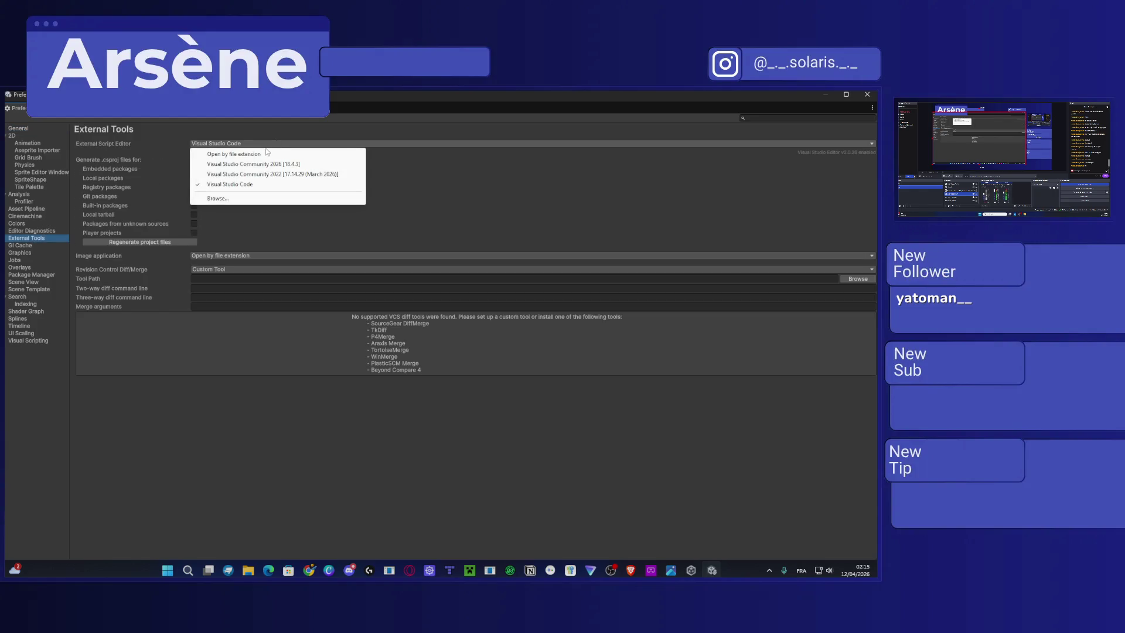
click(219, 165)
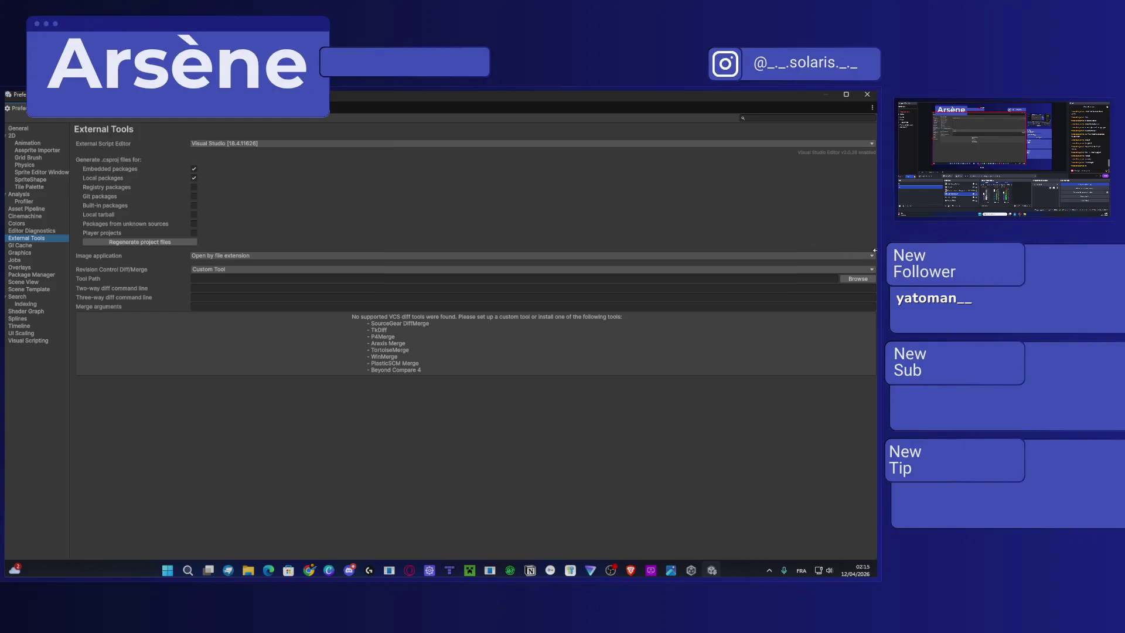
click(174, 241)
click(866, 95)
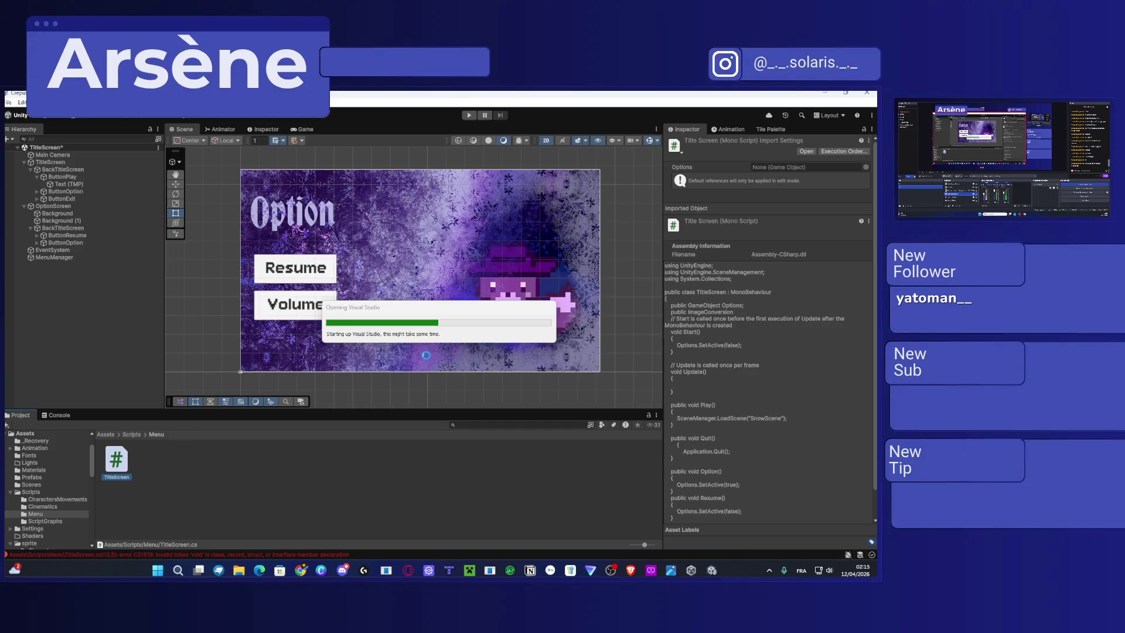
Skip sign-in and start Visual Studio with the dark theme.
click(572, 372)
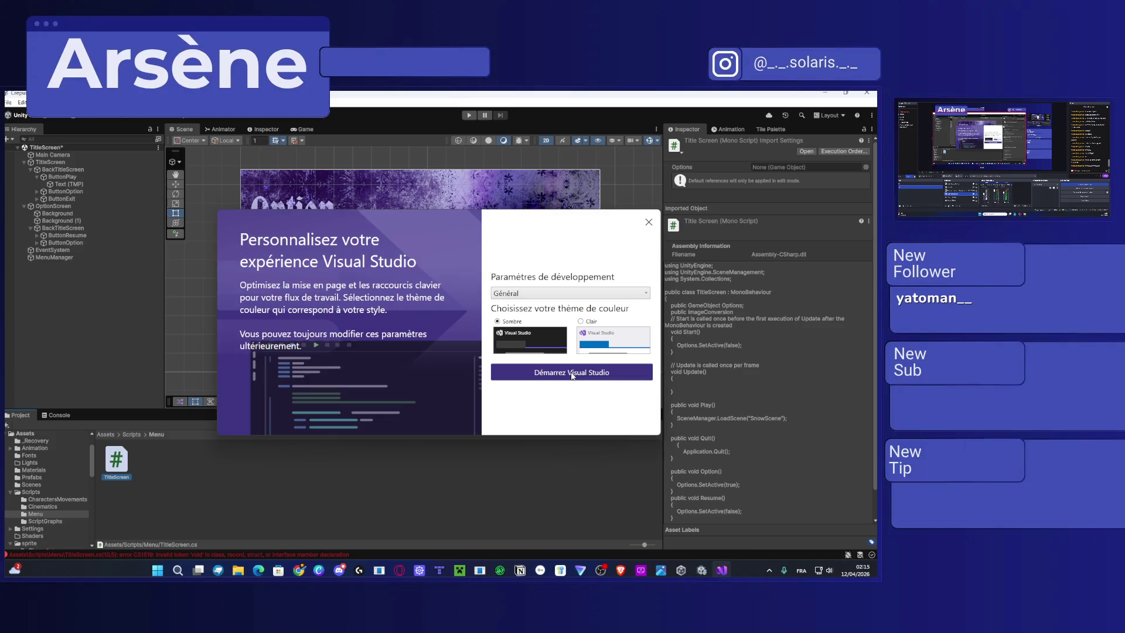
click(535, 371)
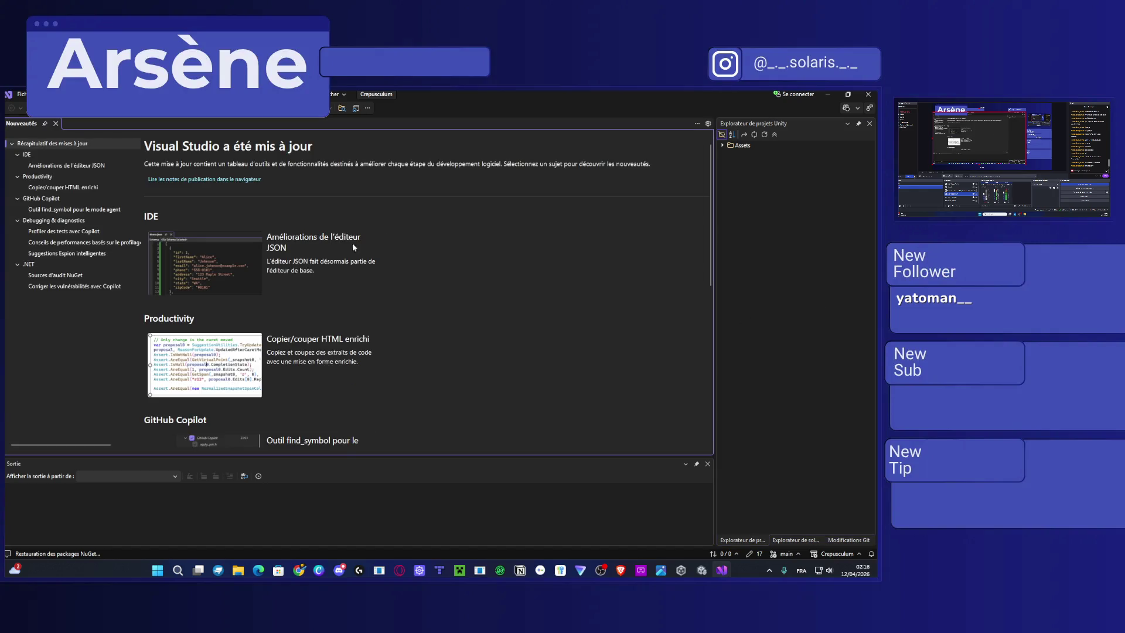
Close the What's New page, reopen TitleScreen.cs and begin a new using line.
click(56, 124)
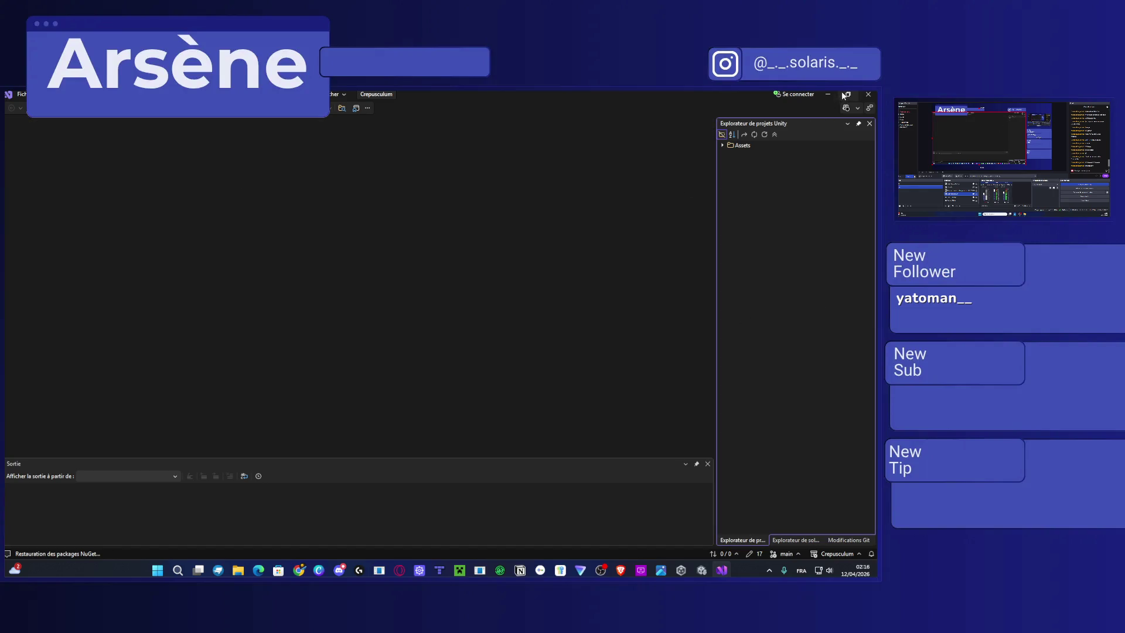
click(827, 94)
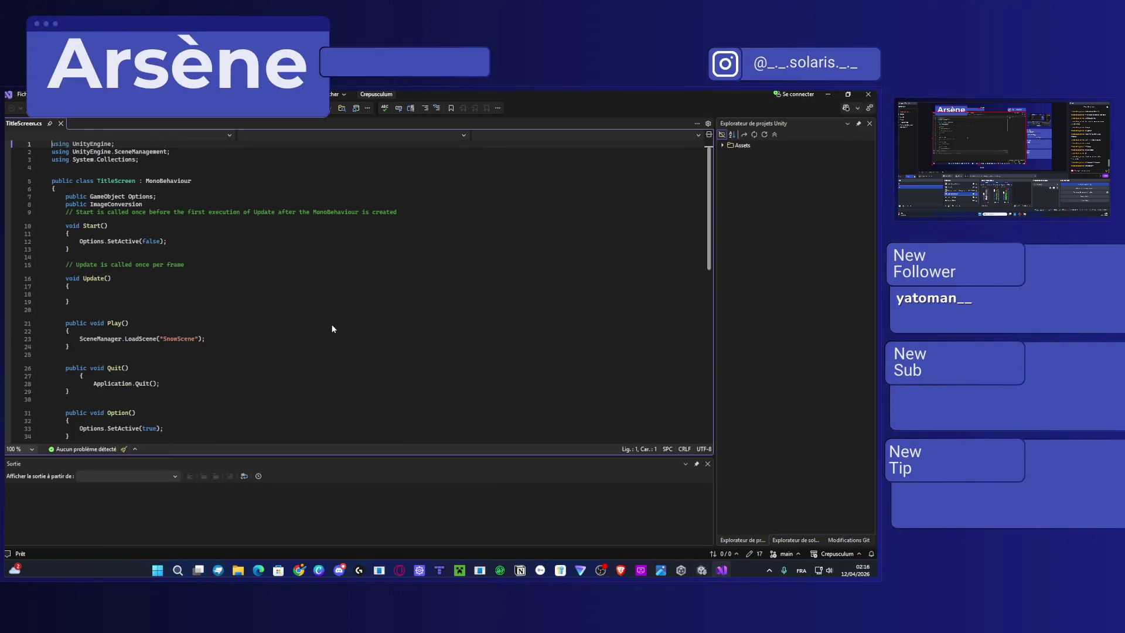
click(140, 160)
key(Return)
text(using)
key(Escape)
Replace ImageConversion with the UnityEngine.UI Image type and delete the stray using line.
click(160, 216)
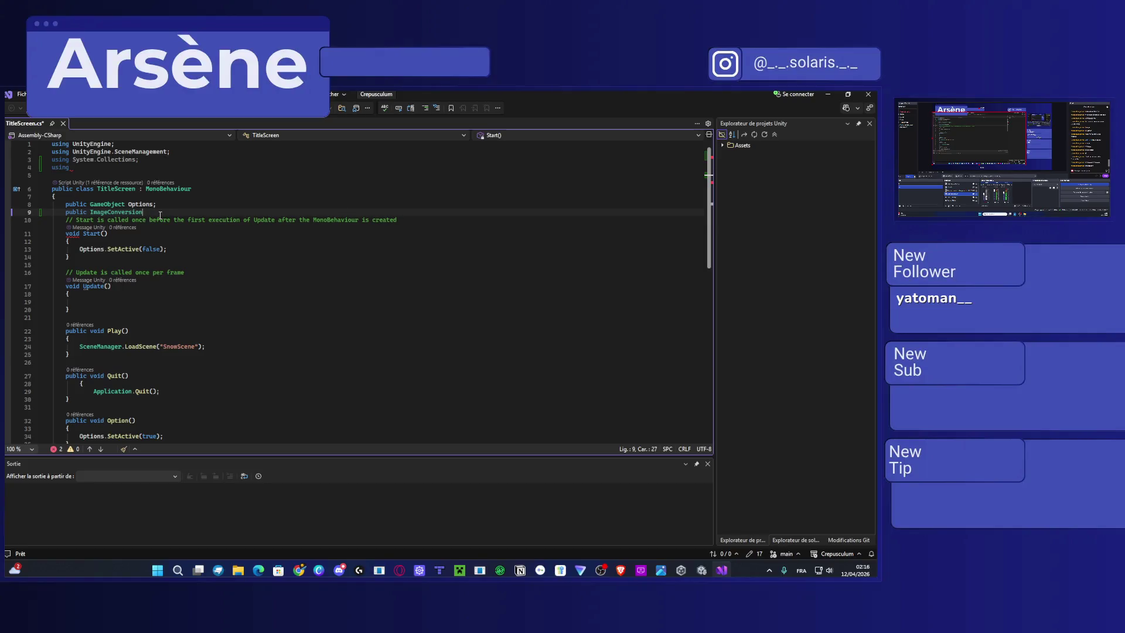
key(BackSpace)
key(BackSpace)
key(BackSpace)
text(Image)
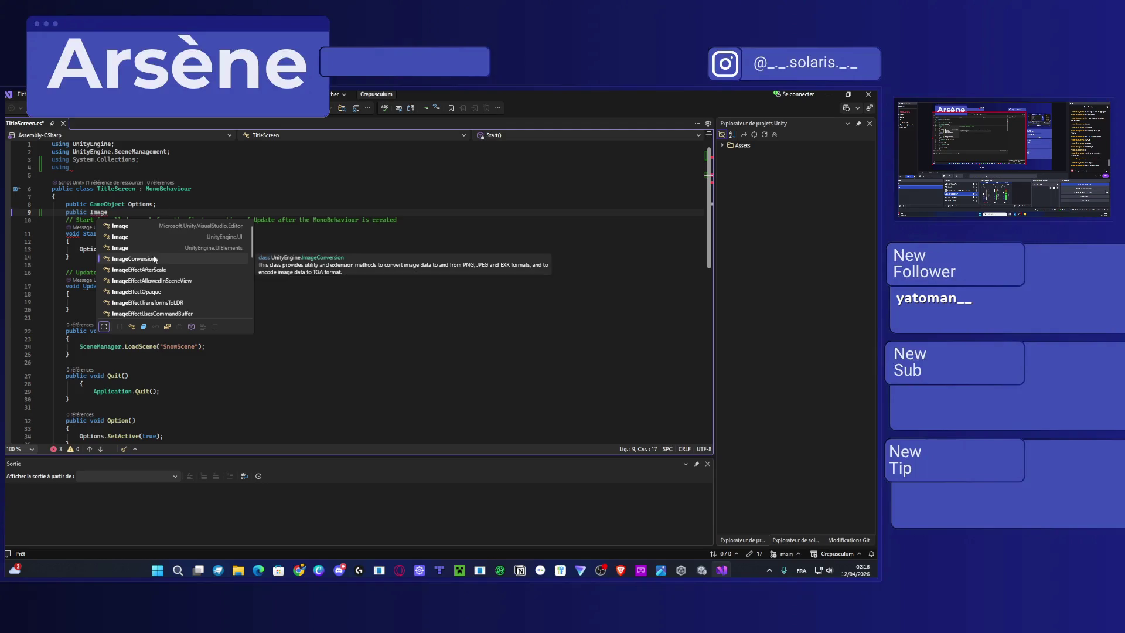
click(142, 236)
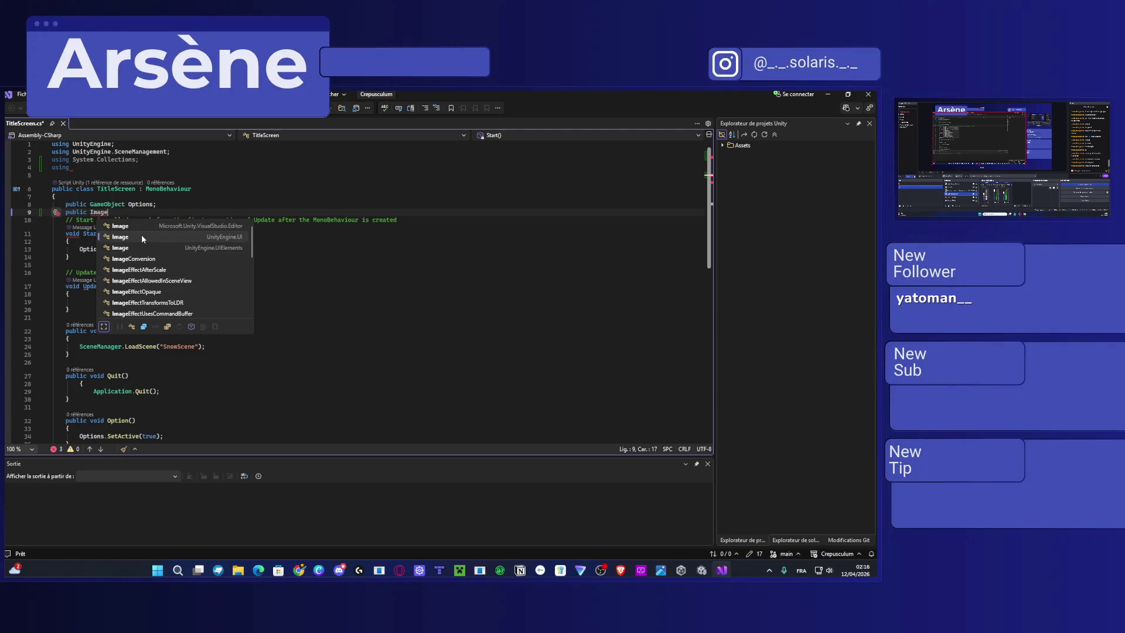
double_click(141, 236)
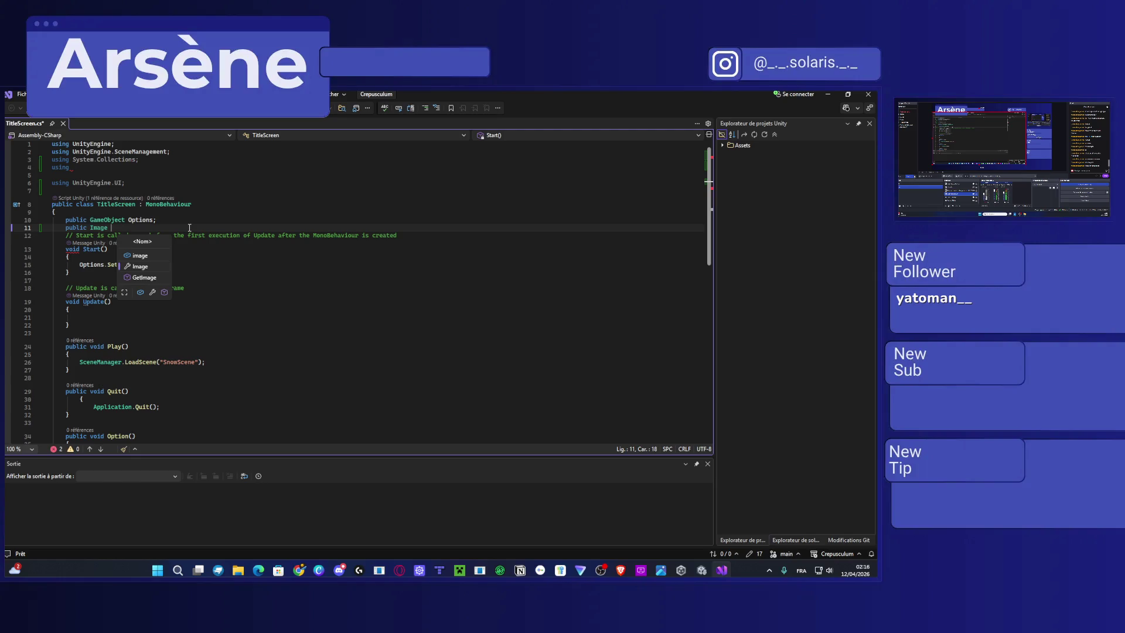
click(82, 166)
key(BackSpace)
key(BackSpace)
key(BackSpace)
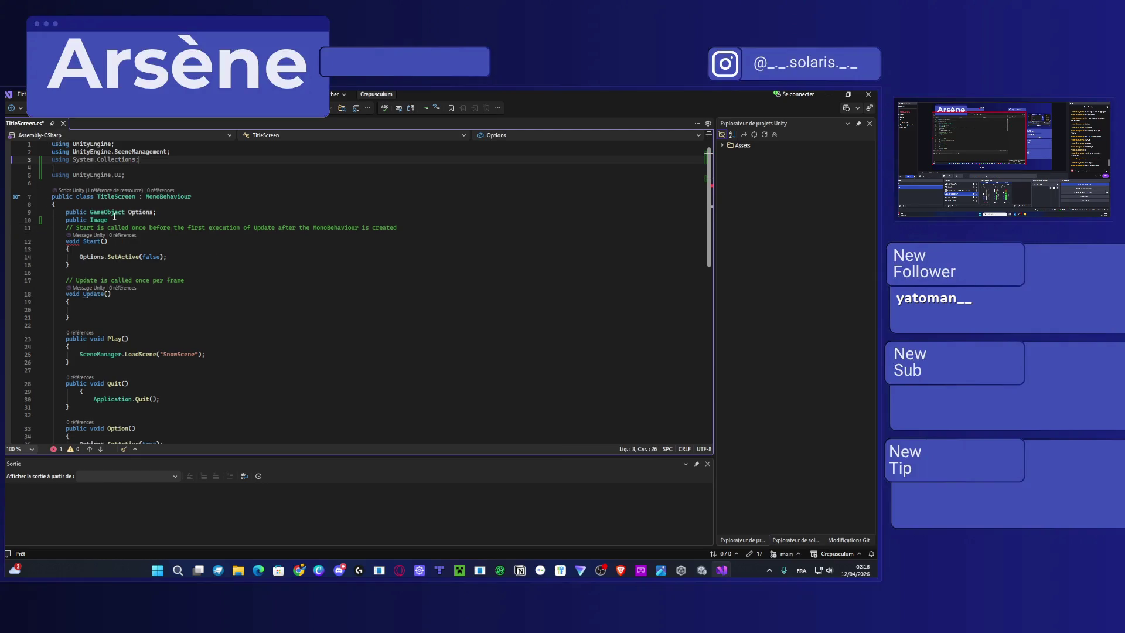
Name the Image field randomSprite, fix its semicolon, and save TitleScreen.cs.
click(115, 218)
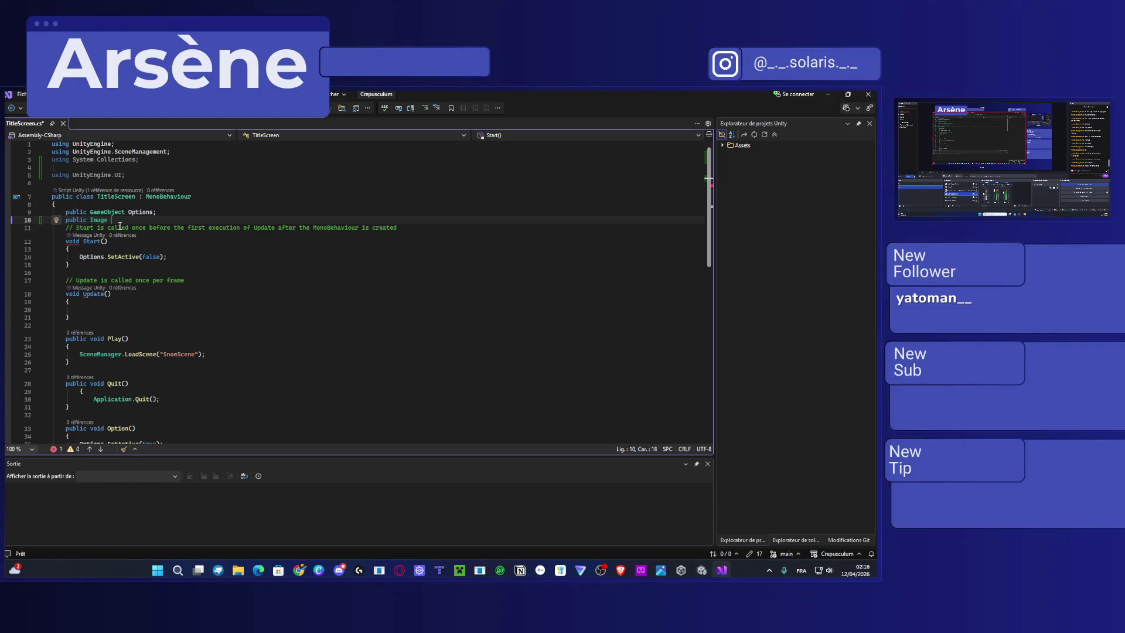
key(ctrl+space)
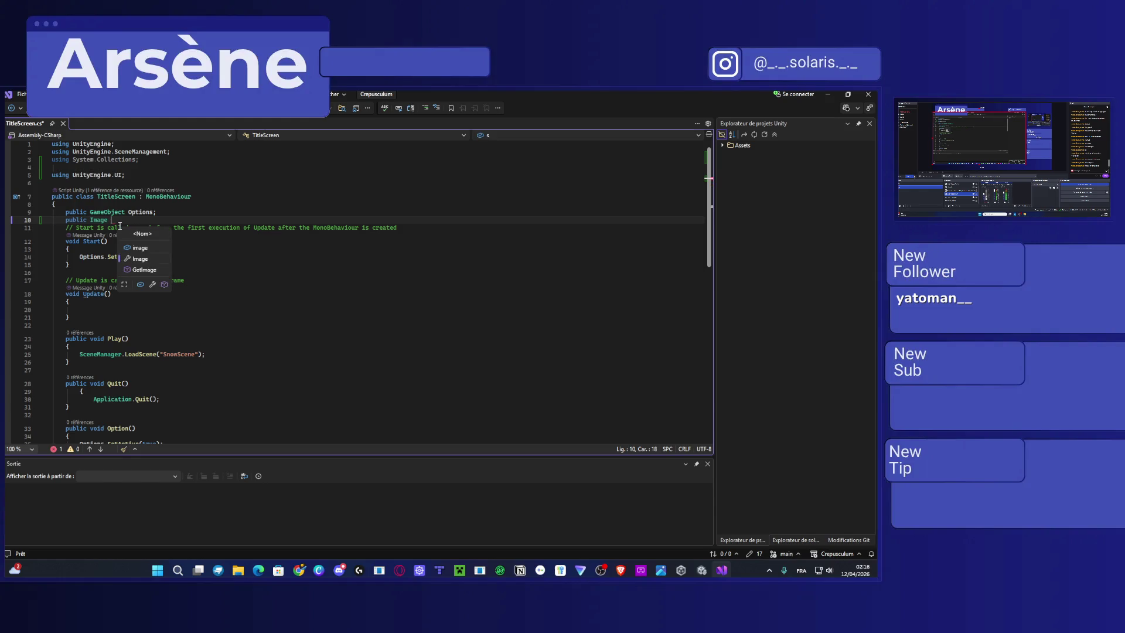
text(randomSpriter)
key(BackSpace)
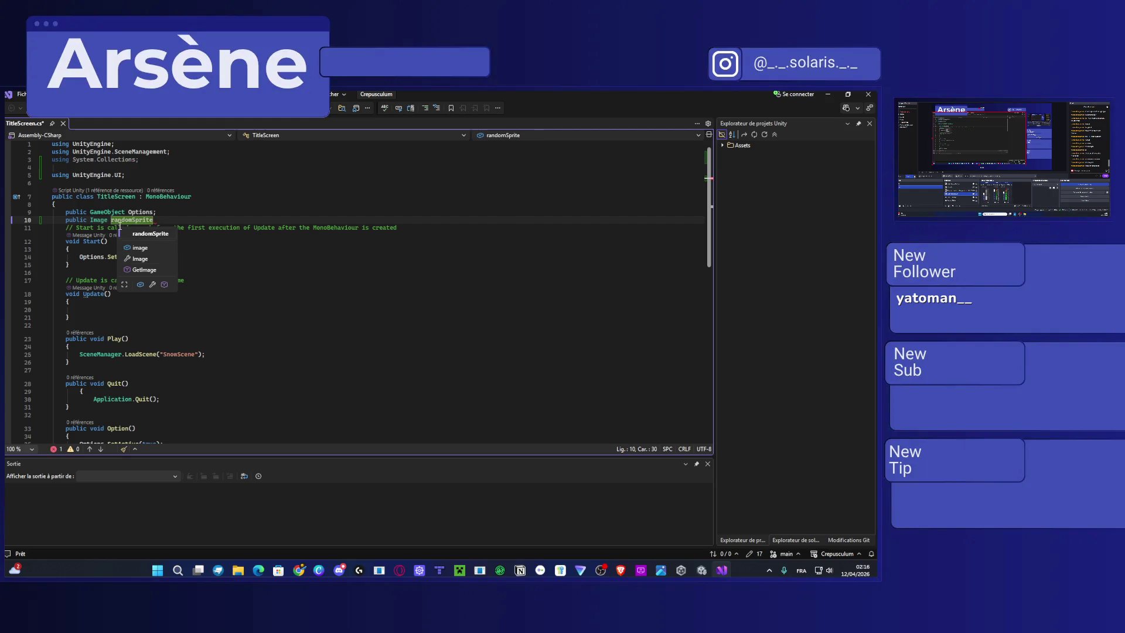
key(Escape)
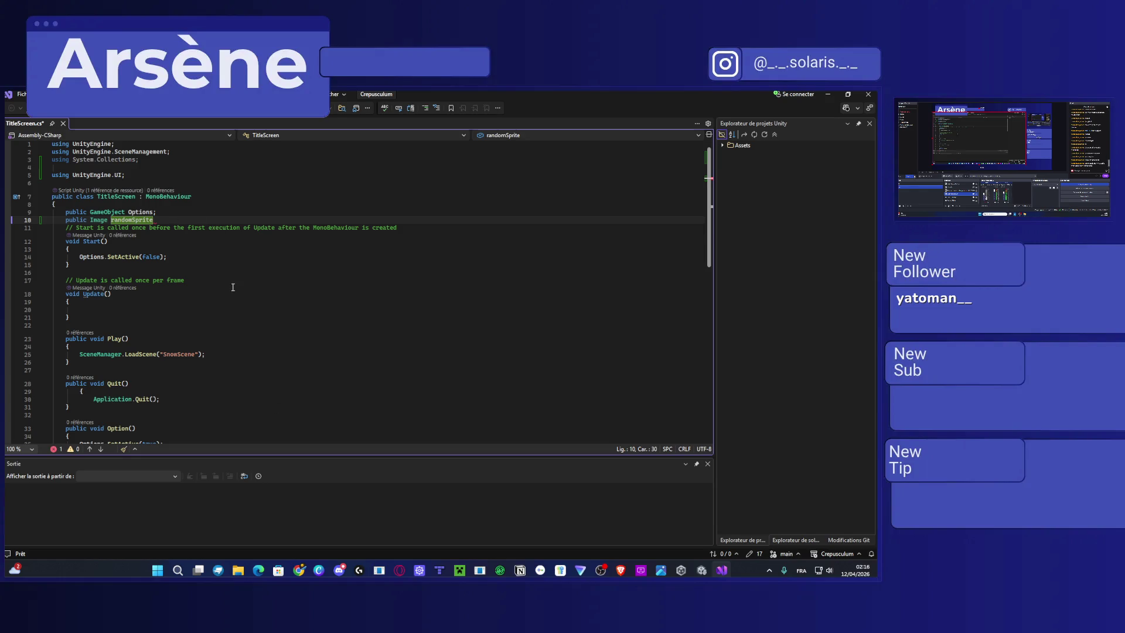
text(;;)
click(223, 293)
key(ctrl+s)
click(173, 220)
key(BackSpace)
key(ctrl+s)
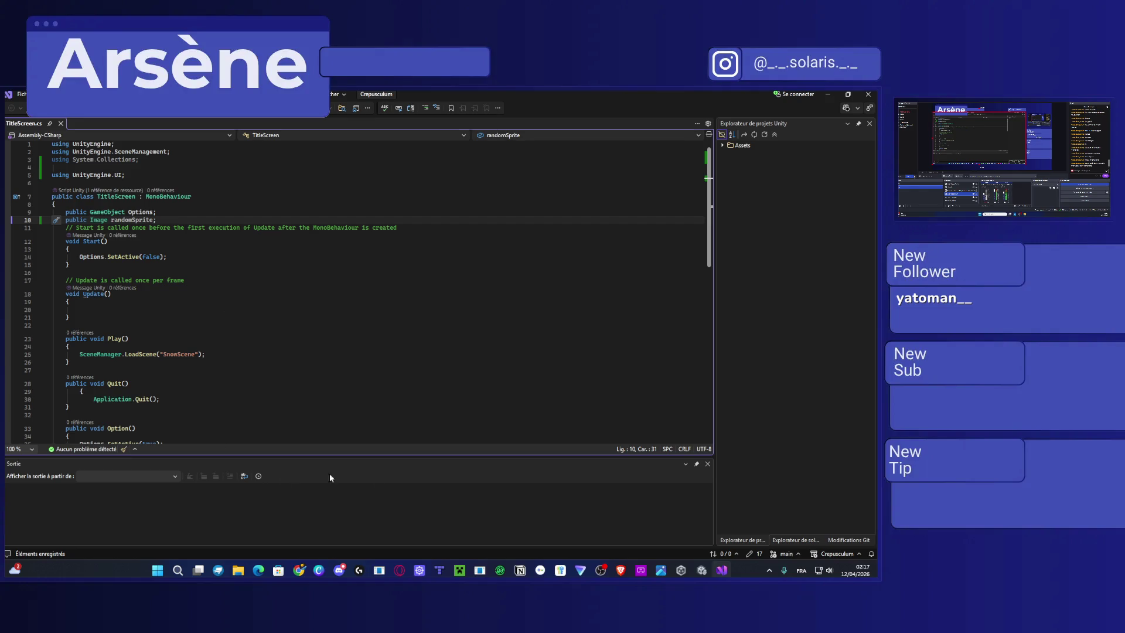
click(708, 463)
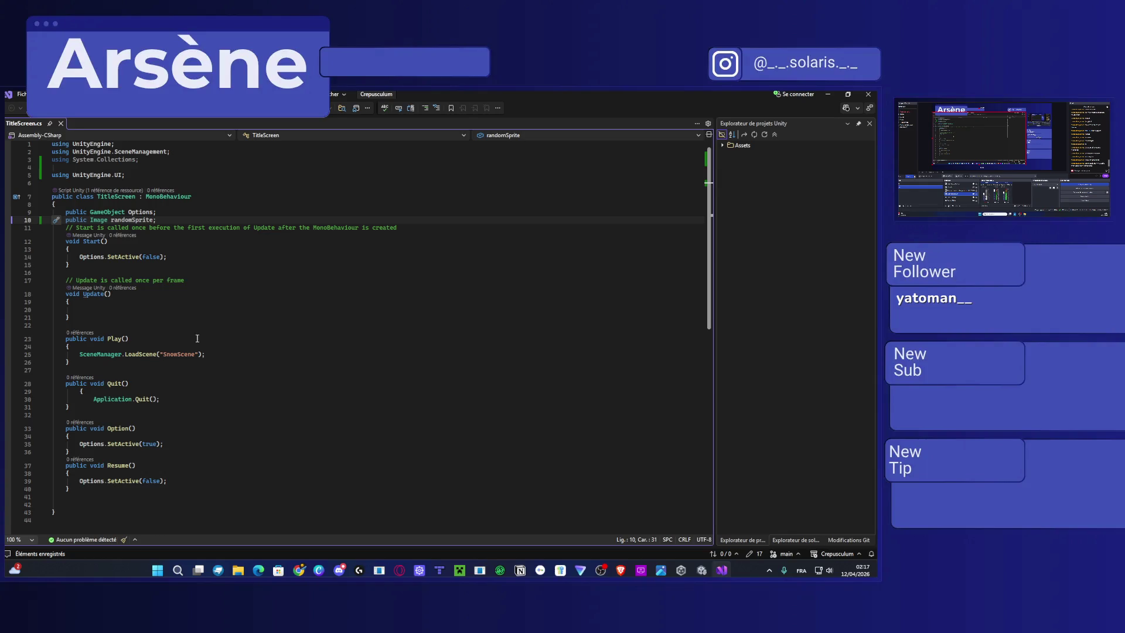
Type 'public List<Sprite> sprites;' on a new line below randomSprite.
click(168, 440)
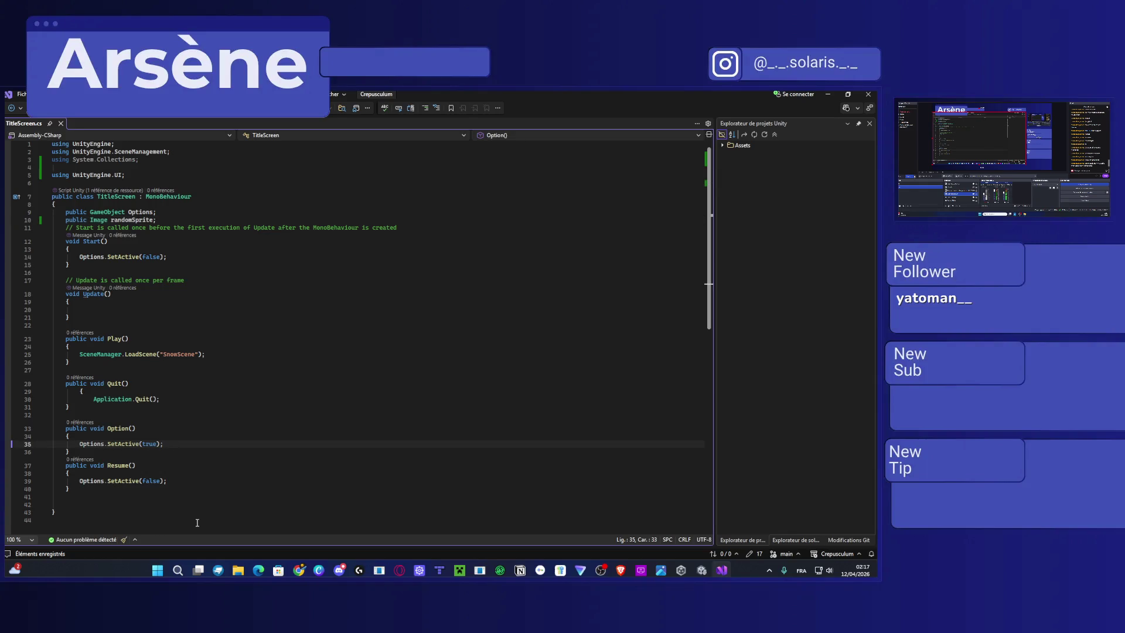
key(Return)
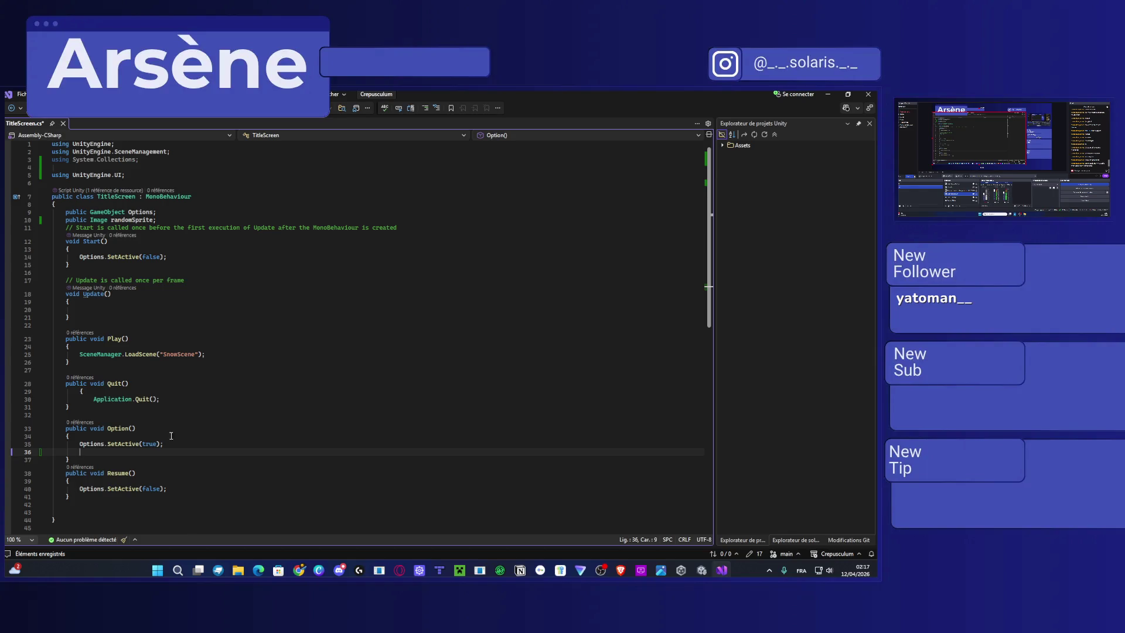
click(164, 221)
key(Return)
text(p)
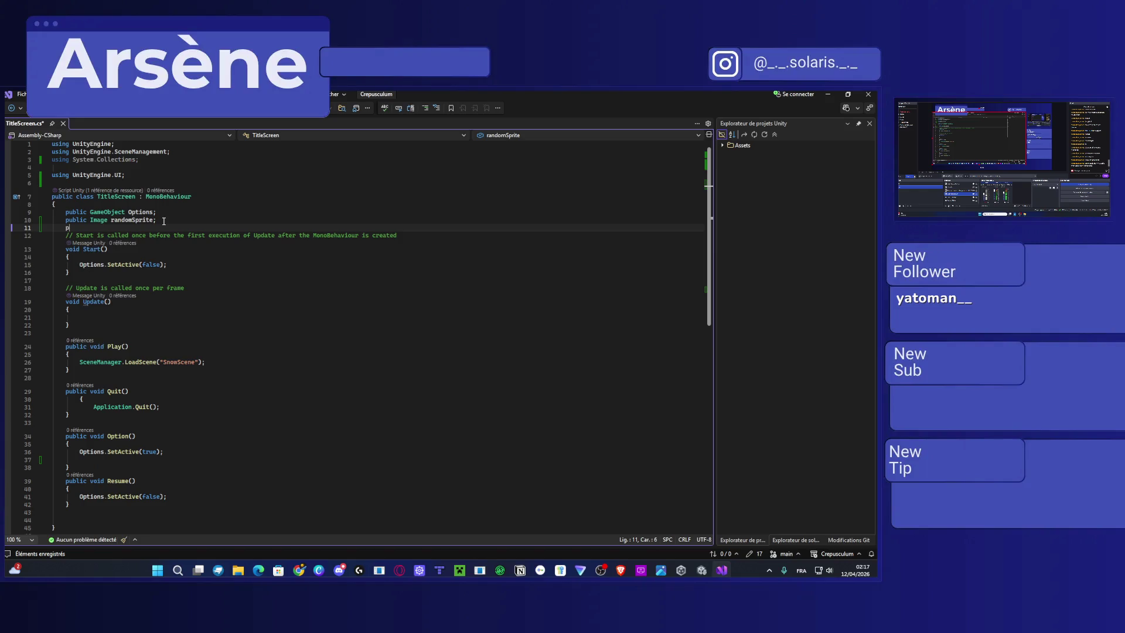
text(ublic List)
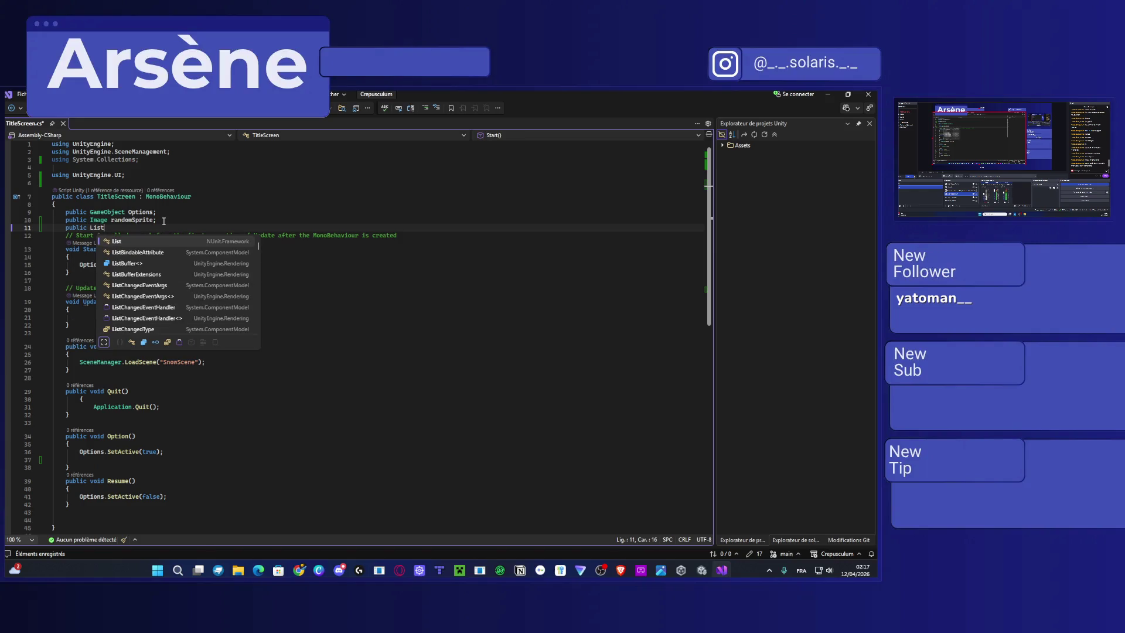
text(<Sprite> sprites;)
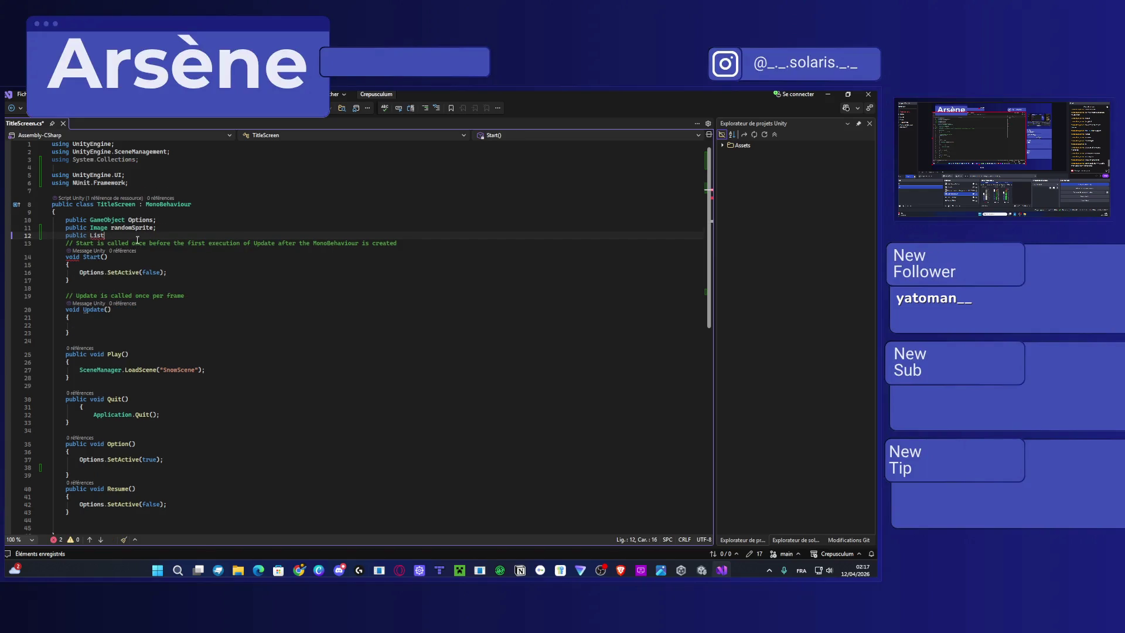
Save TitleScreen.cs with the new sprites field and bring Brave to the front.
key(ctrl+s)
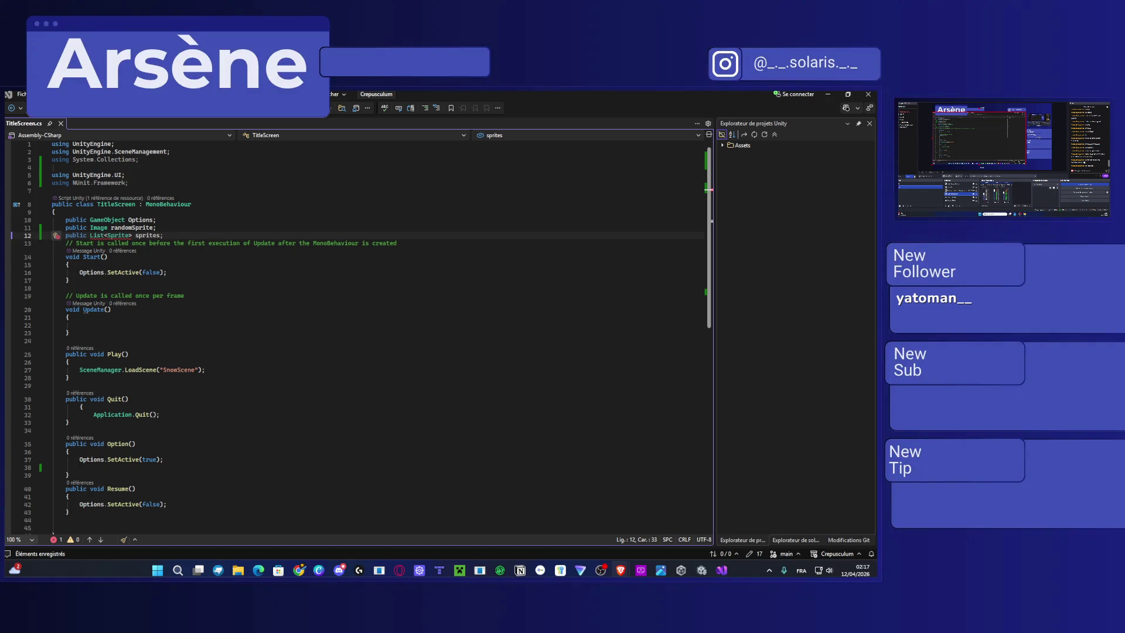
click(621, 570)
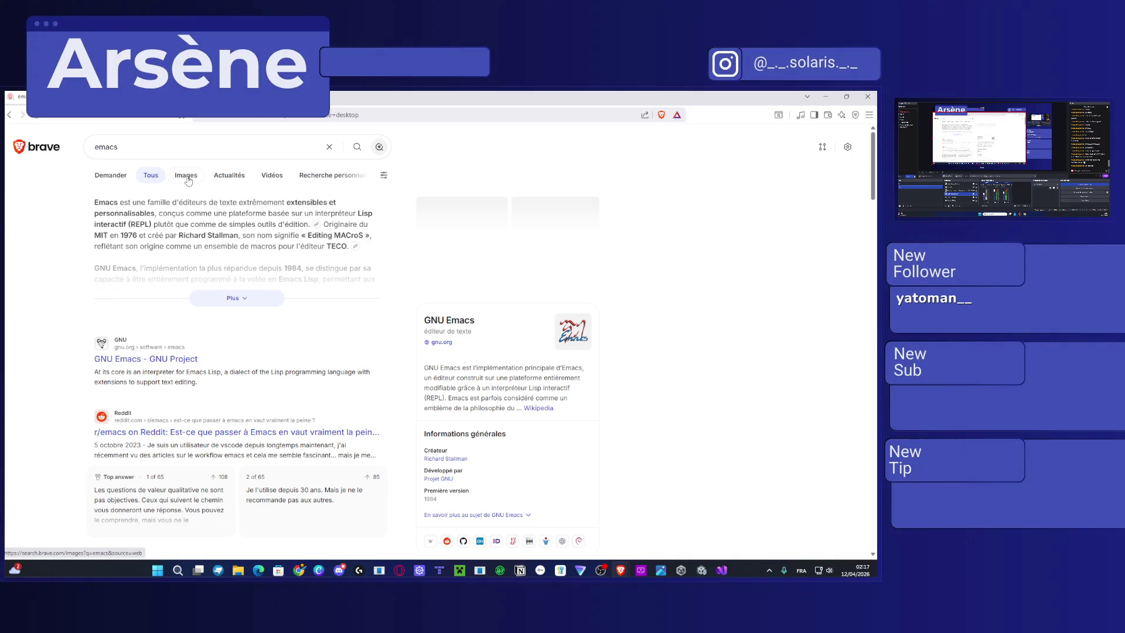
Preview emacswiki.png, emacs-as-os.png, reddit and gricad screenshots in emacs image results, then return to Visual Studio.
click(187, 180)
click(173, 232)
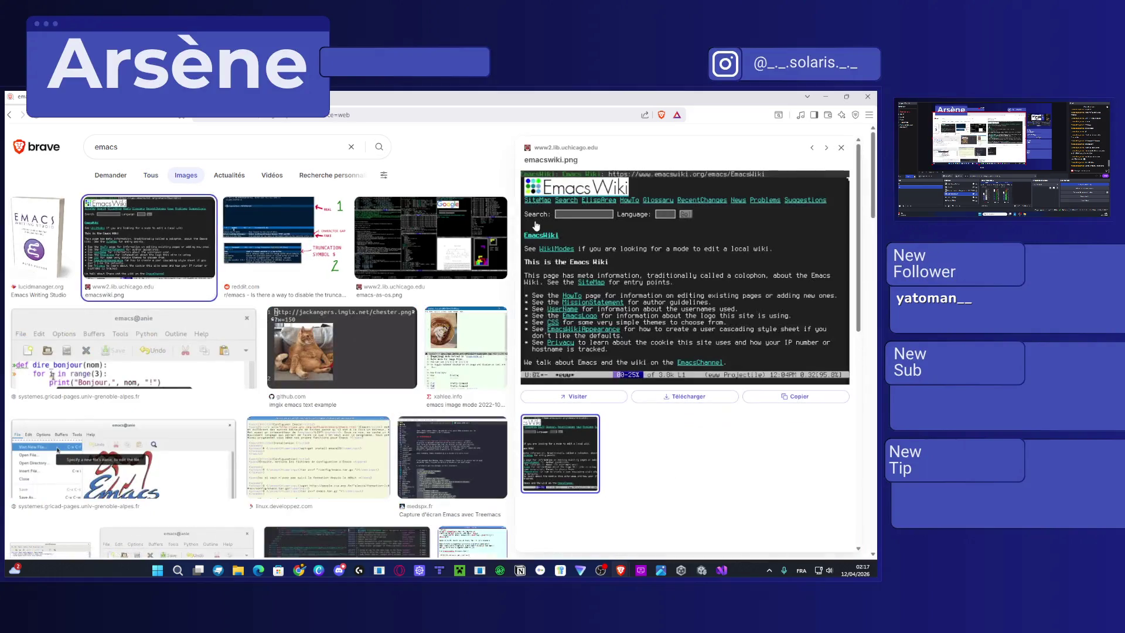
click(459, 253)
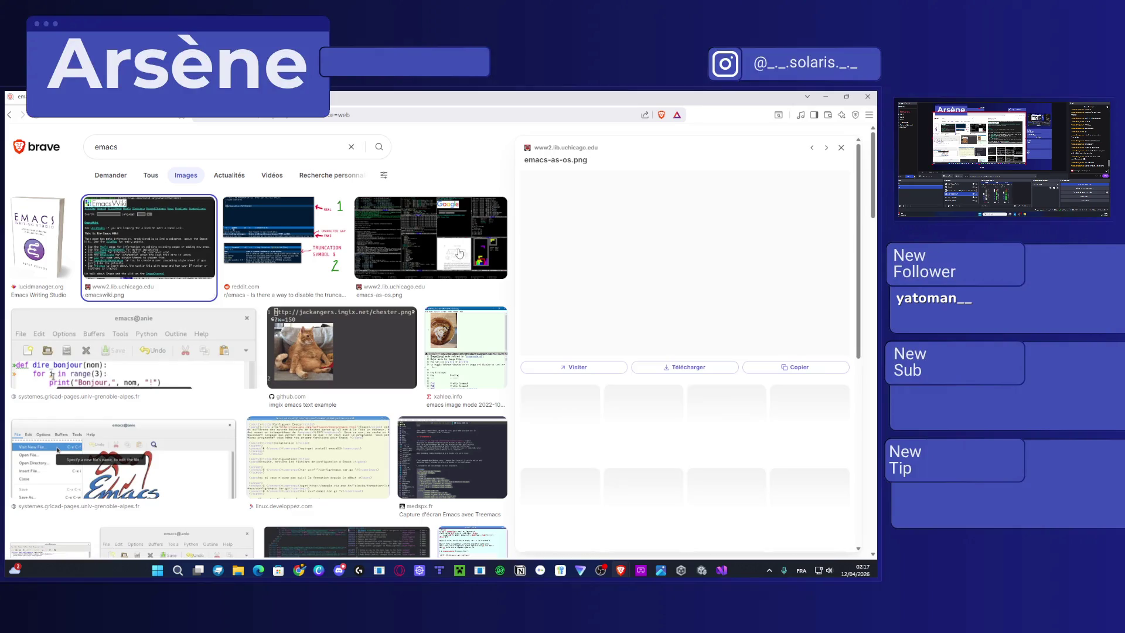
click(300, 269)
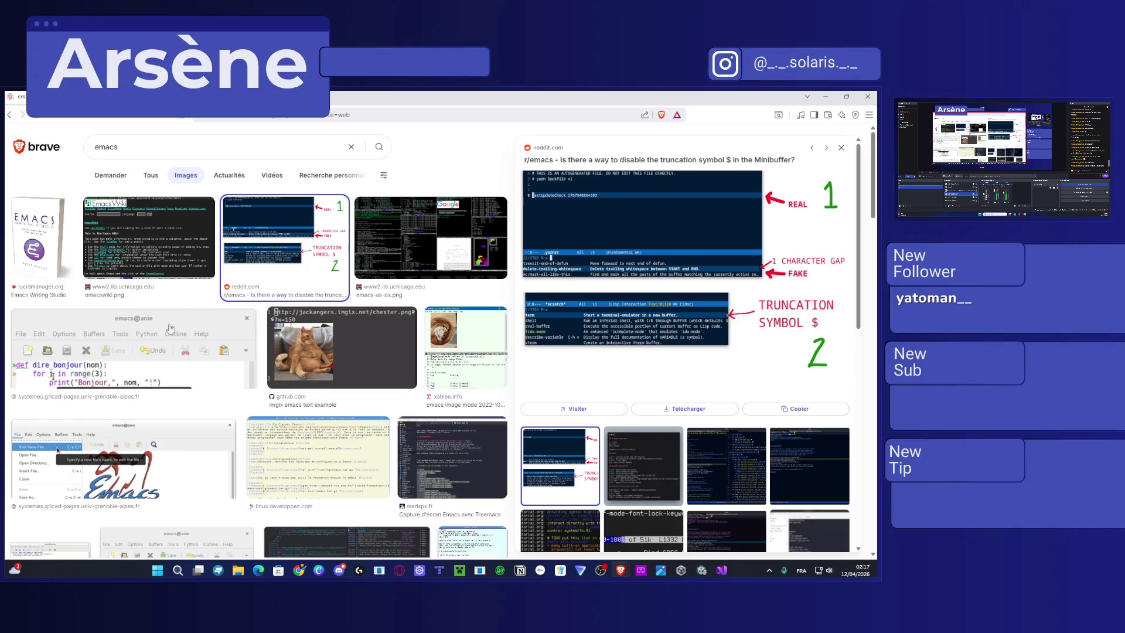
click(170, 328)
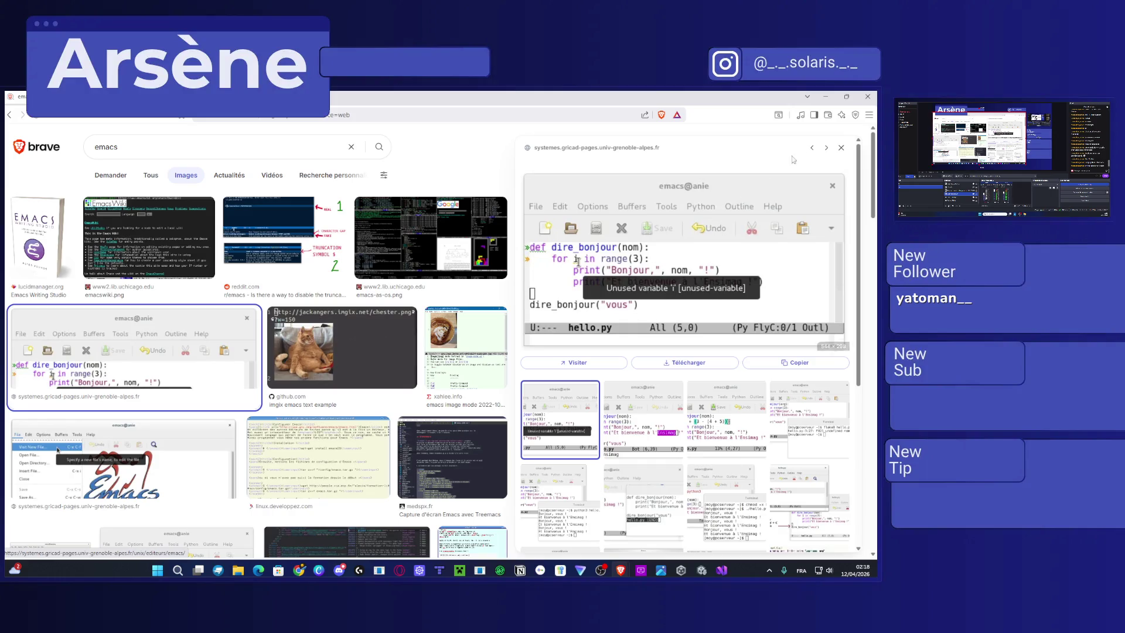
key(alt+Tab)
click(181, 163)
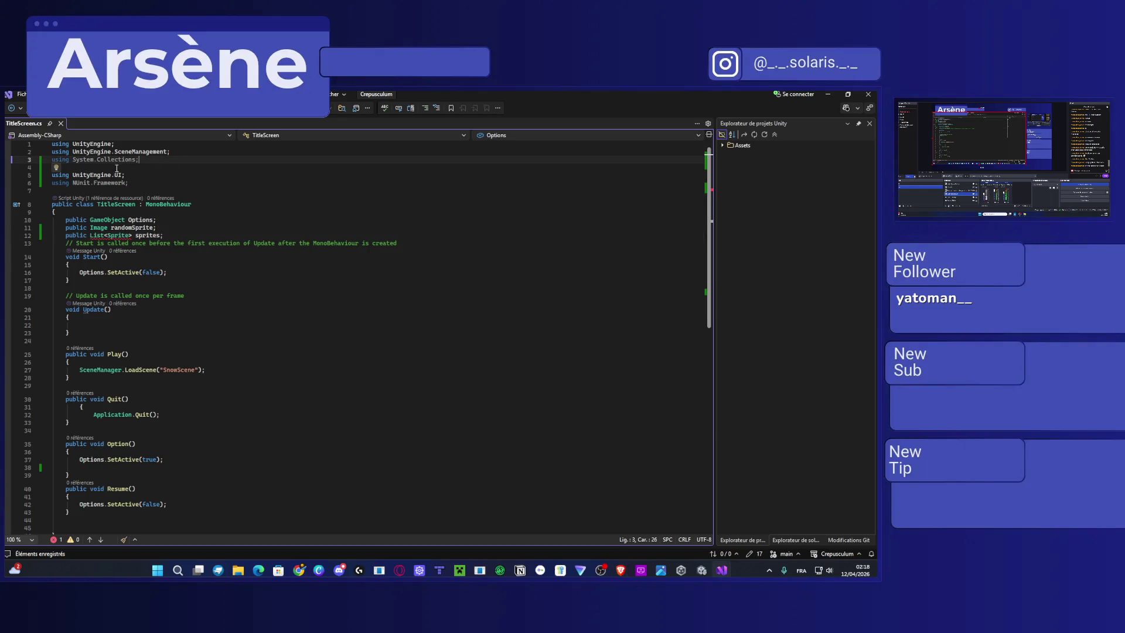
drag(153, 157, 53, 160)
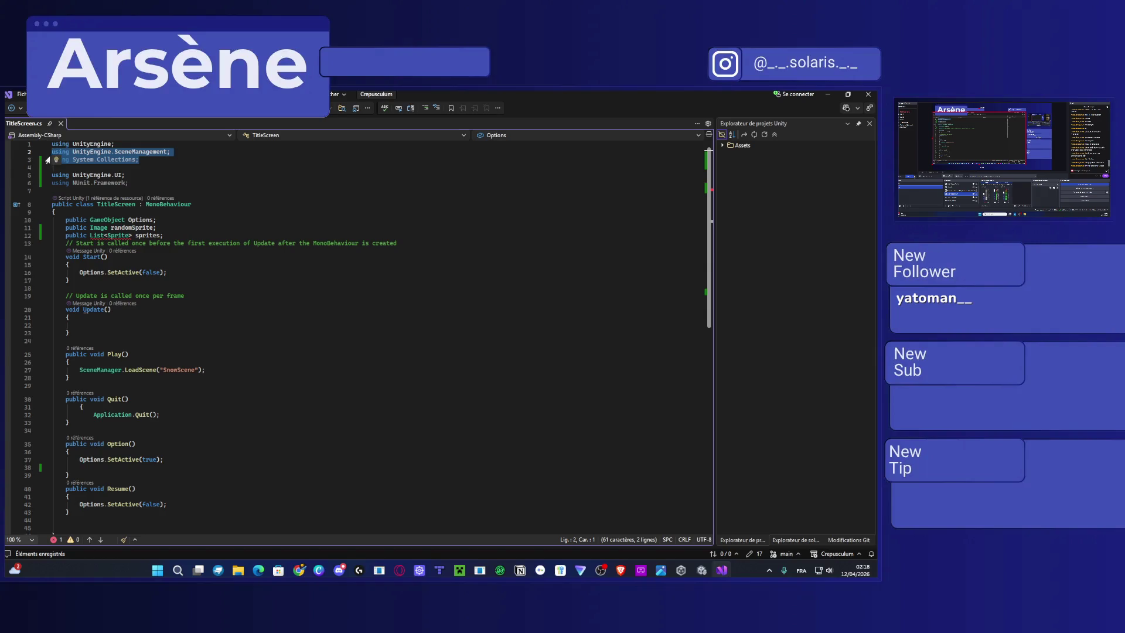
triple_click(146, 159)
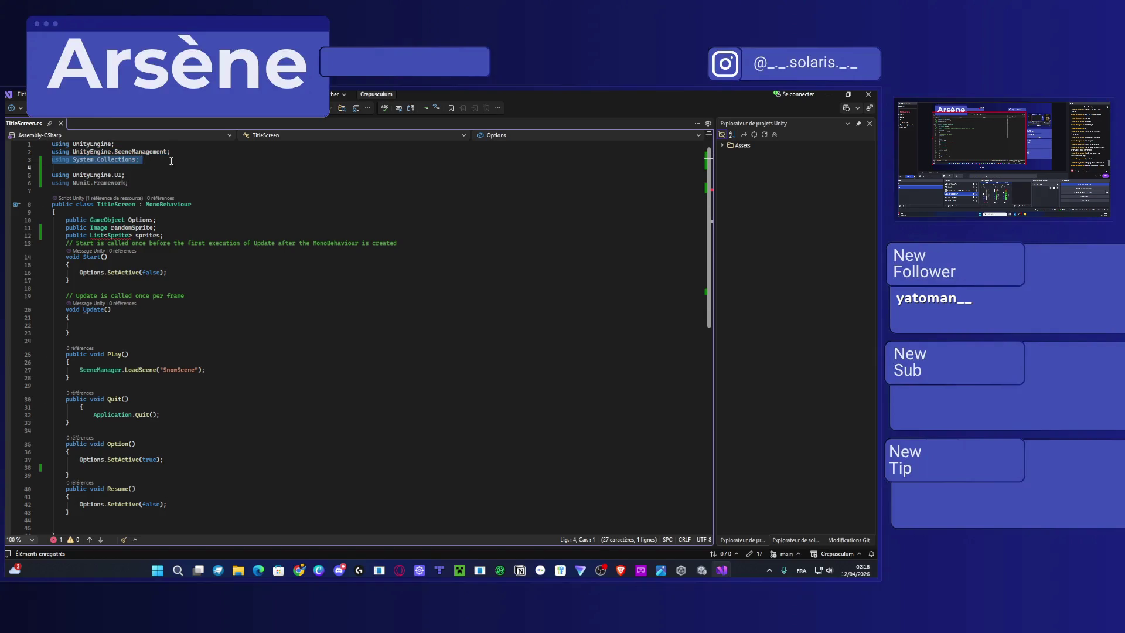
click(172, 160)
key(shift+Up)
key(shift+Up)
key(shift+Down)
key(shift+Down)
key(shift+Home)
key(shift+Down)
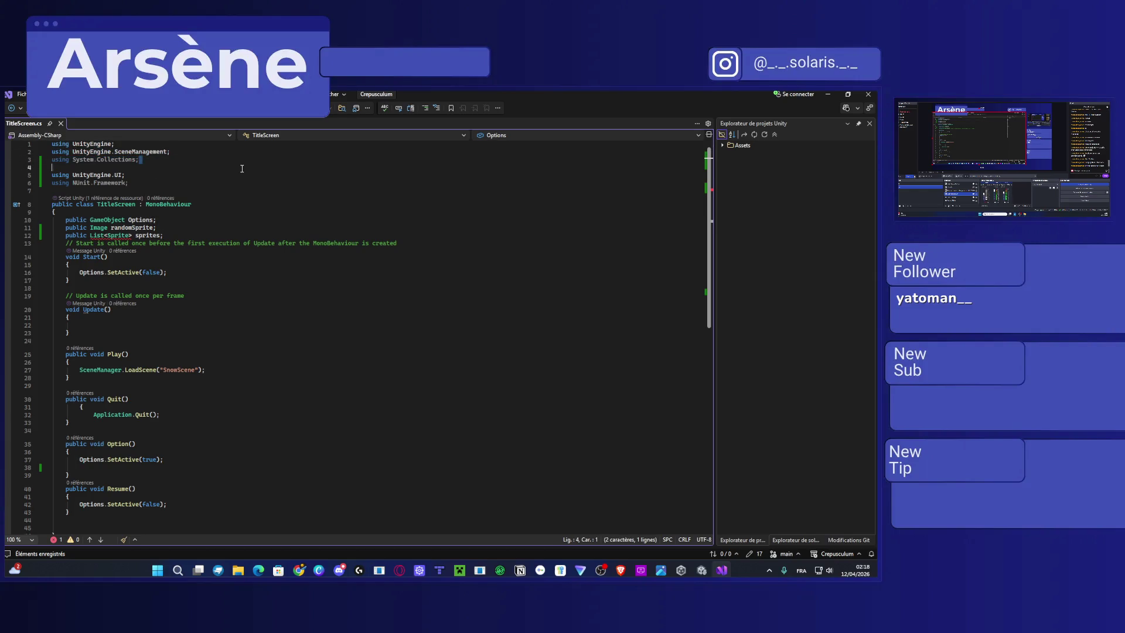
click(191, 236)
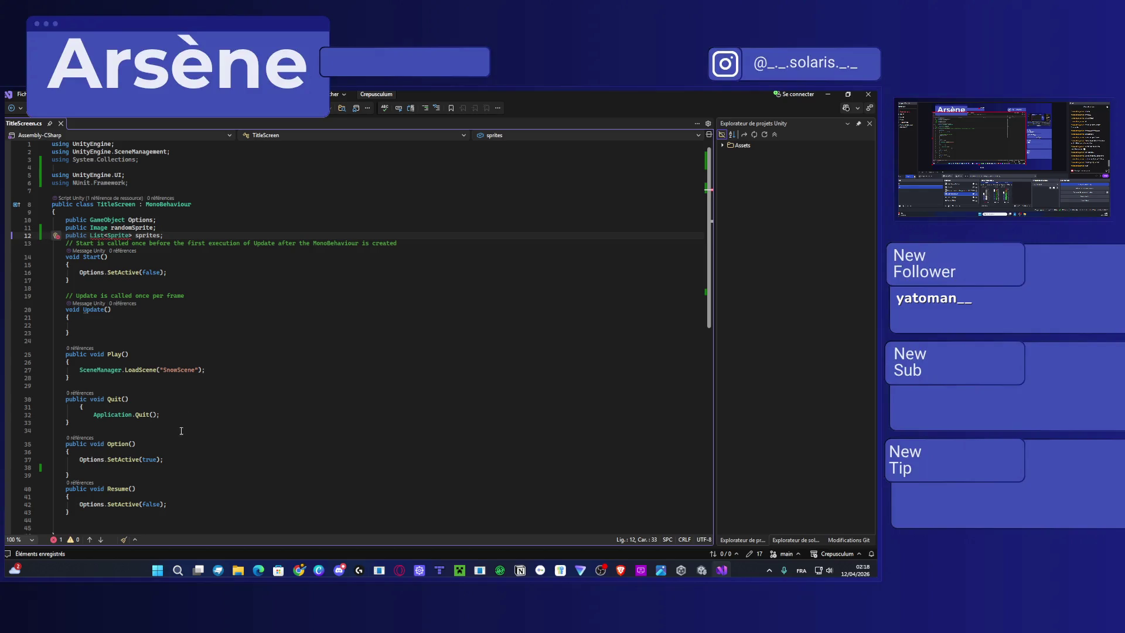
click(170, 460)
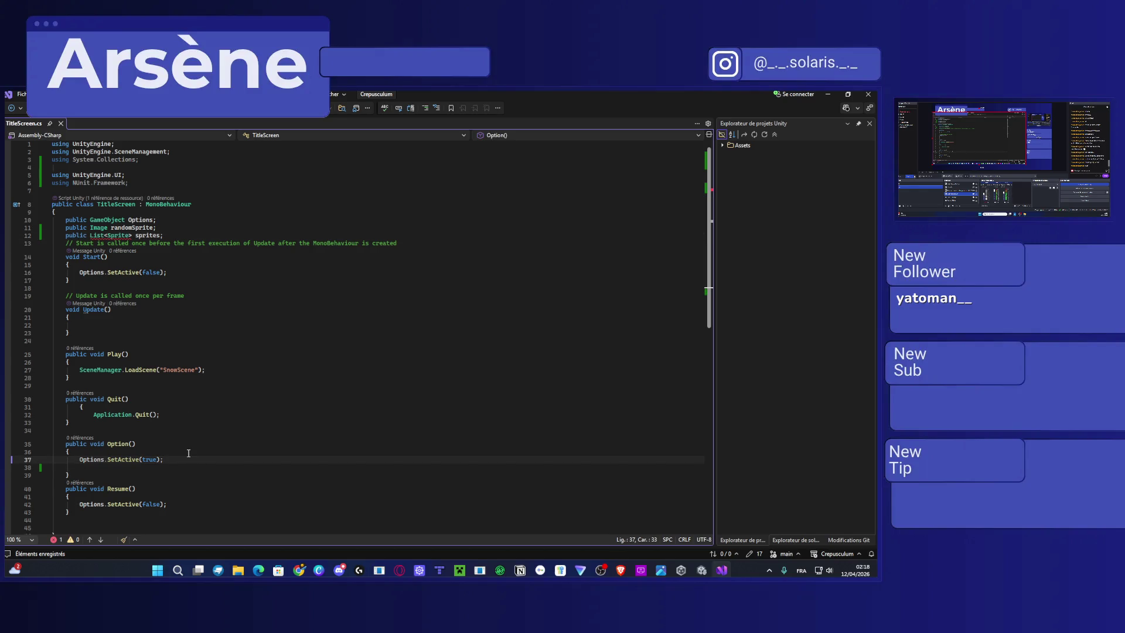
key(Return)
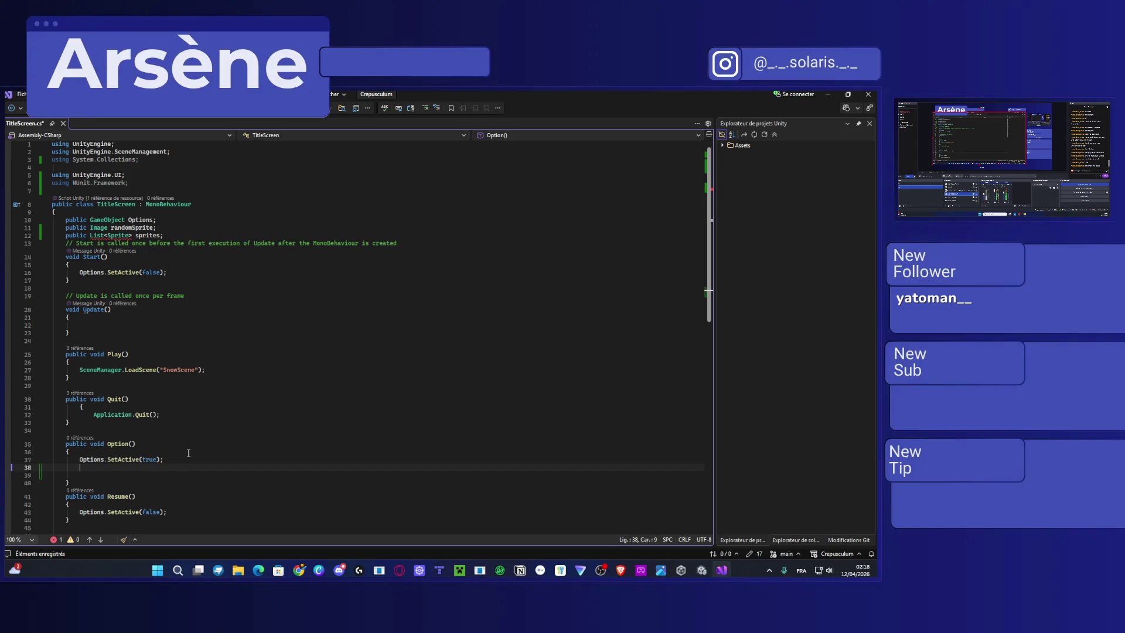
key(Delete)
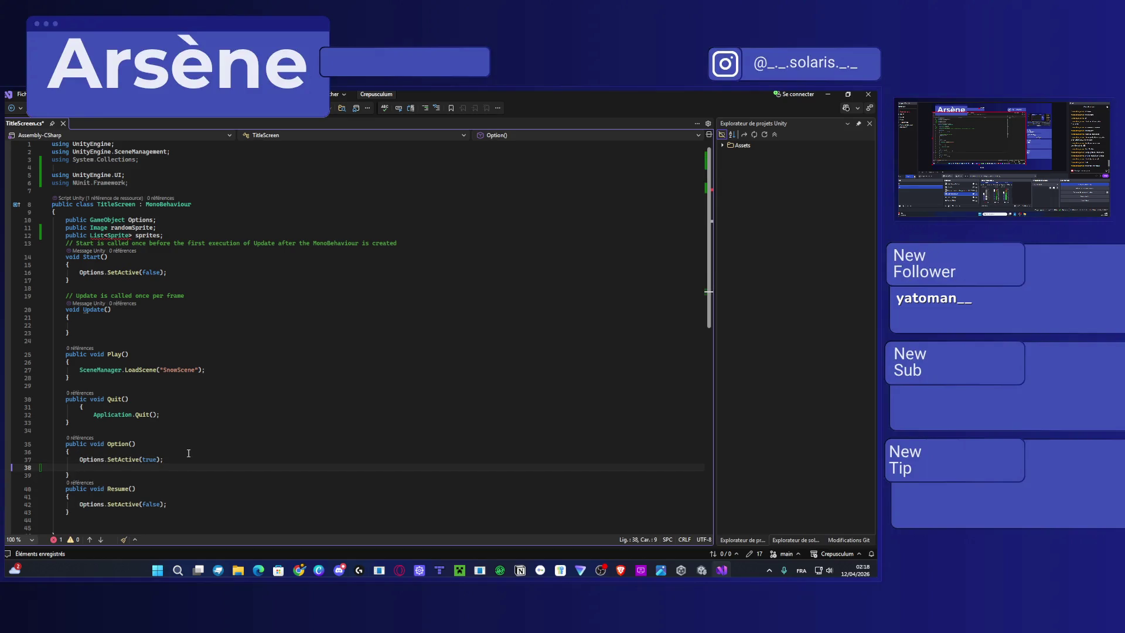
click(117, 235)
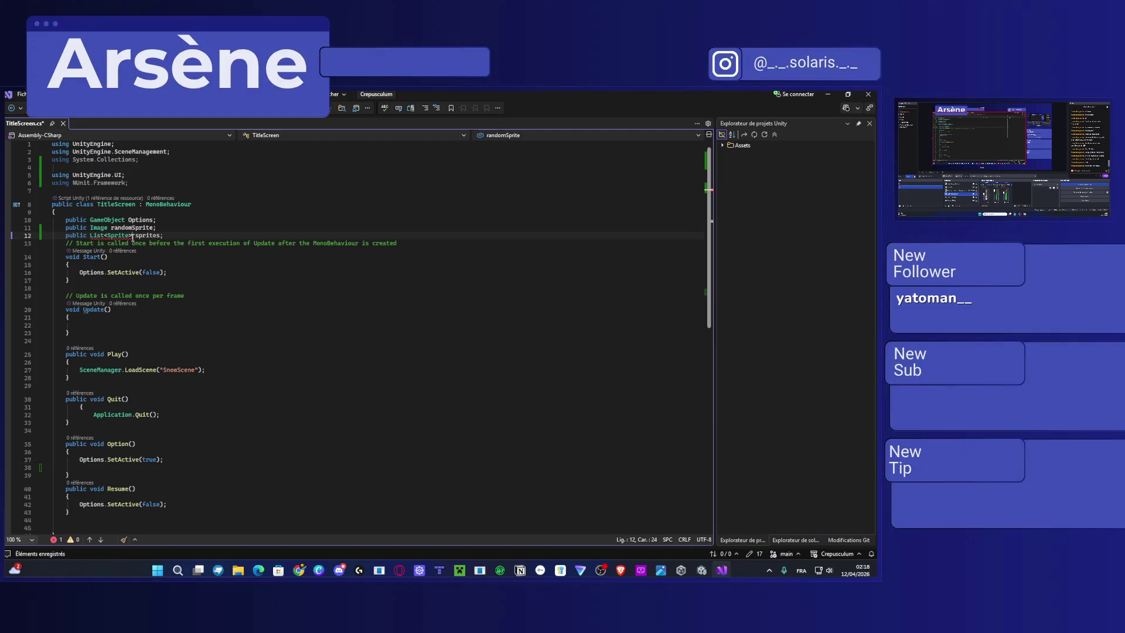
mouse_move(115, 237)
click(620, 570)
Search Brave for using lists in Unity and skim the Stack Overflow answer.
text(l)
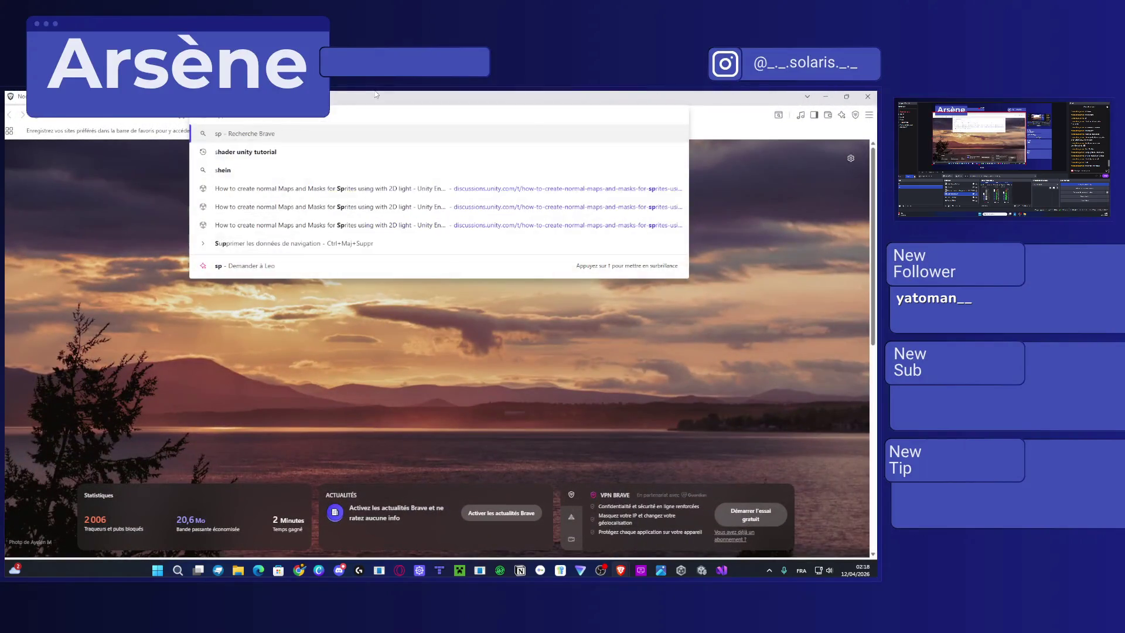
text(earn unity)
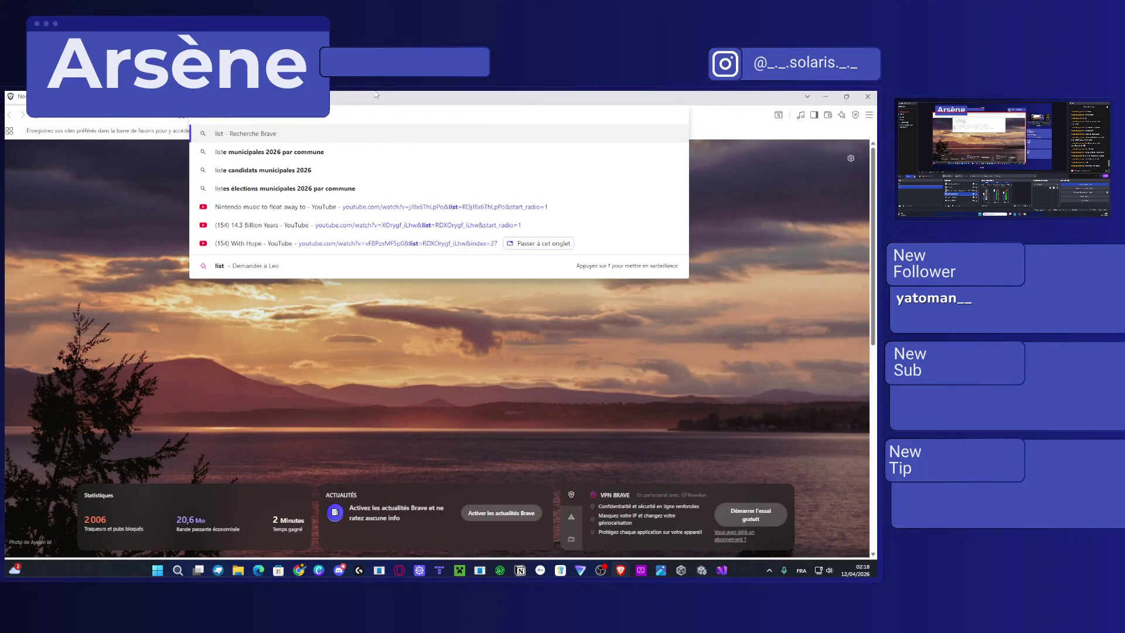
key(Return)
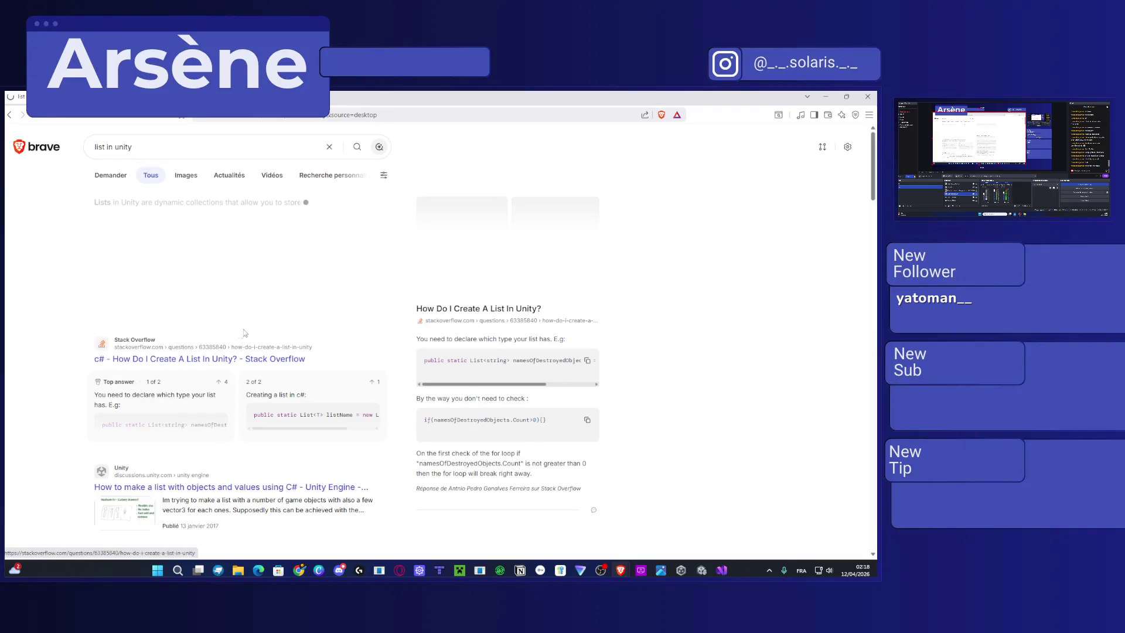
click(245, 333)
scroll(499, 335, down, 10)
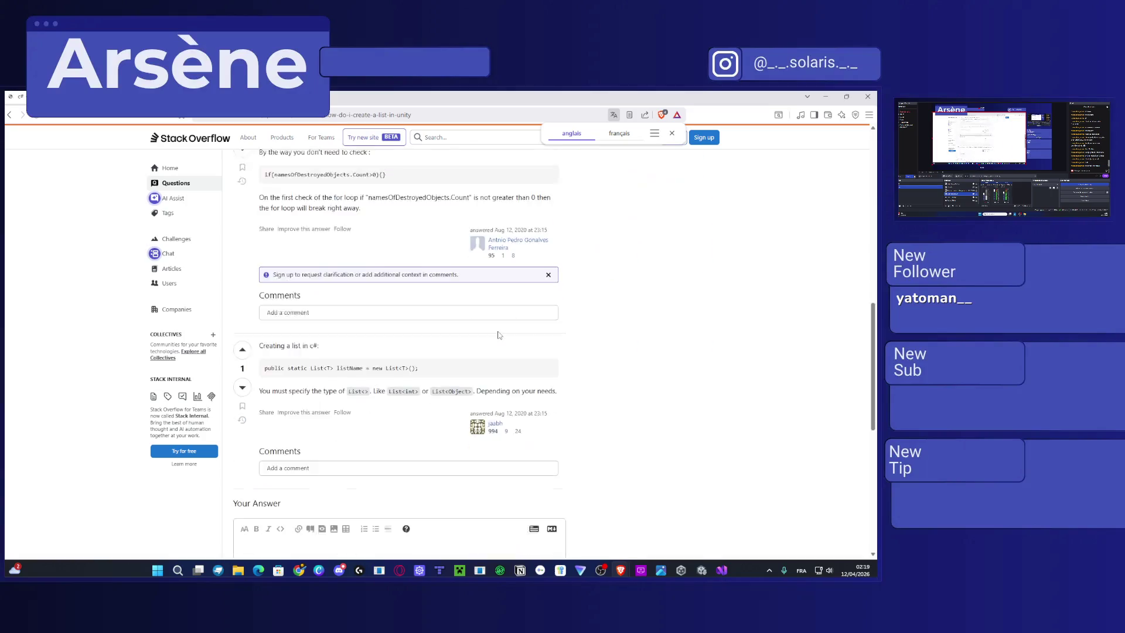
scroll(500, 335, down, 10)
click(14, 113)
Open the Packt article on C# arrays and lists from the search results.
scroll(229, 332, down, 15)
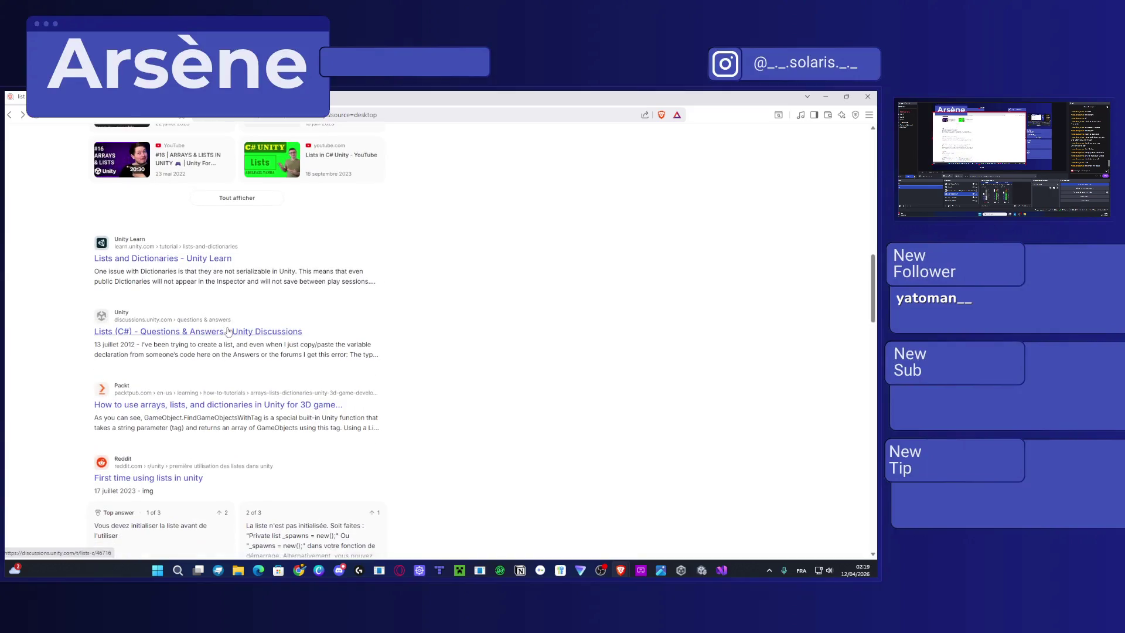
scroll(175, 322, down, 3)
click(169, 314)
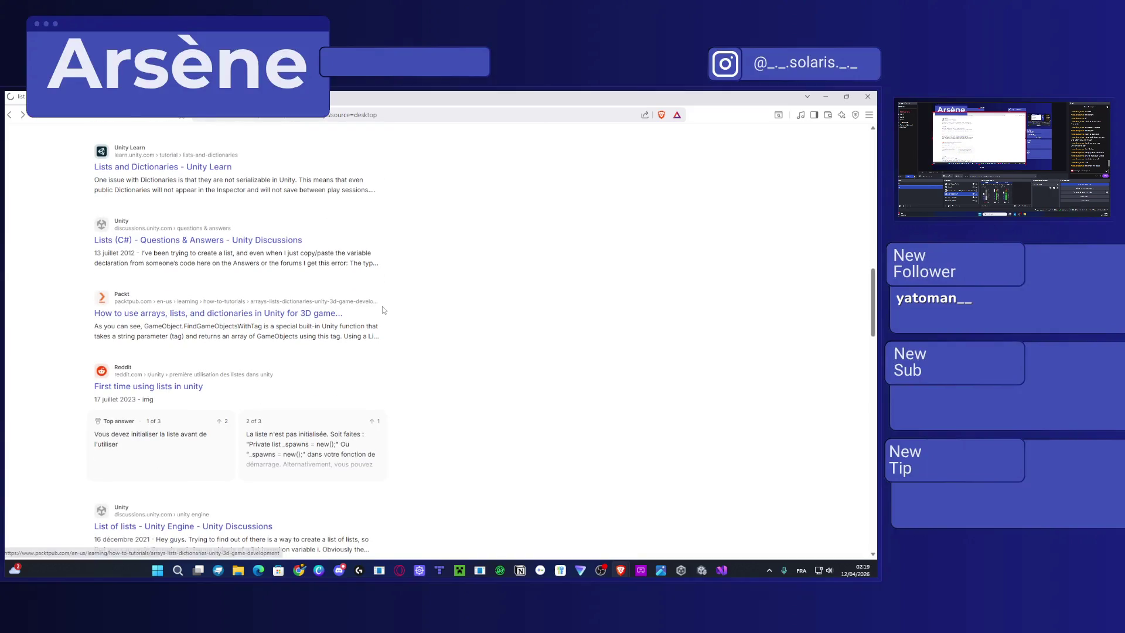
scroll(382, 306, down, 10)
scroll(382, 309, down, 20)
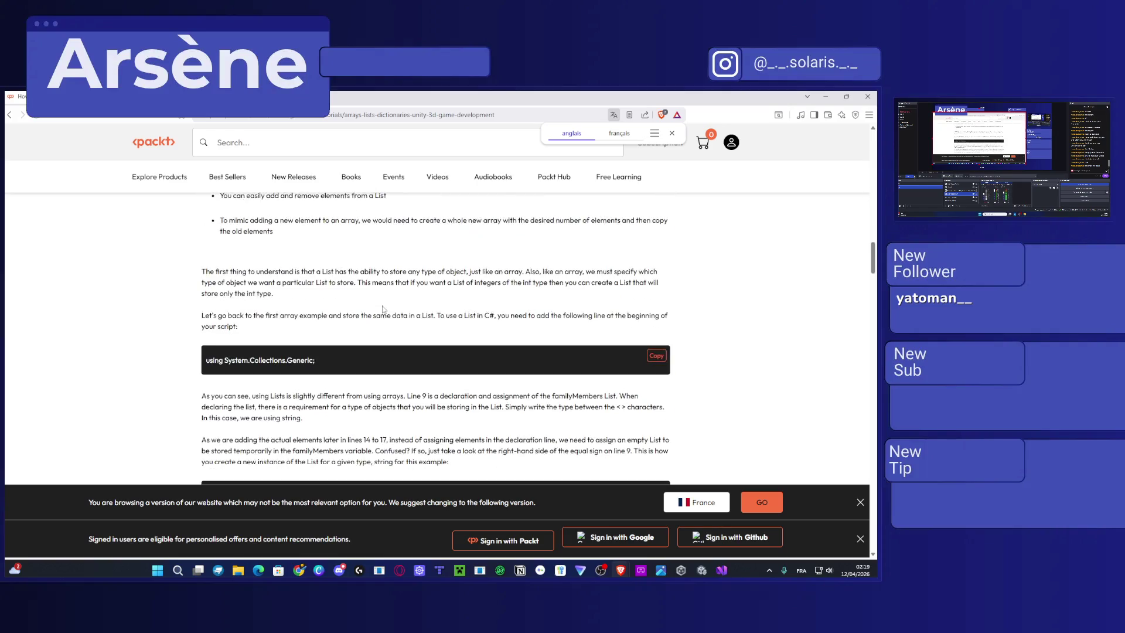
scroll(382, 309, down, 4)
scroll(250, 291, up, 3)
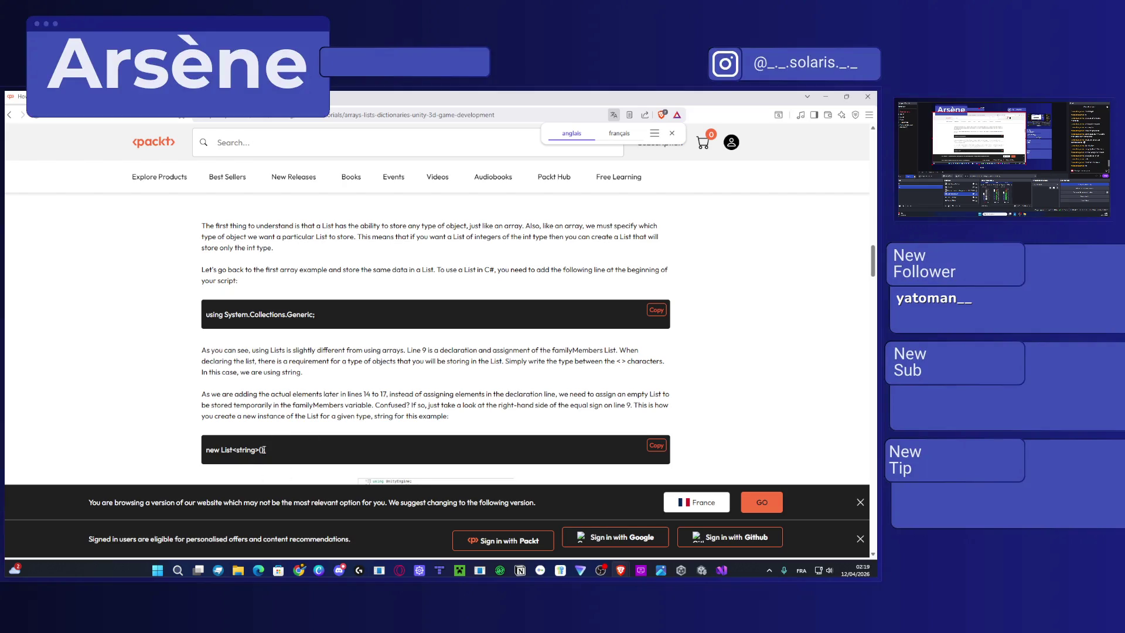
Select the new List<string>() example, then the using System.Collections.Generic line.
drag(266, 449, 202, 448)
click(282, 369)
scroll(282, 369, up, 5)
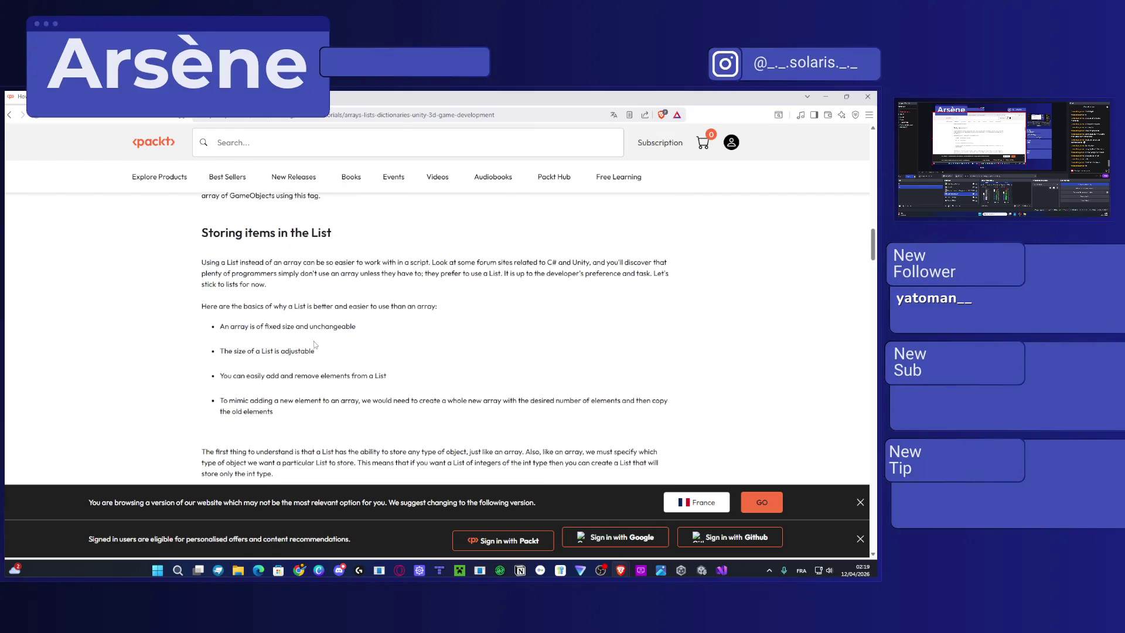
scroll(315, 325, down, 5)
drag(315, 325, 206, 314)
click(261, 350)
drag(330, 315, 188, 309)
key(ctrl+c)
Replace line 3 of TitleScreen.cs with 'using System.Collections.Generic;', clearing the error.
click(825, 96)
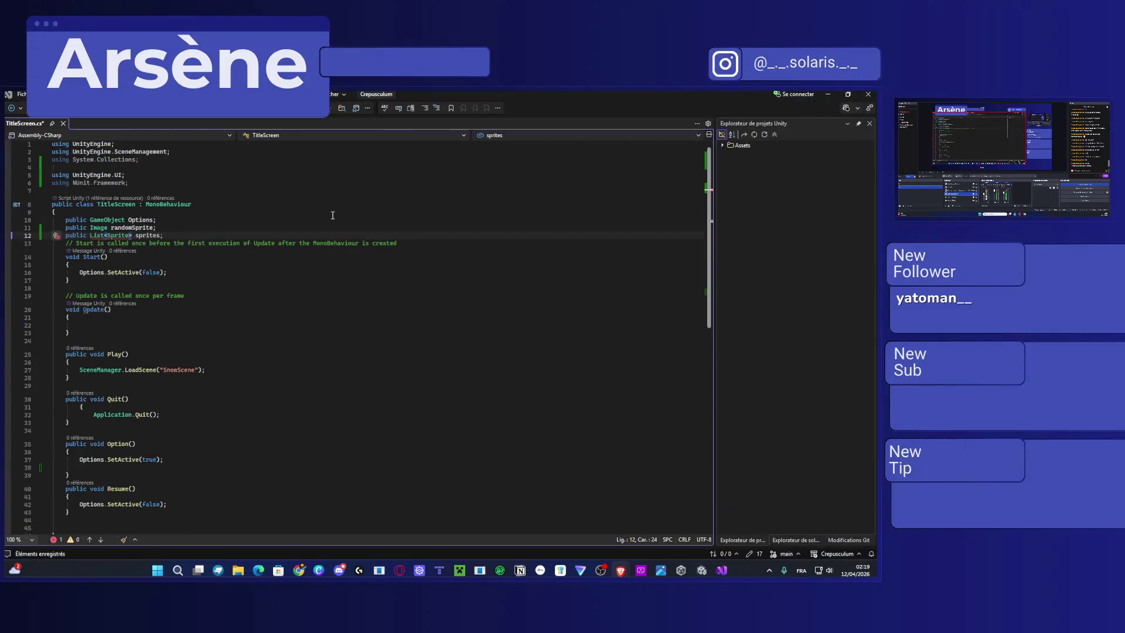
triple_click(156, 159)
key(ctrl+v)
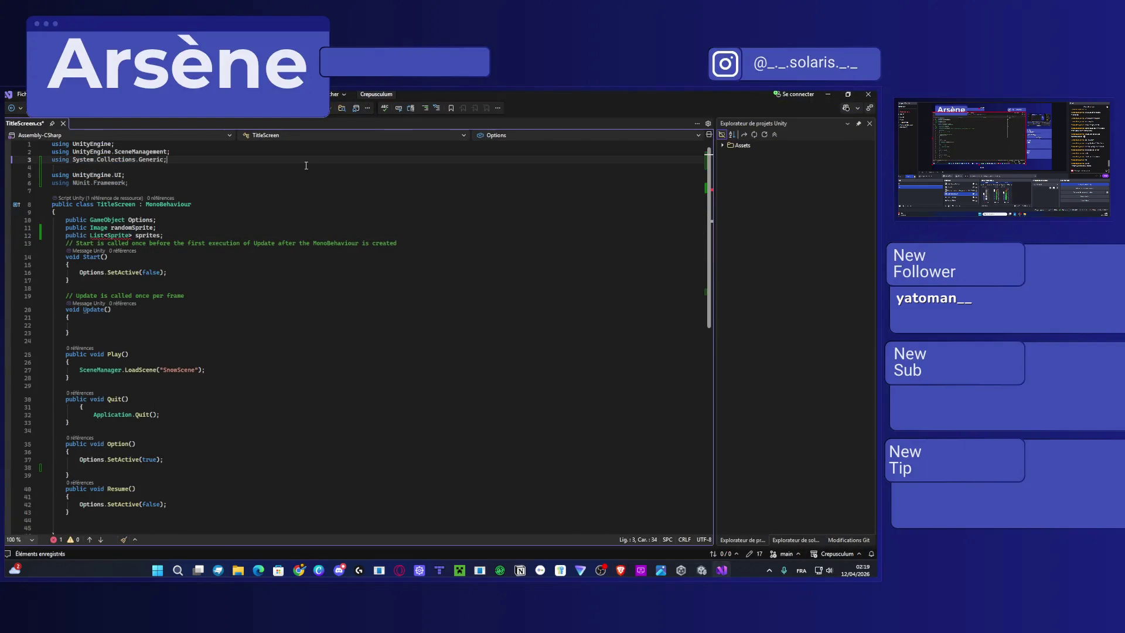
click(197, 228)
click(196, 236)
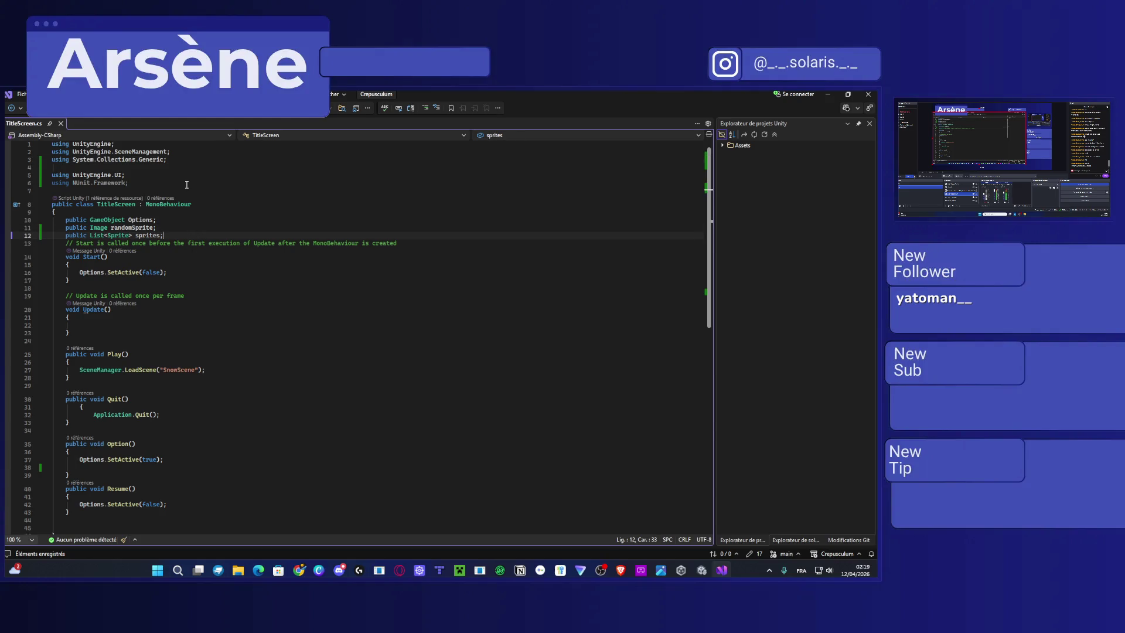
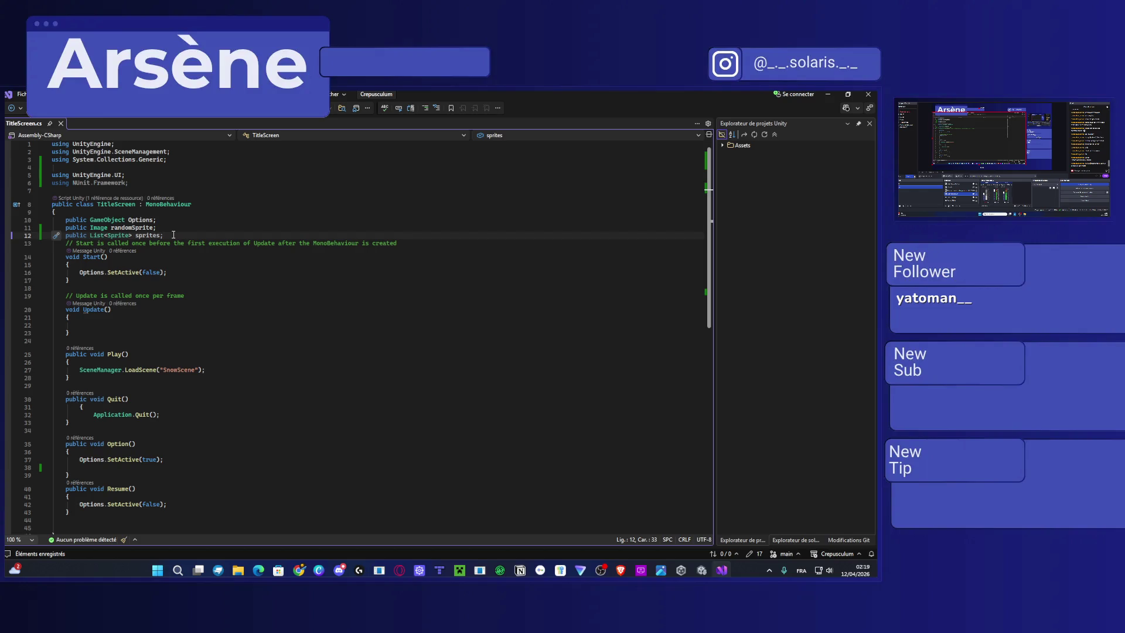
Add a blank line below Options.SetActive(true) in Option(), then bring up the arrays article in Brave.
click(207, 264)
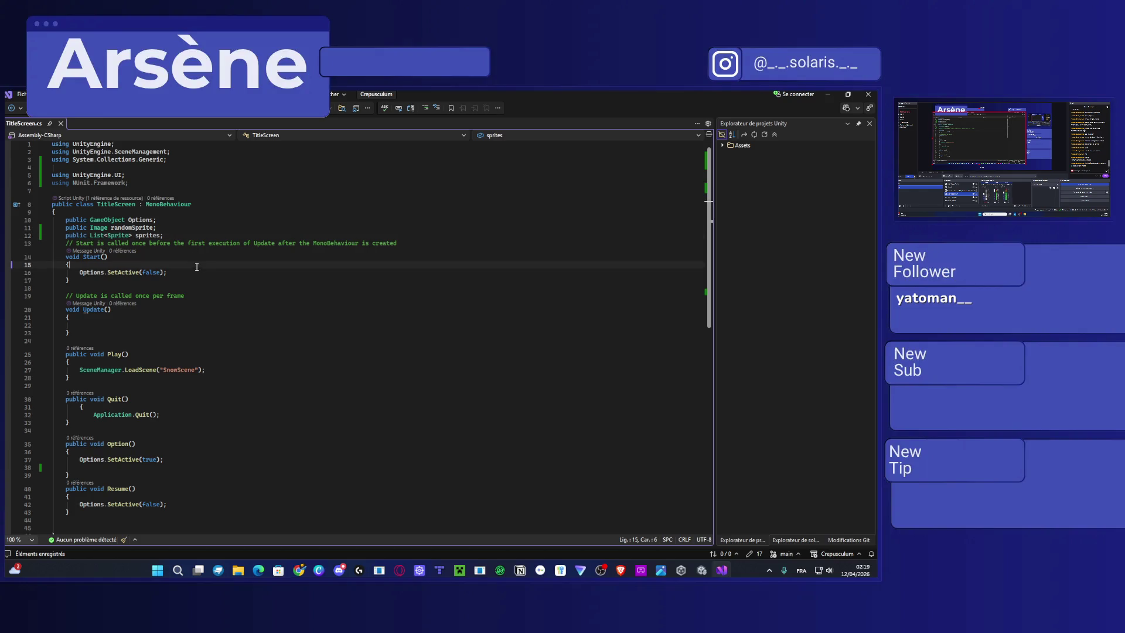
scroll(190, 396, down, 1)
click(178, 434)
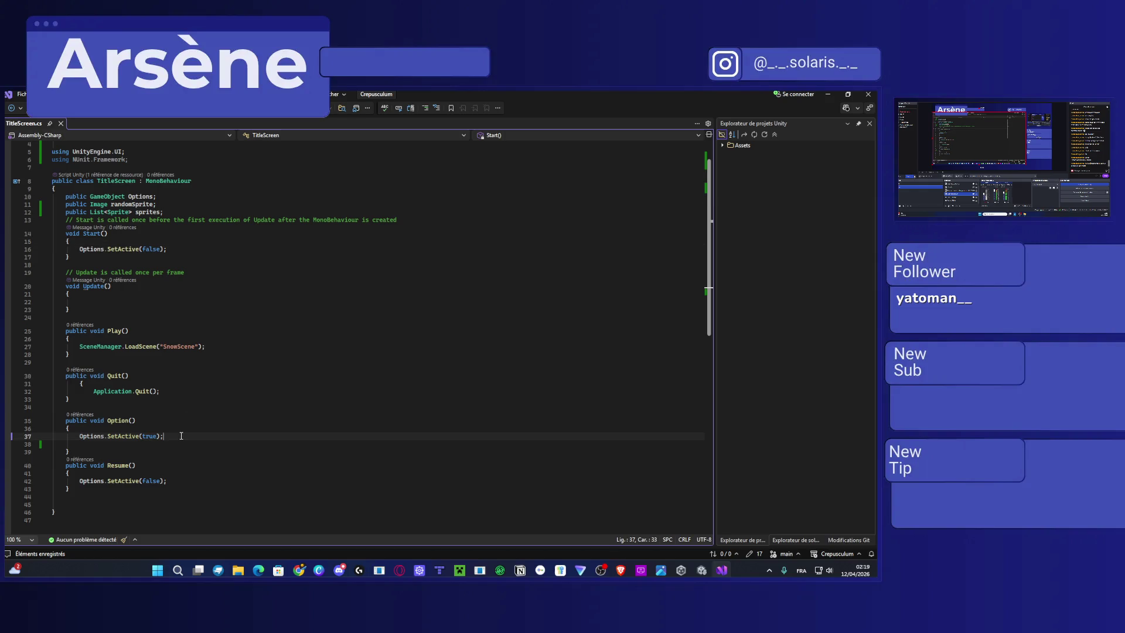
key(Return)
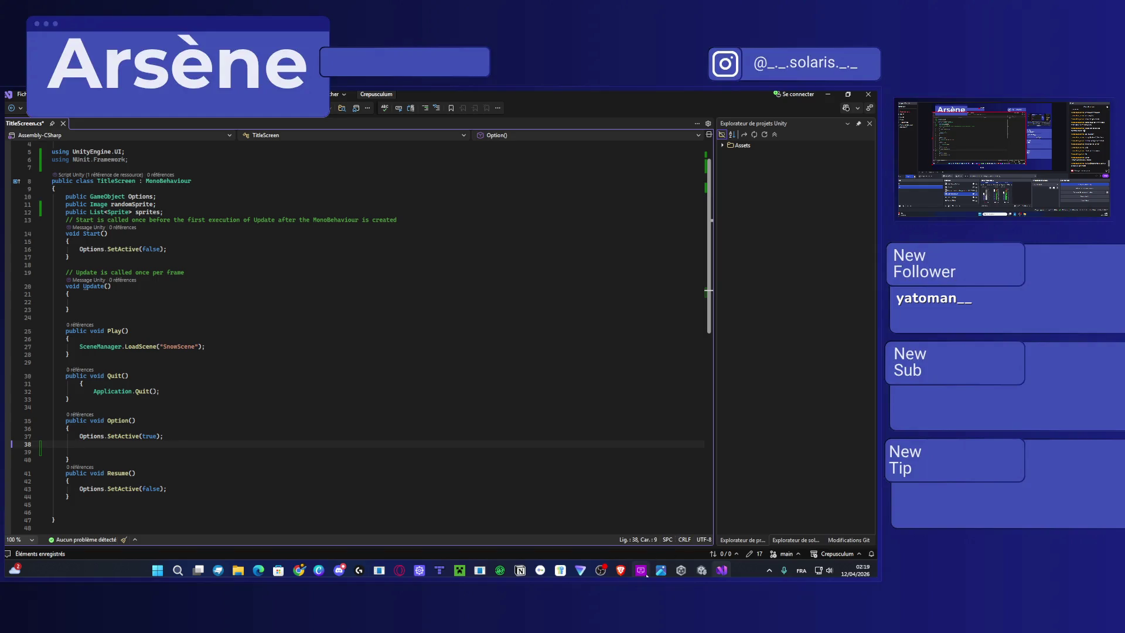
mouse_move(620, 570)
click(757, 529)
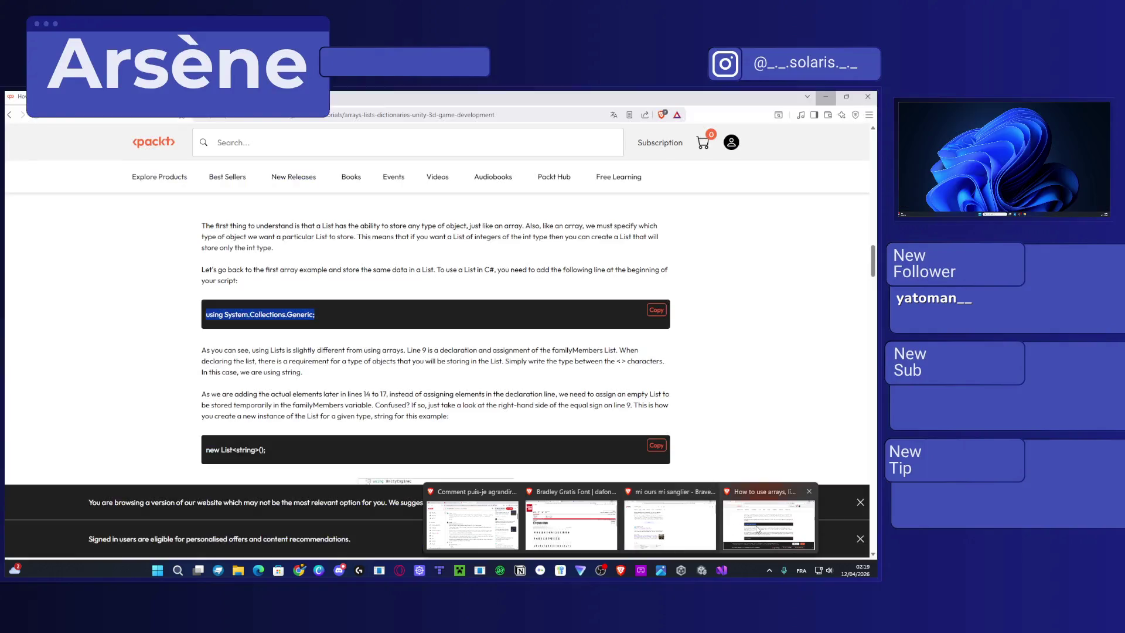
Search the web for 'random number unity' in a new Brave tab.
key(ctrl+t)
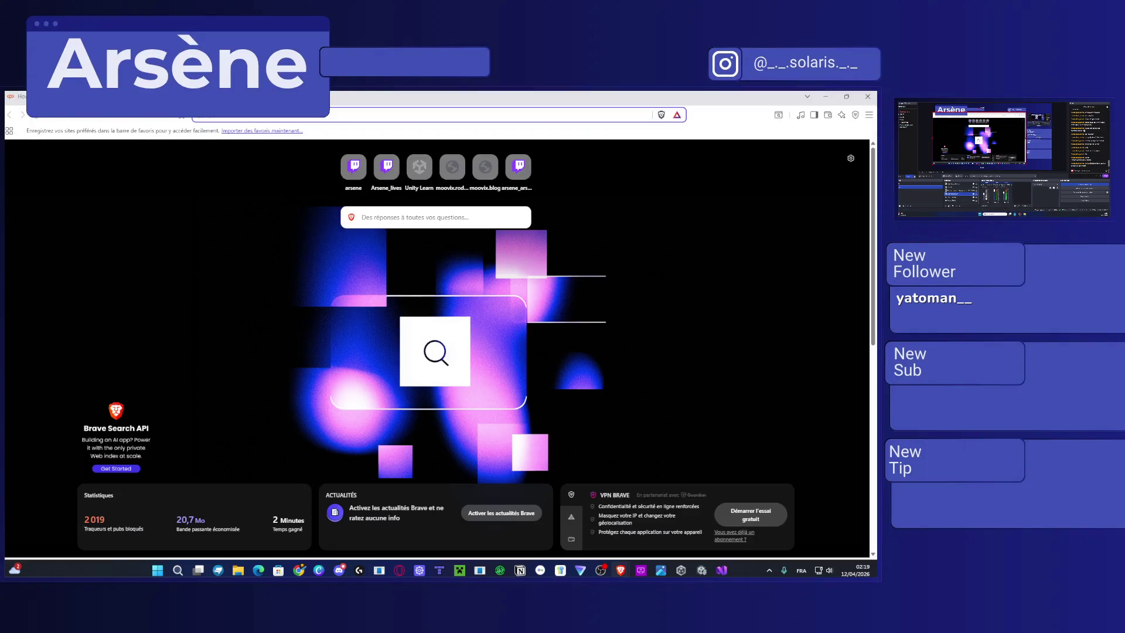
text(and)
key(BackSpace)
key(BackSpace)
key(BackSpace)
text(ran)
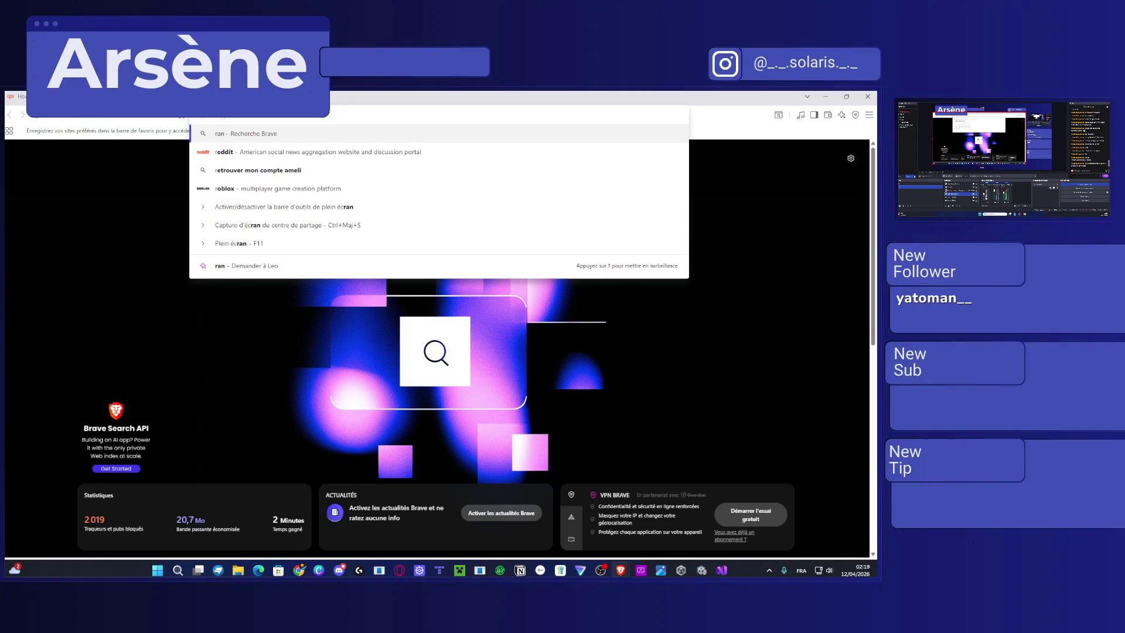
text(dom number)
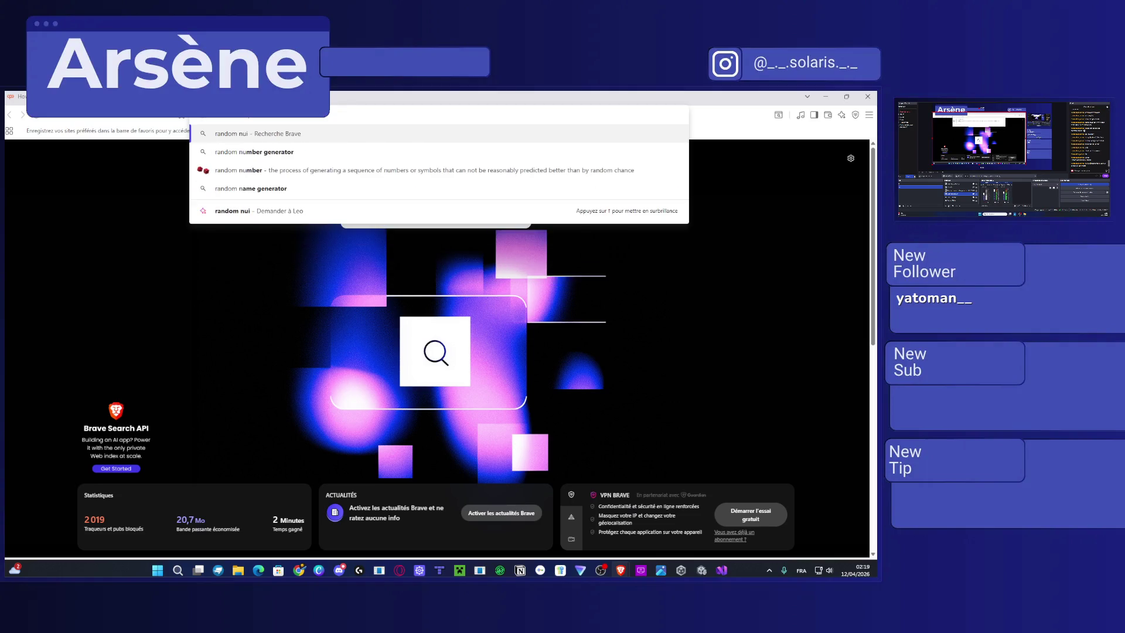
text( unity)
key(Return)
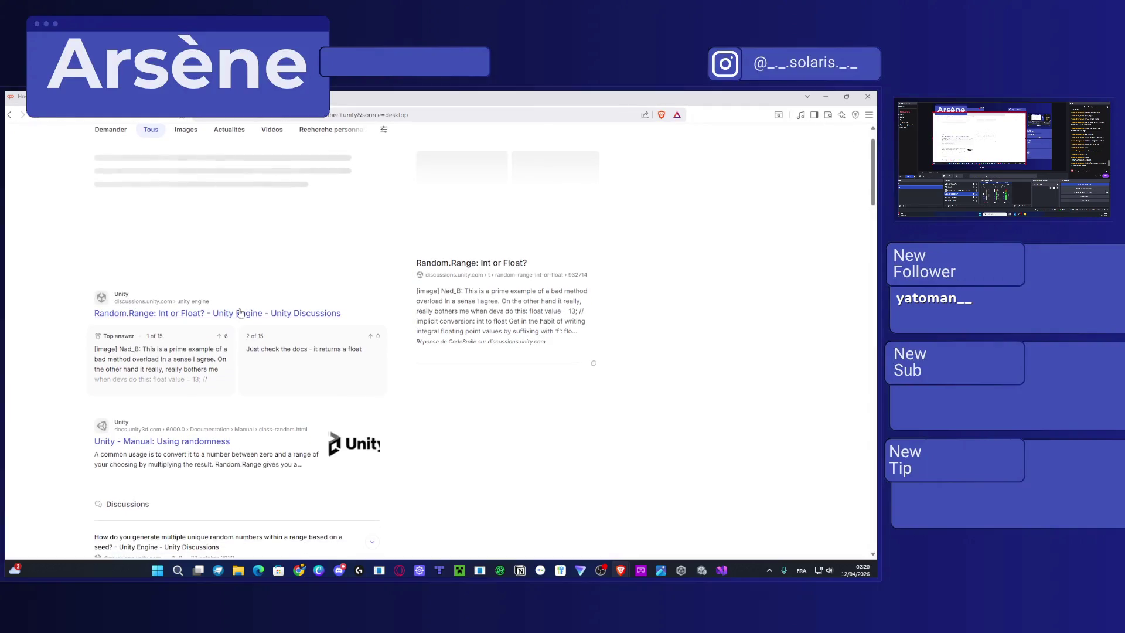
Read the 'Random.Range: Int or Float?' Unity Discussions thread, then return to the code.
scroll(252, 295, down, 1)
click(259, 303)
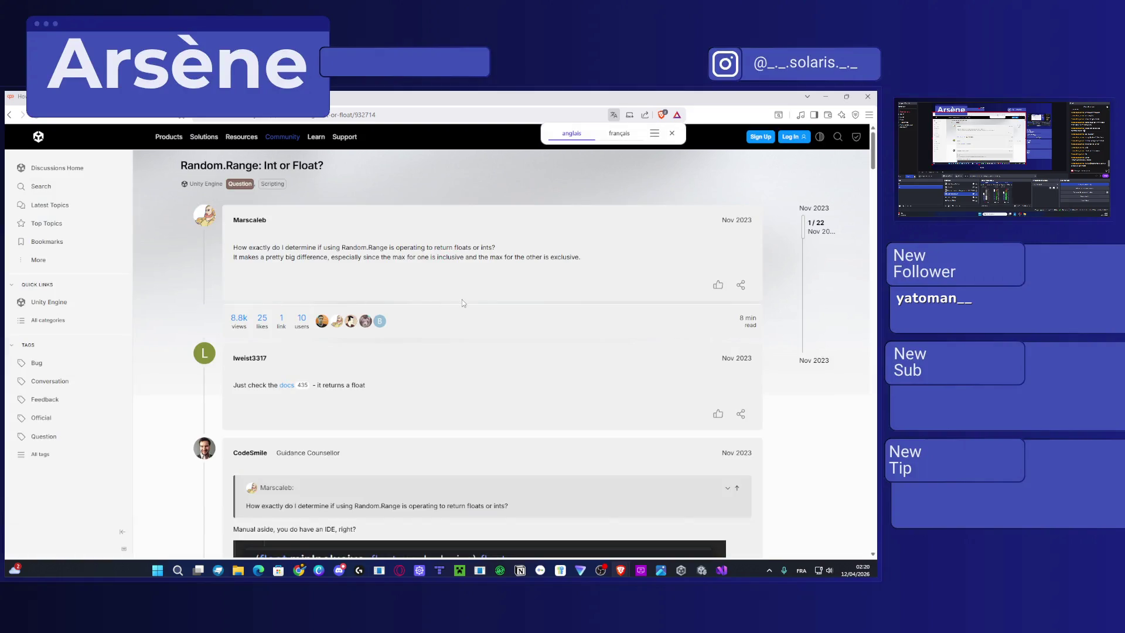
scroll(462, 299, down, 5)
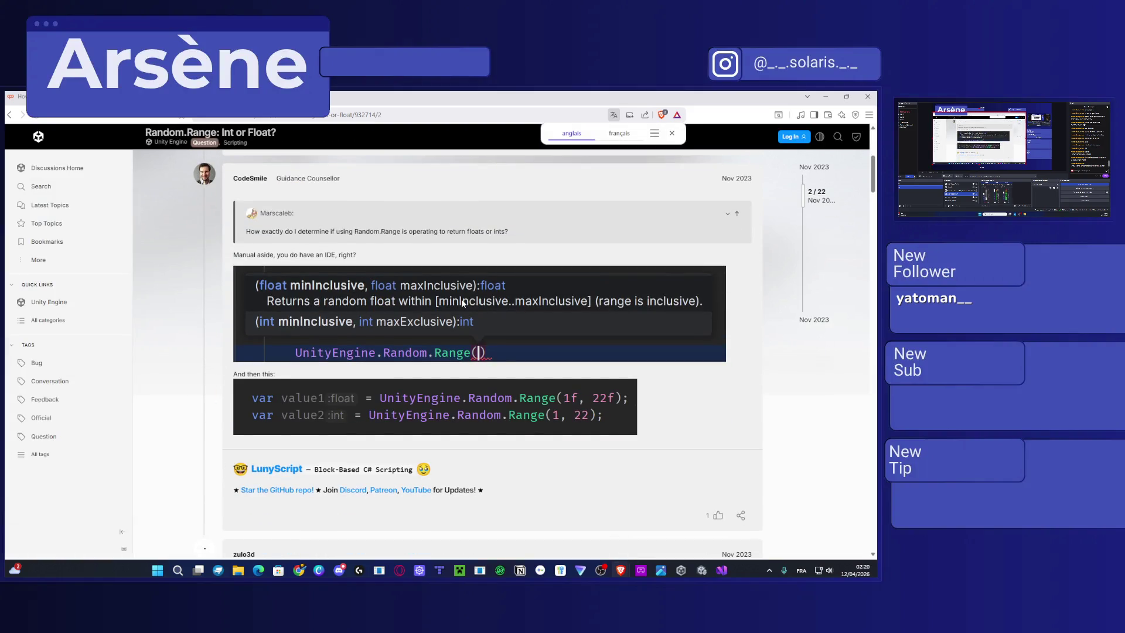
scroll(418, 301, down, 3)
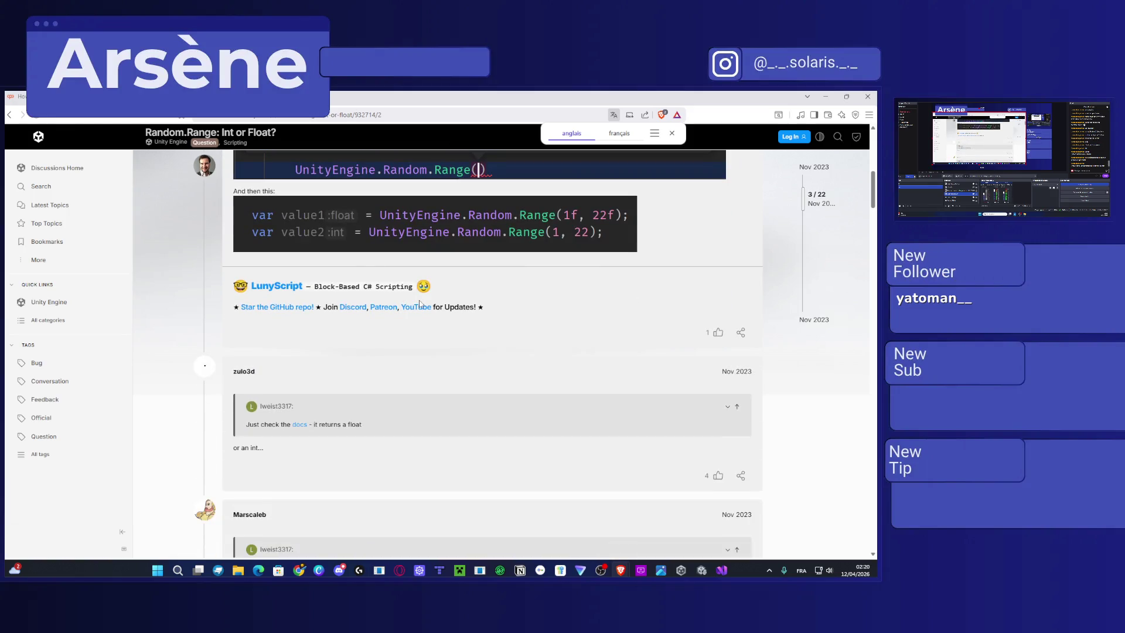
scroll(420, 299, up, 2)
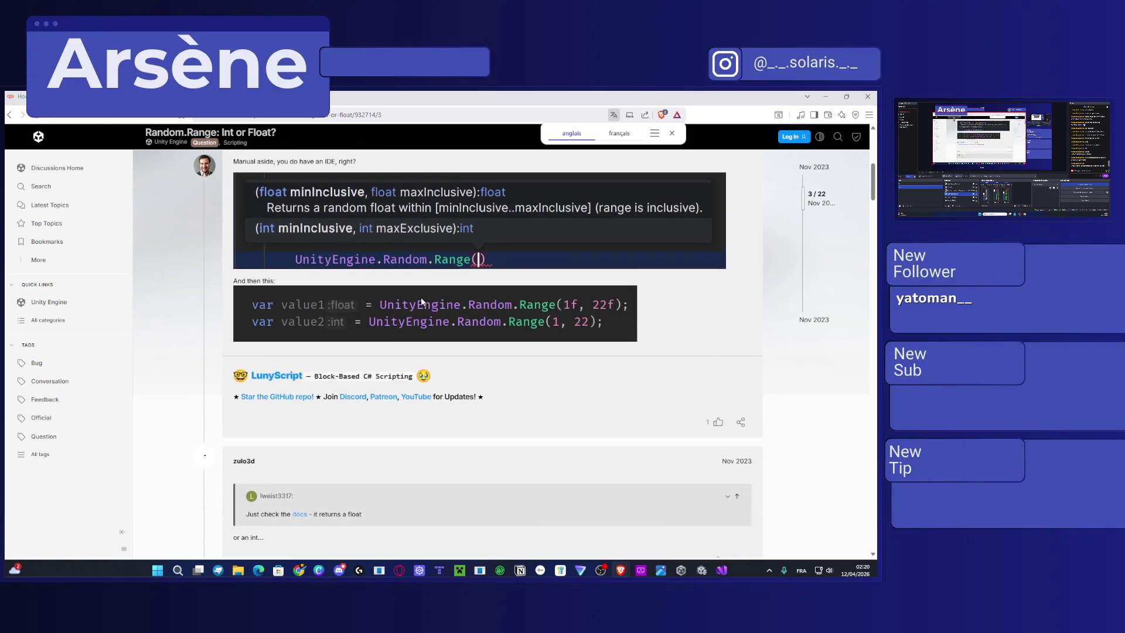
click(826, 96)
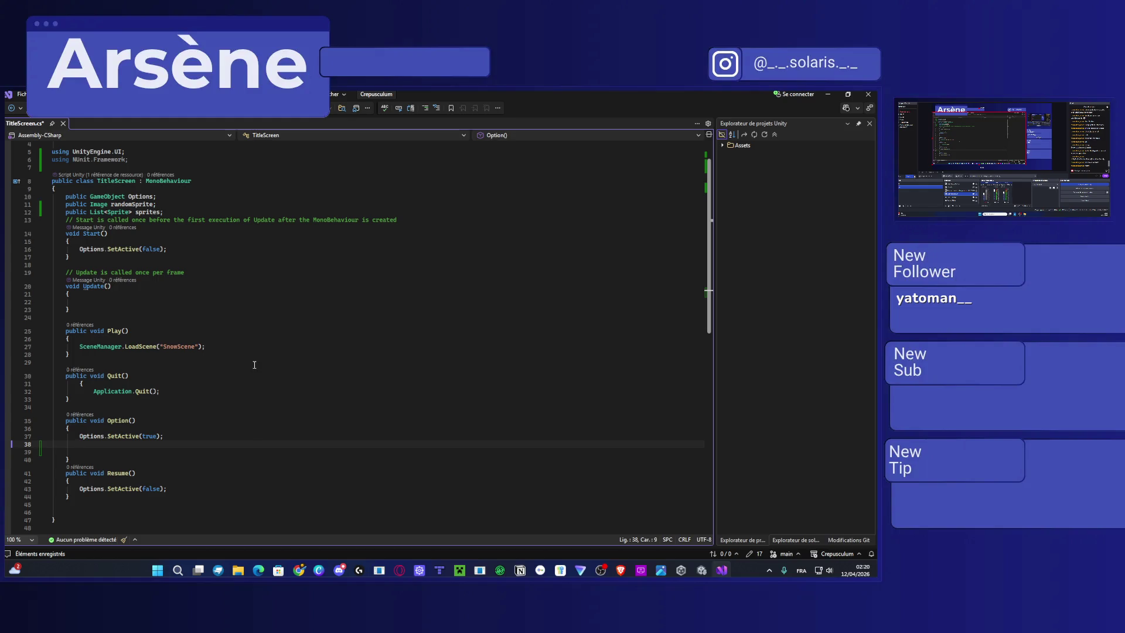
Type randomrange on the new line and check it against the Random.Range forum thread.
text(rando)
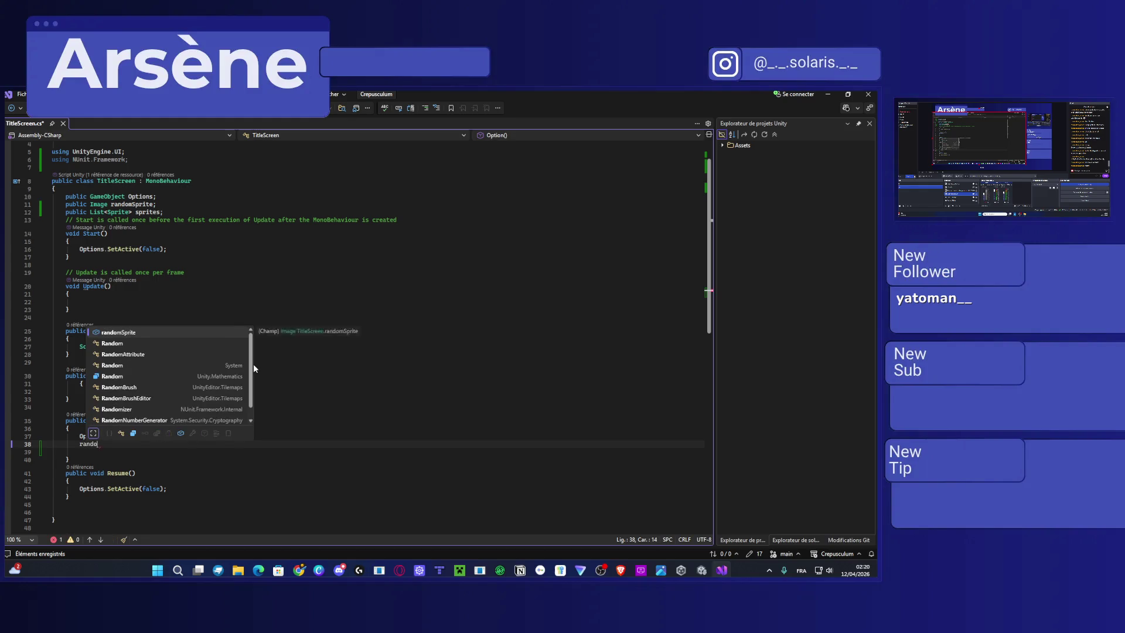
text(mrange)
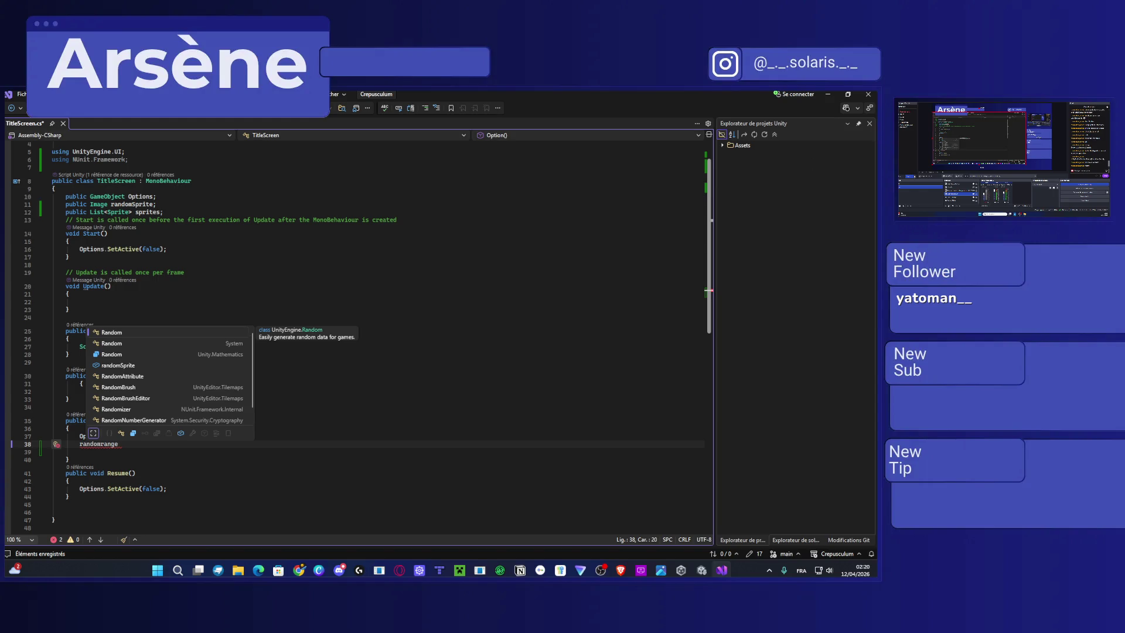
click(829, 94)
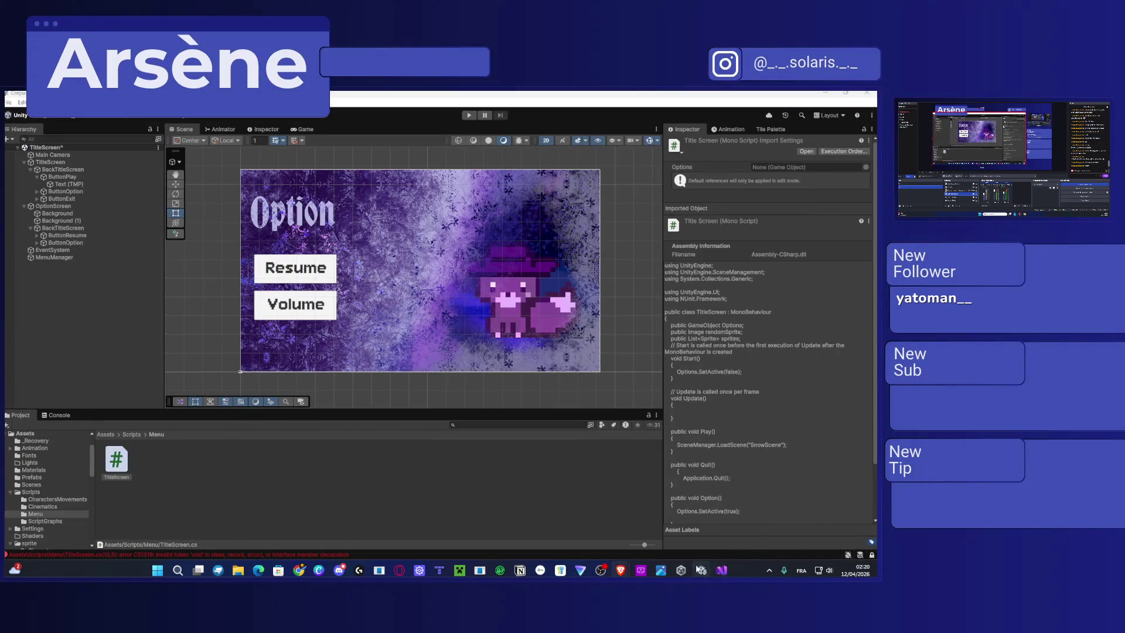
mouse_move(661, 572)
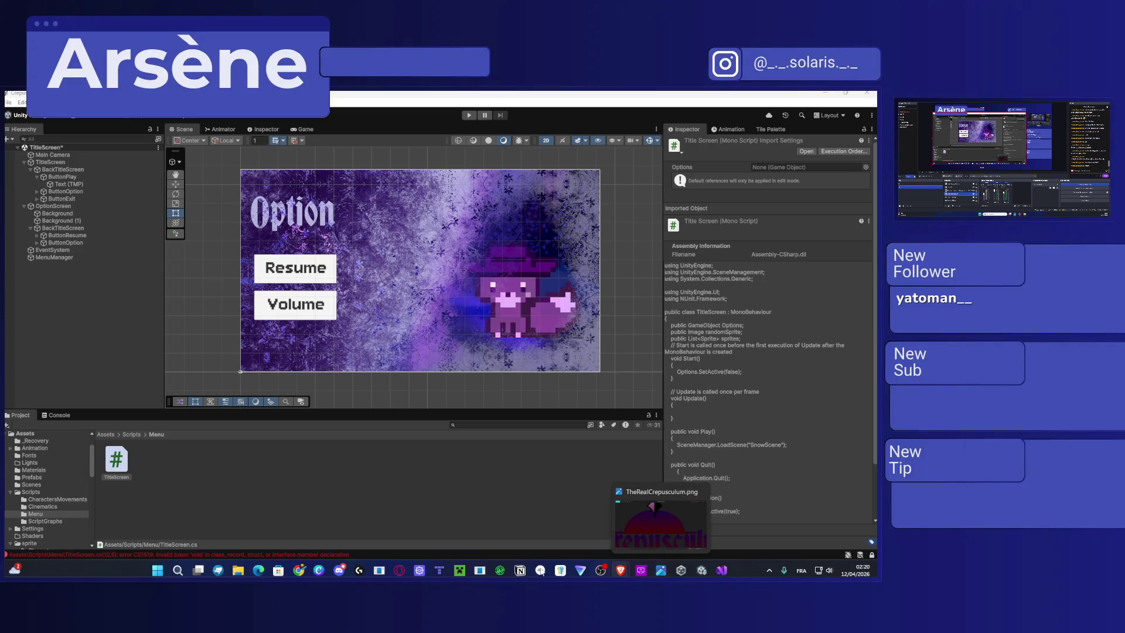
mouse_move(620, 570)
click(755, 525)
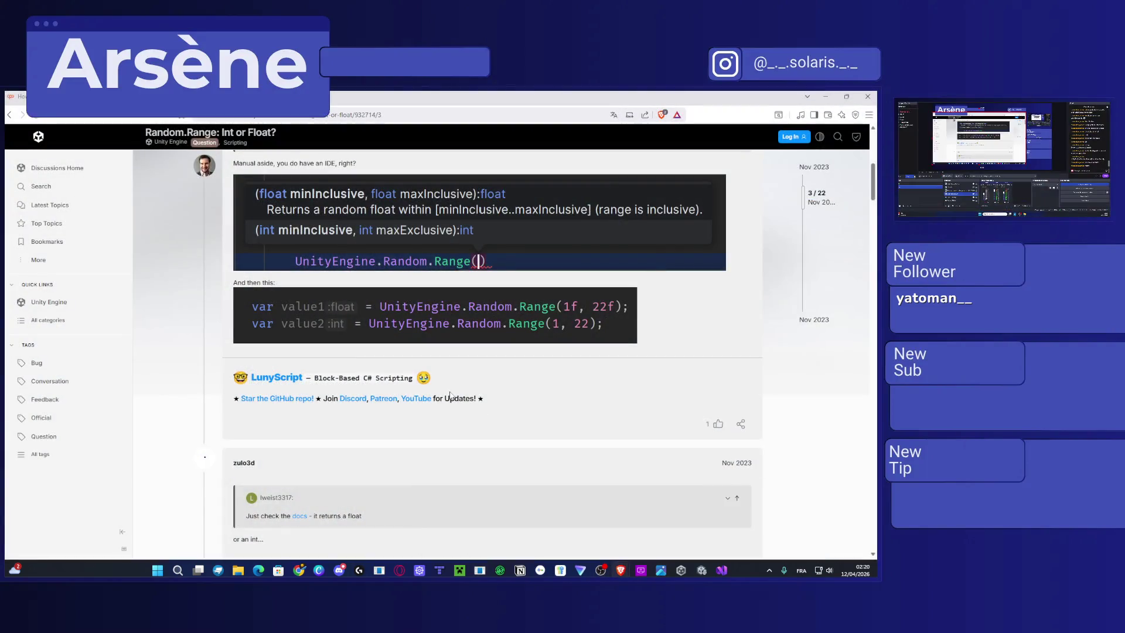
scroll(450, 394, up, 1)
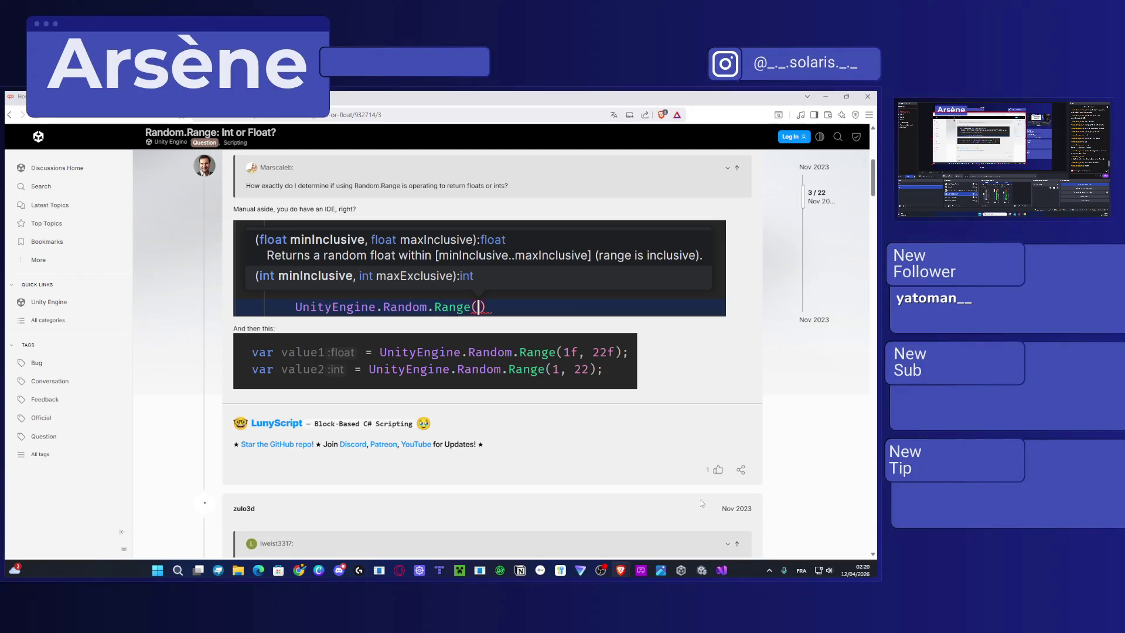
Replace randomrange with UnityEngine.RandomRange, then review the forum thread again.
click(721, 569)
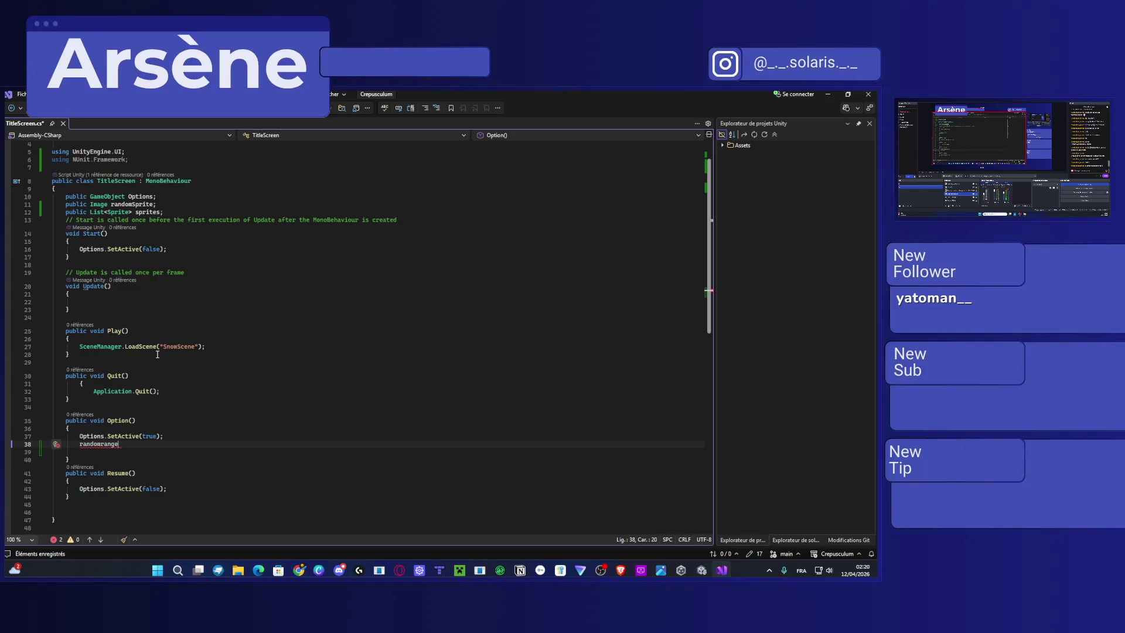
drag(132, 448, 80, 445)
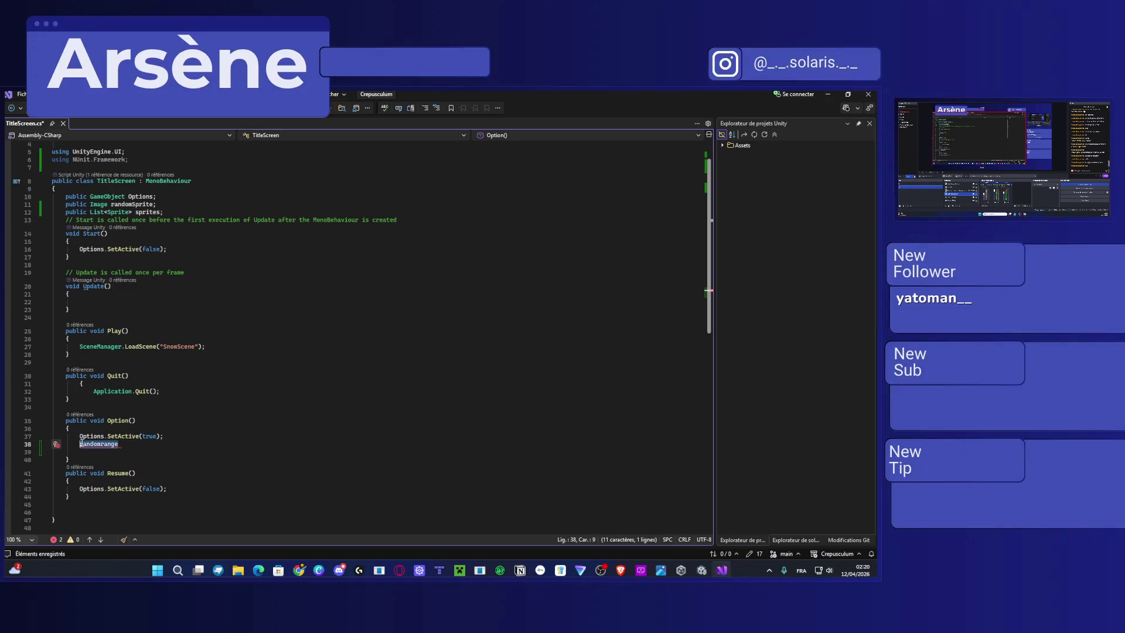
text(Unity)
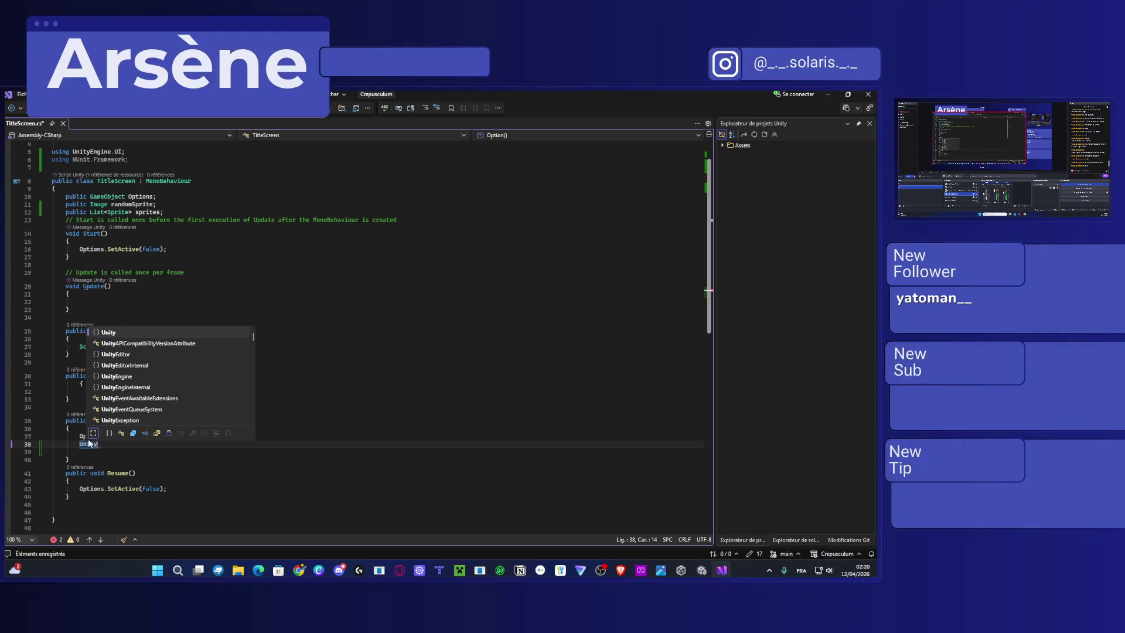
text(Engine.Ran)
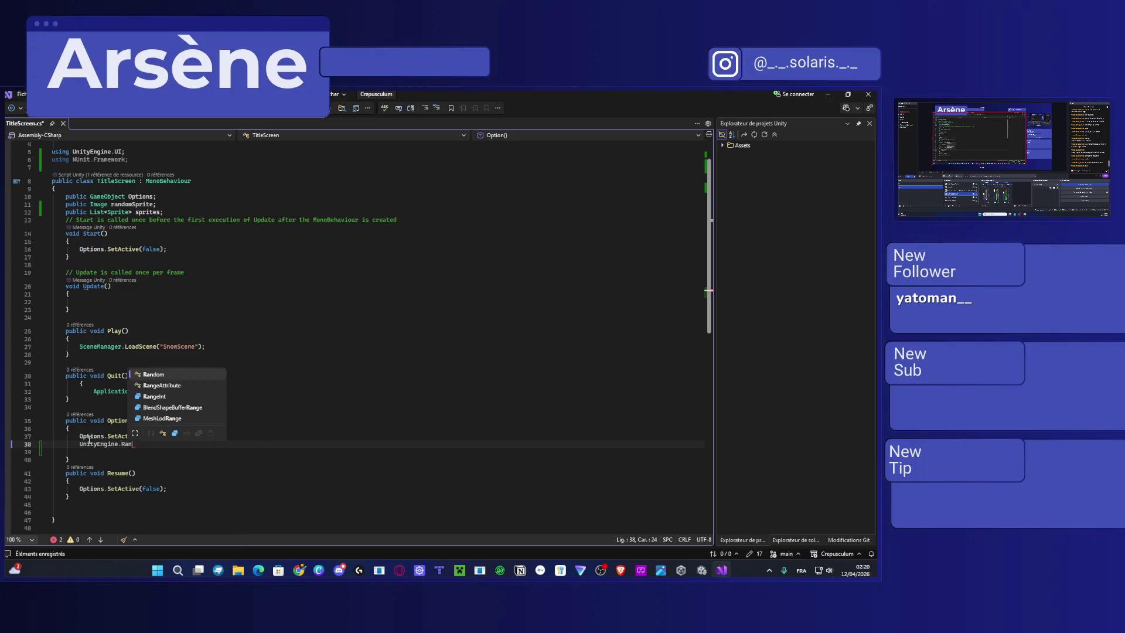
text(domRange)
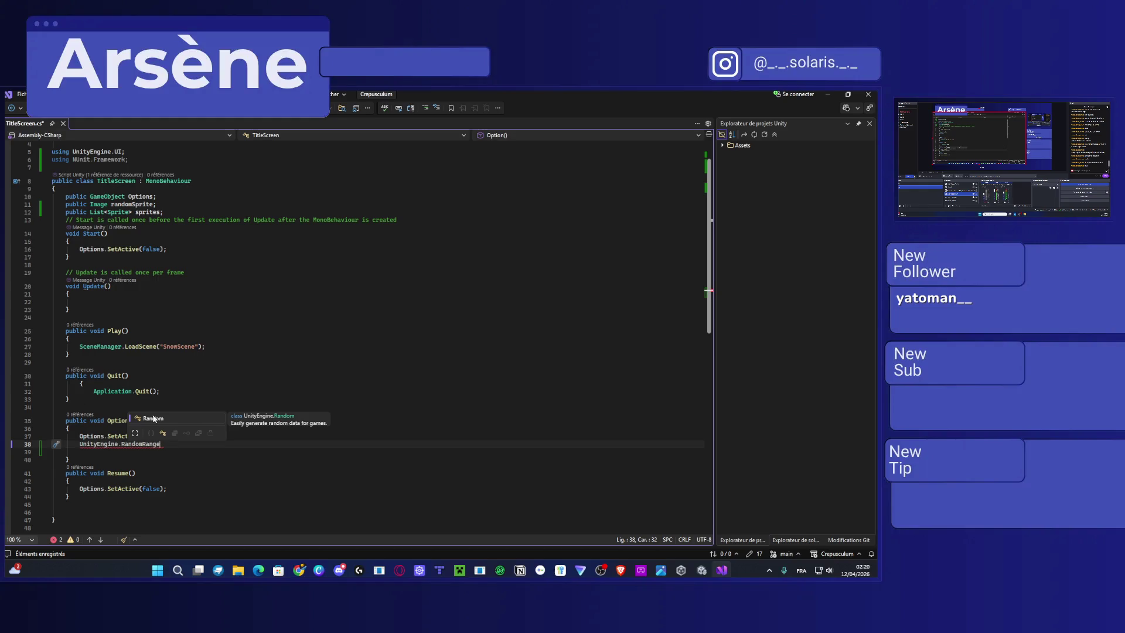
key(BackSpace)
key(BackSpace)
key(BackSpace)
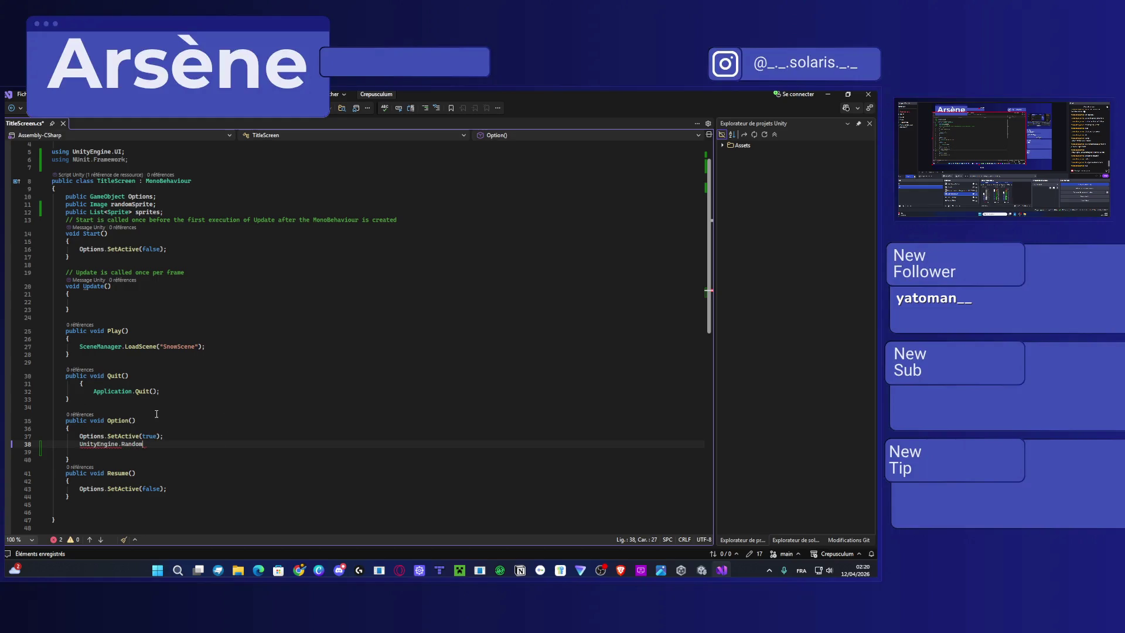
text(Range)
click(830, 94)
scroll(514, 296, up, 1)
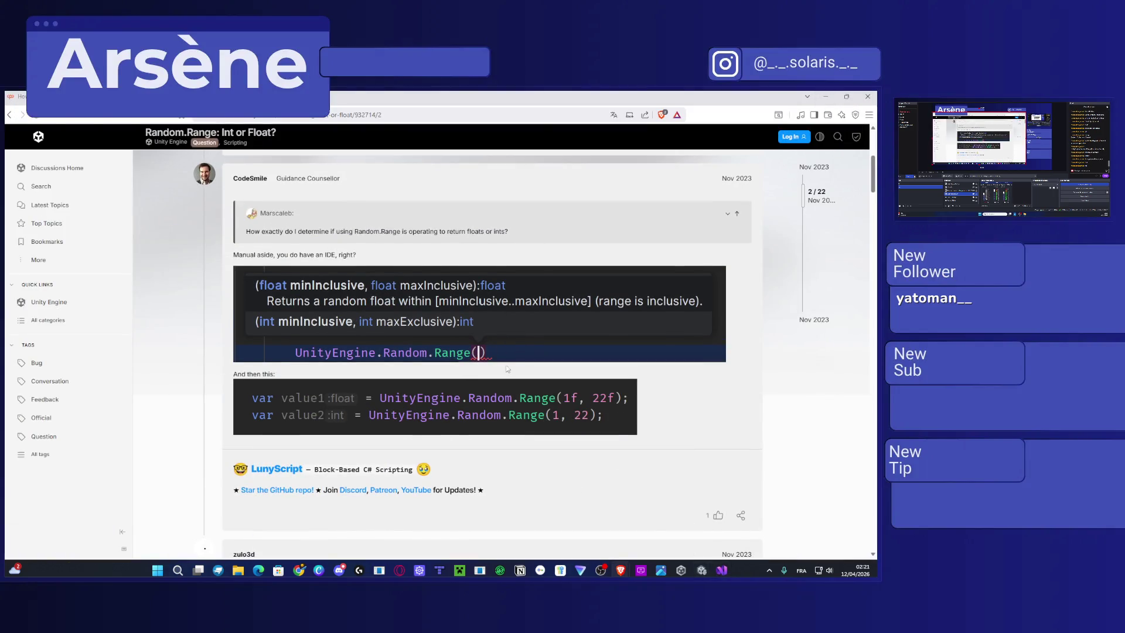
Complete line 38 as UnityEngine.Random.Range(0, 100); and start a new line below it.
click(701, 570)
click(721, 569)
click(128, 443)
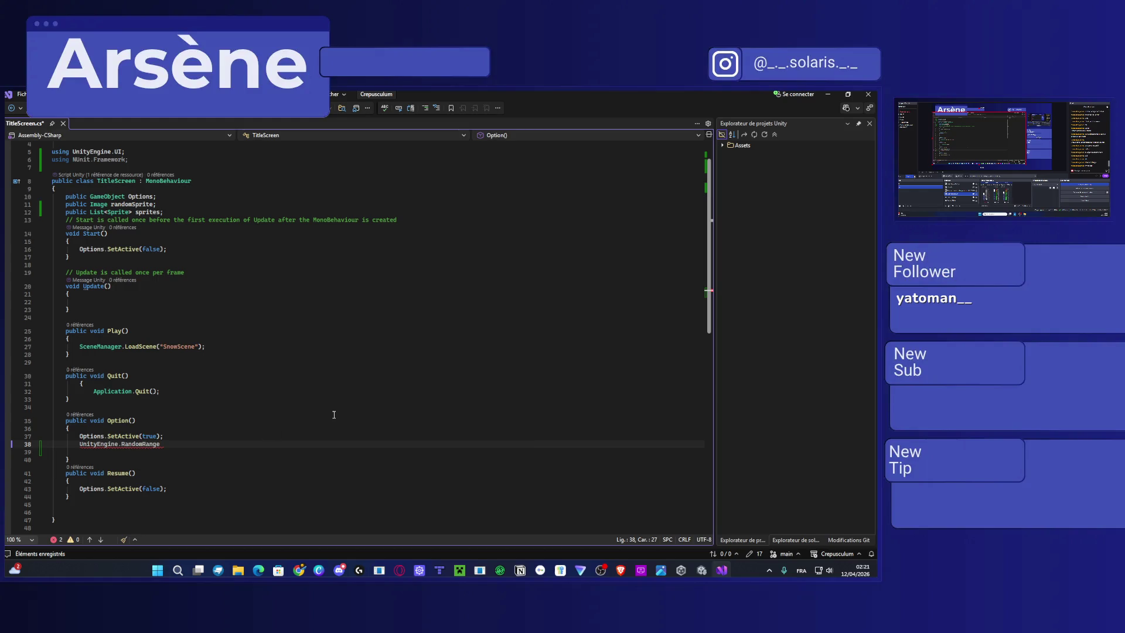
text(.)
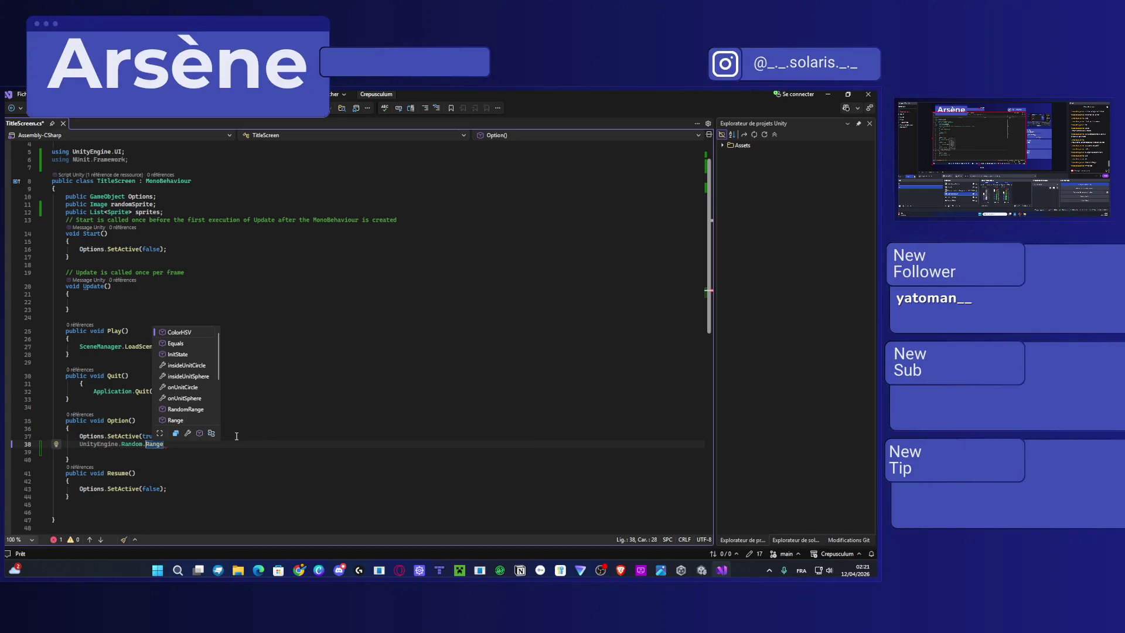
click(237, 446)
text(()
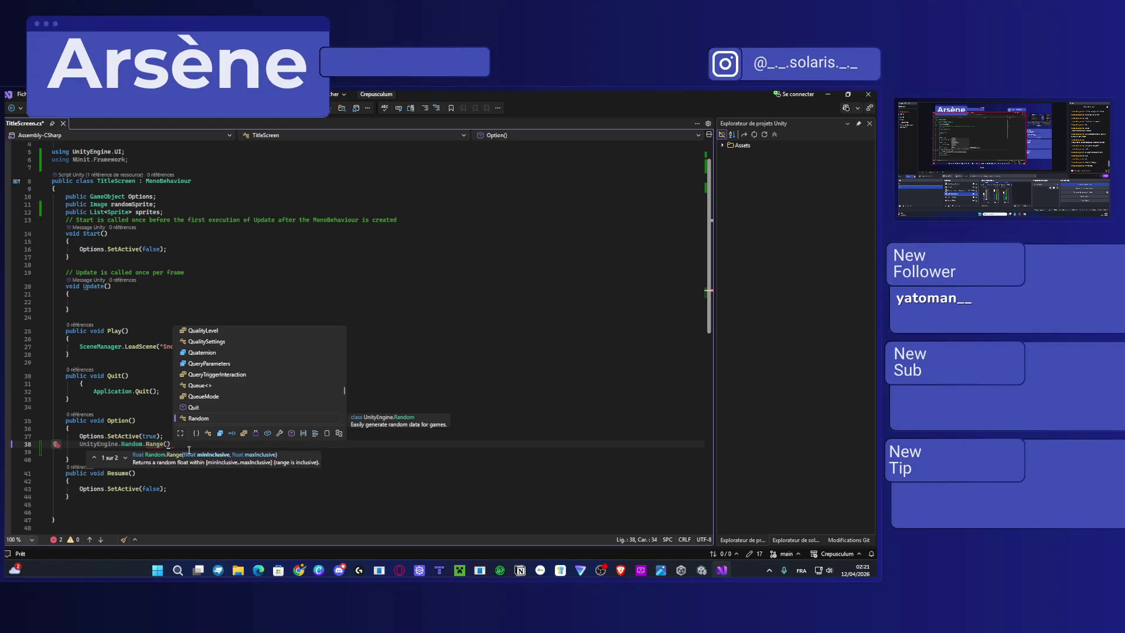
text(0, 100)
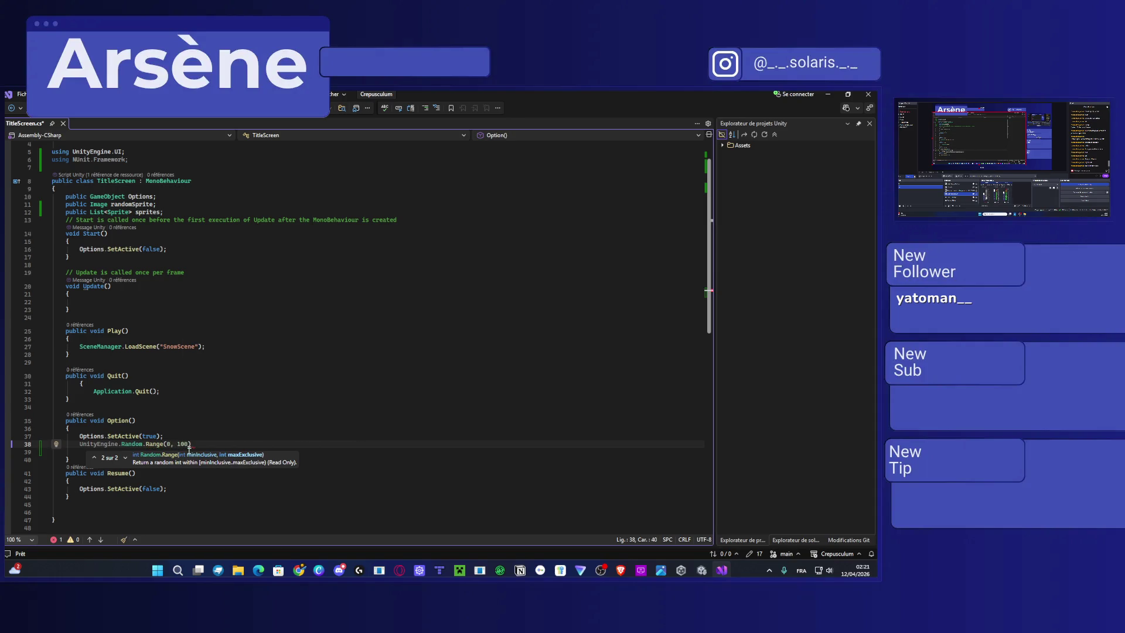
text();)
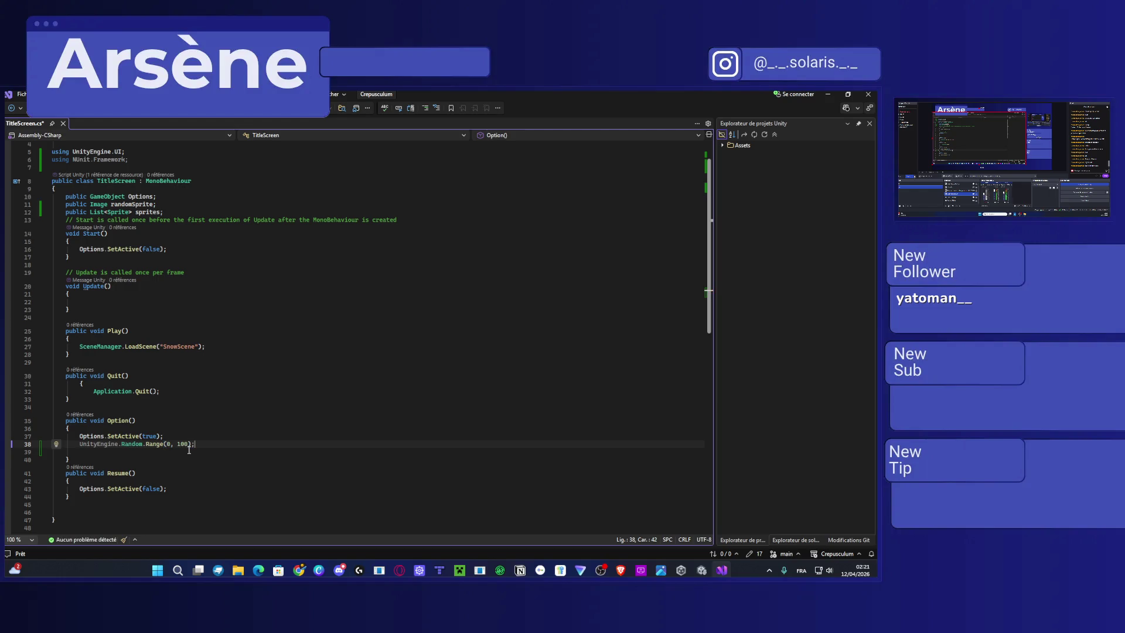
key(Return)
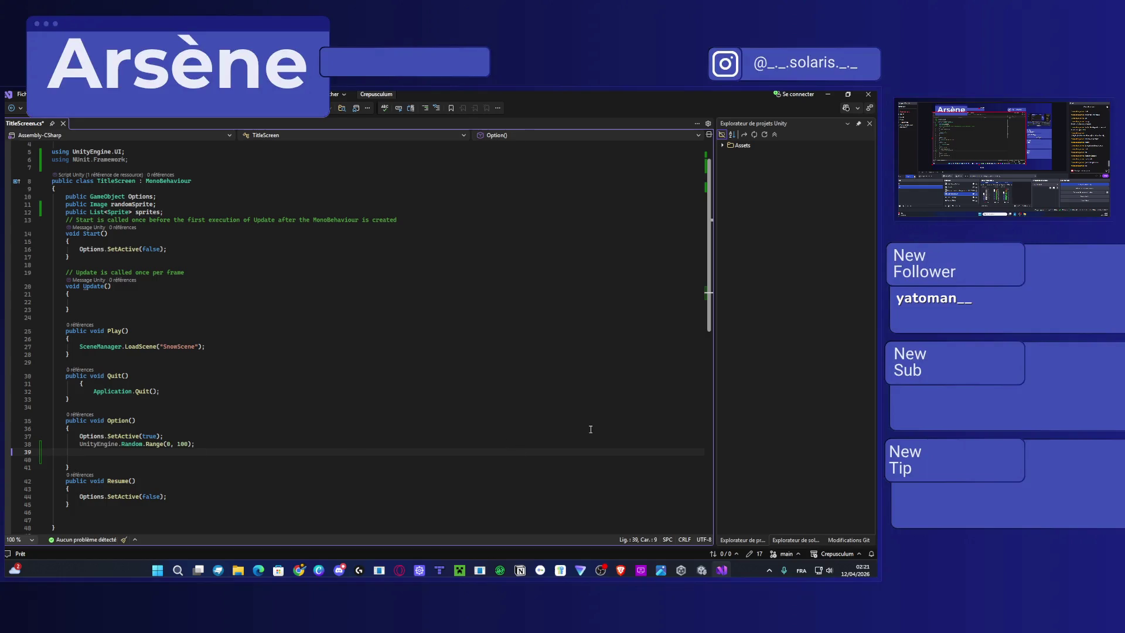
Check Unity and the Random.Range forum thread, then return the cursor to Option().
key(alt+Tab)
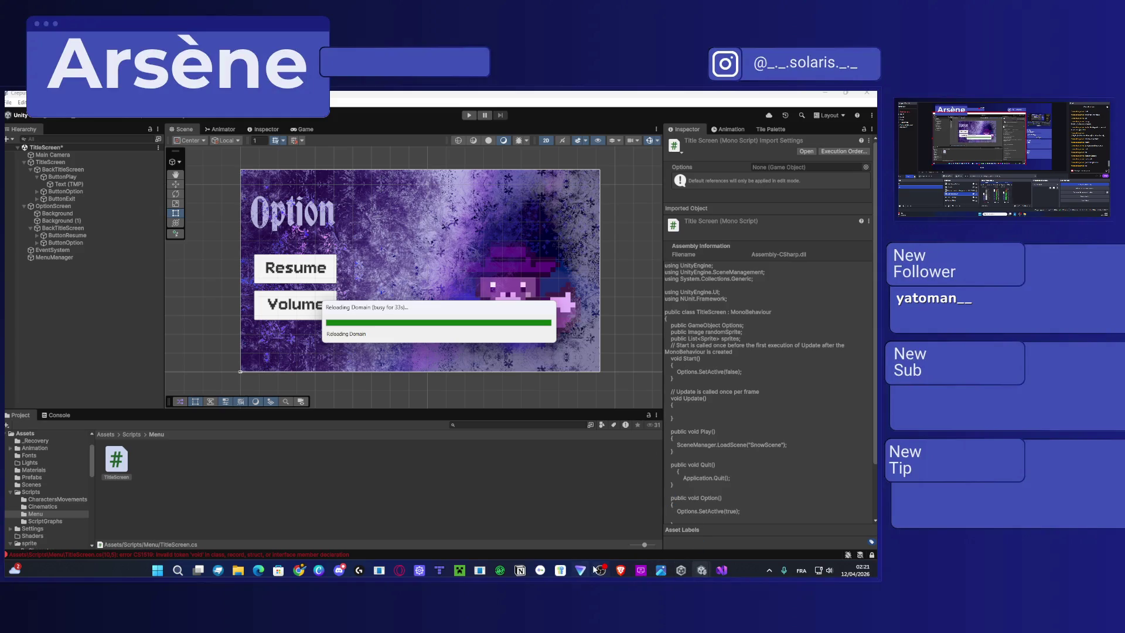
mouse_move(620, 569)
click(700, 503)
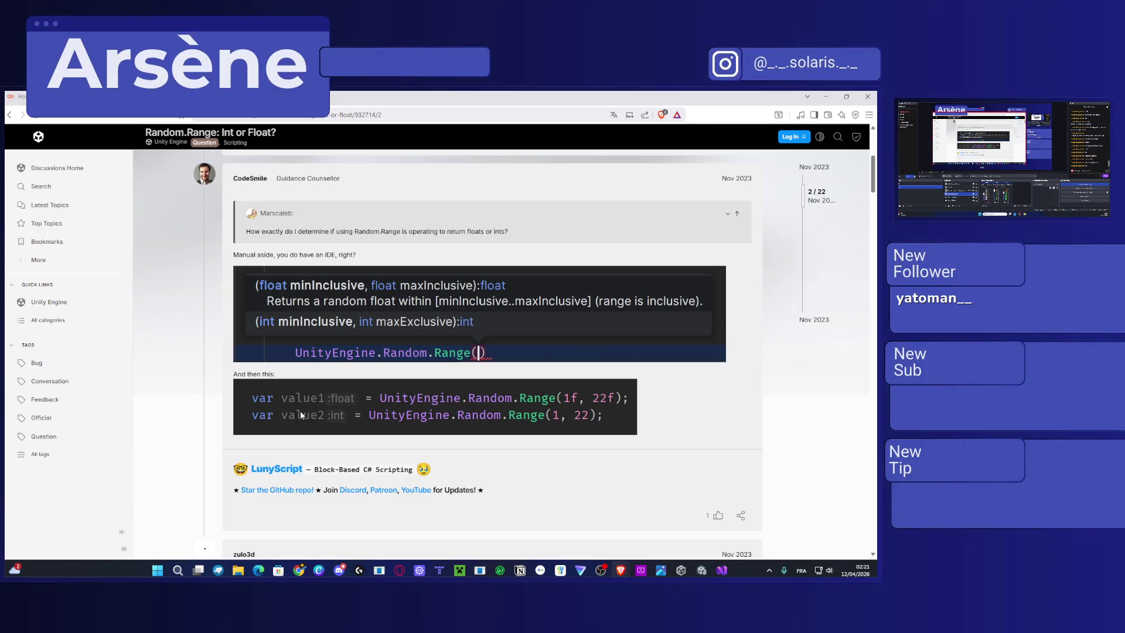
scroll(544, 369, down, 10)
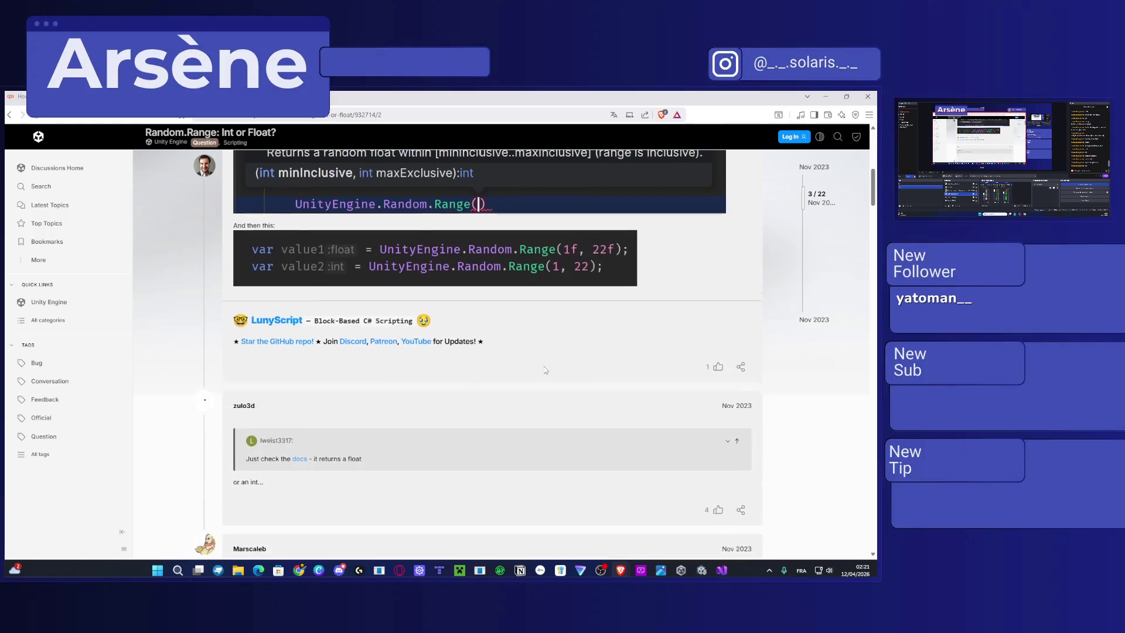
click(721, 569)
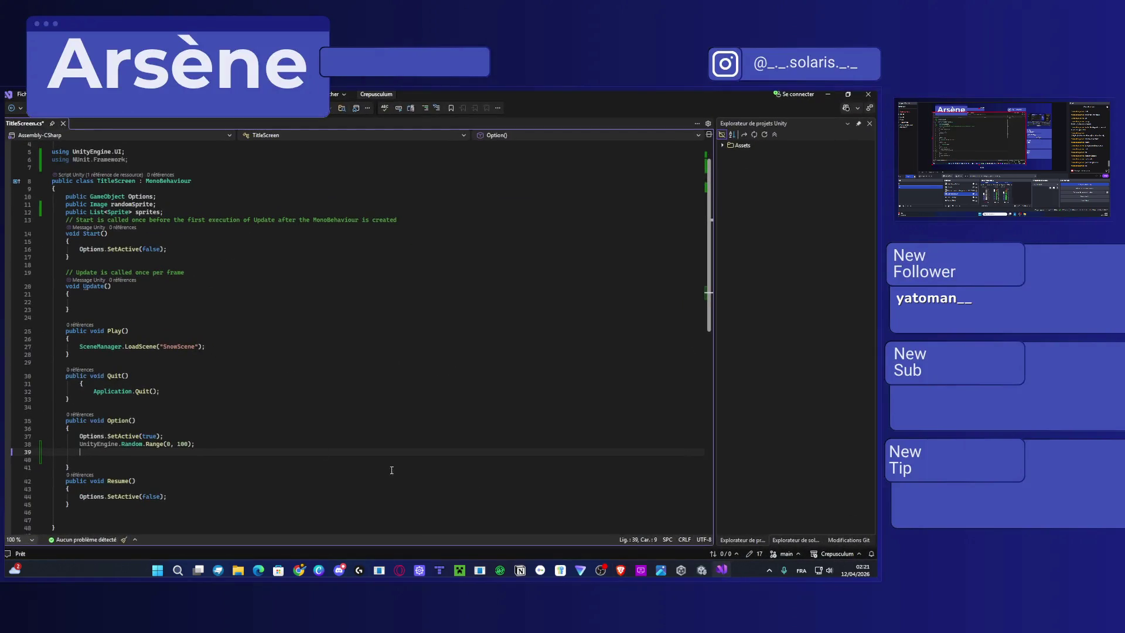
click(86, 443)
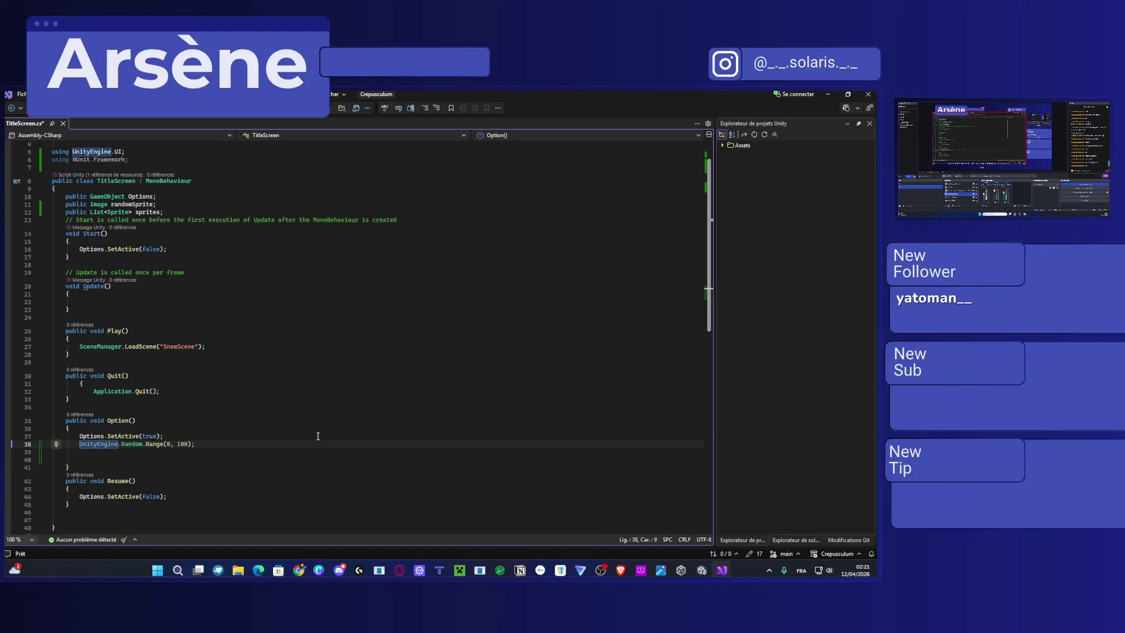
Declare 'public int result;' below sprites and assign the Random.Range roll to result, saving.
click(164, 212)
key(Return)
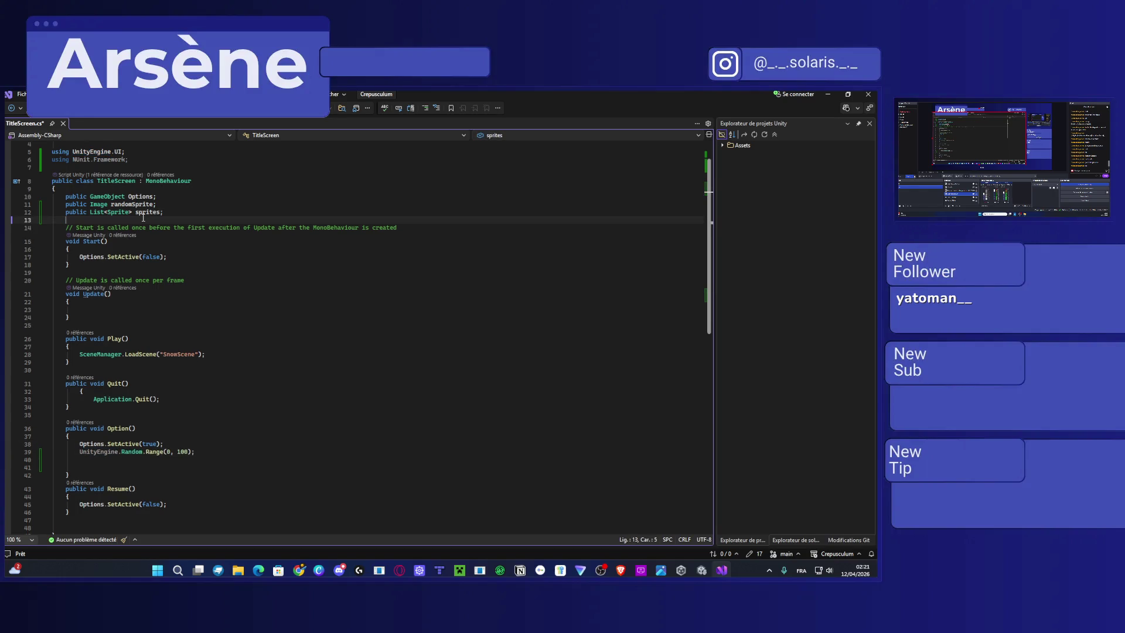
text(de)
key(BackSpace)
key(BackSpace)
text(p)
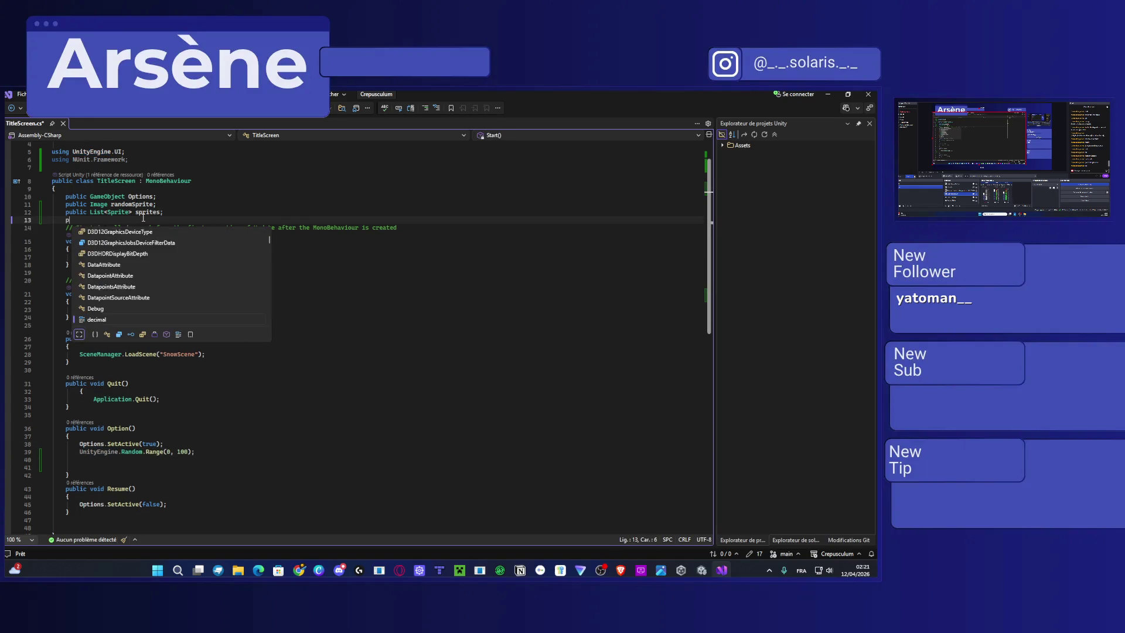
text(ublic )
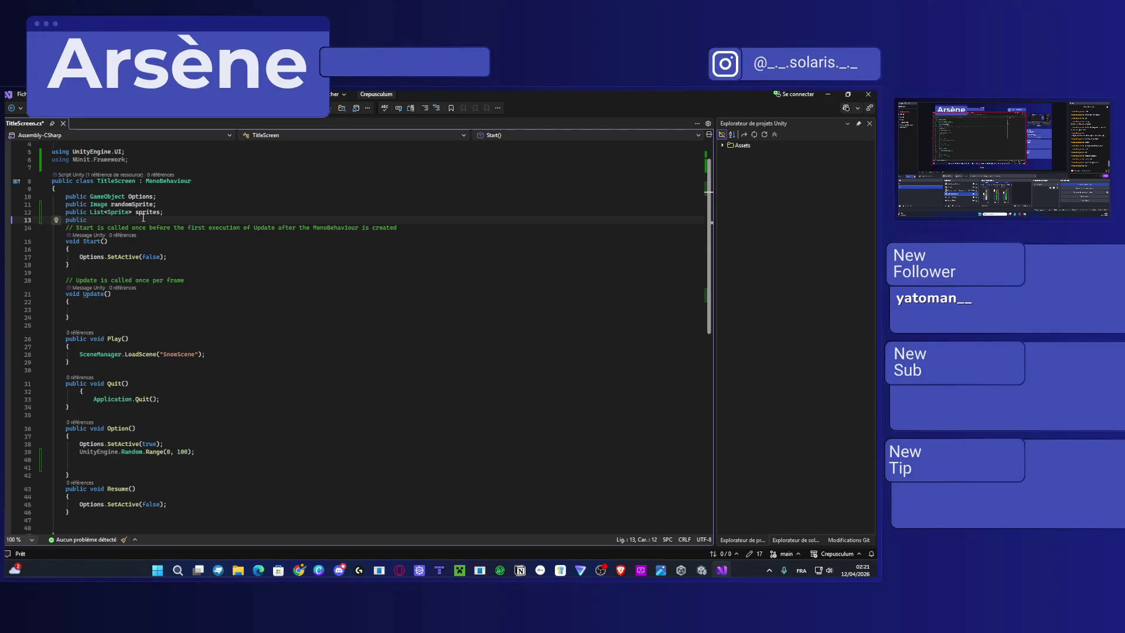
text(int )
text(result)
text(;)
key(ctrl+s)
click(80, 452)
text(result =)
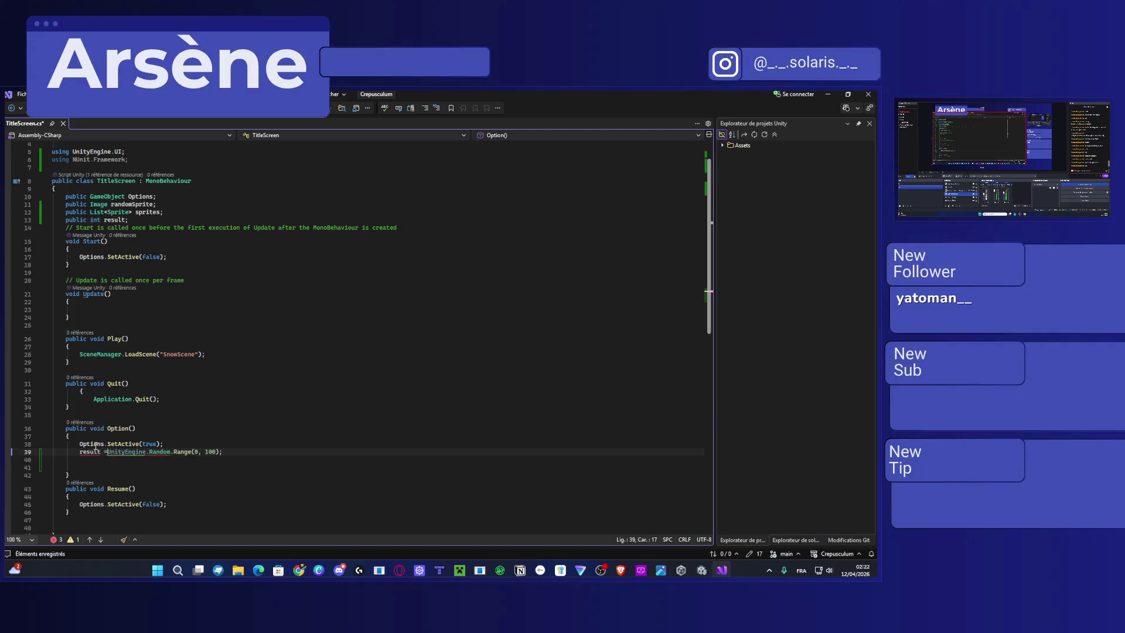
key(ctrl+s)
Add an if block below the assignment, with its braces on separate lines.
click(234, 452)
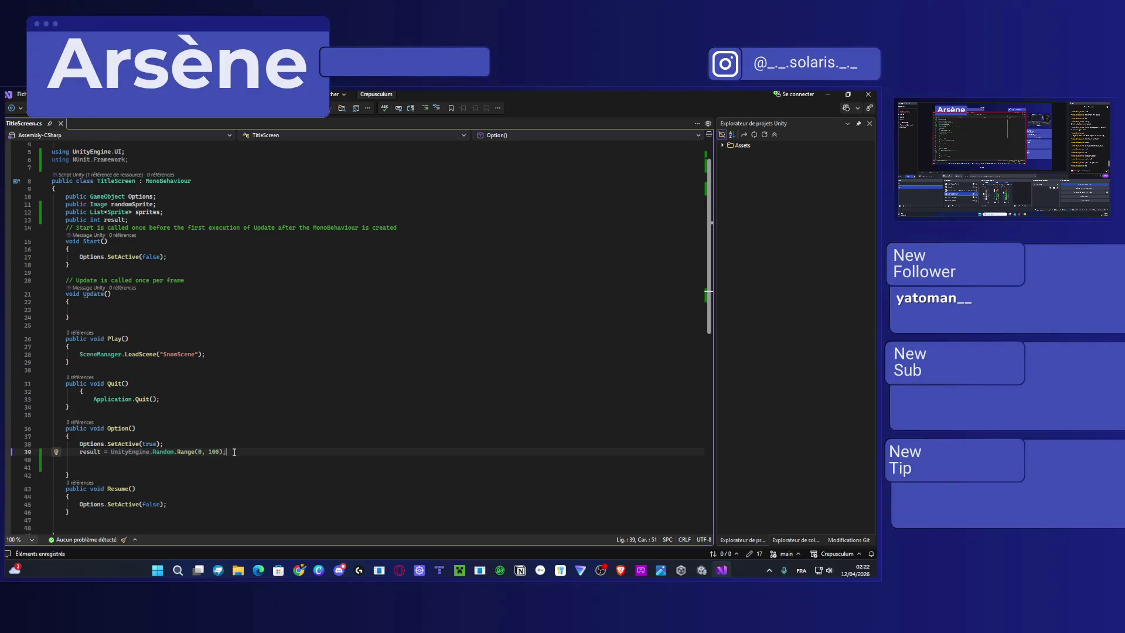
key(Return)
text(if)
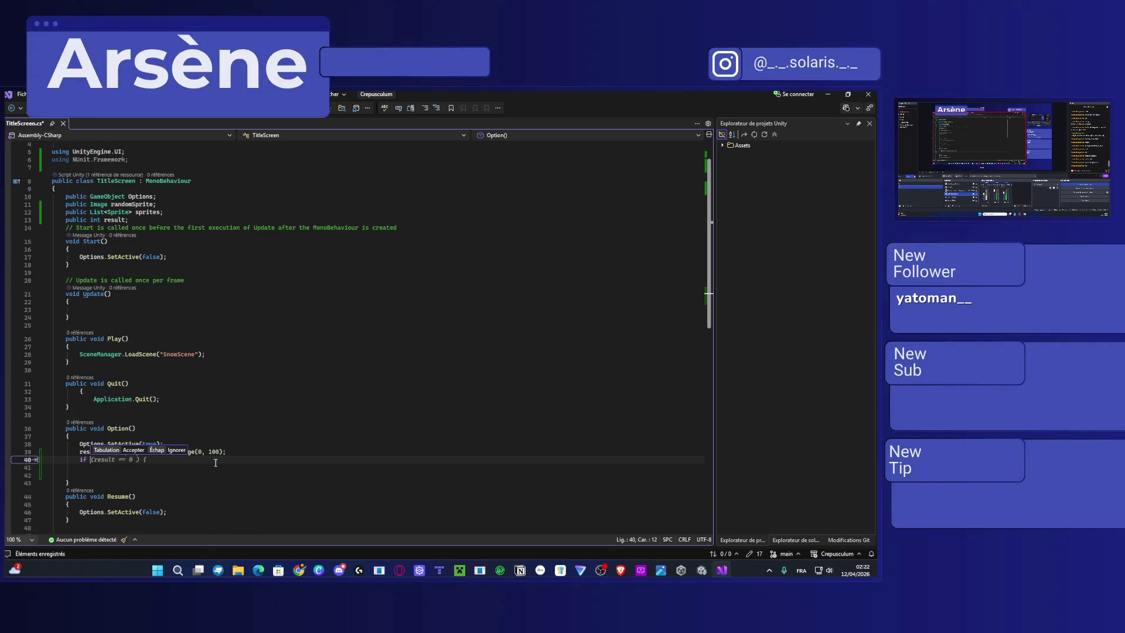
key(BackSpace)
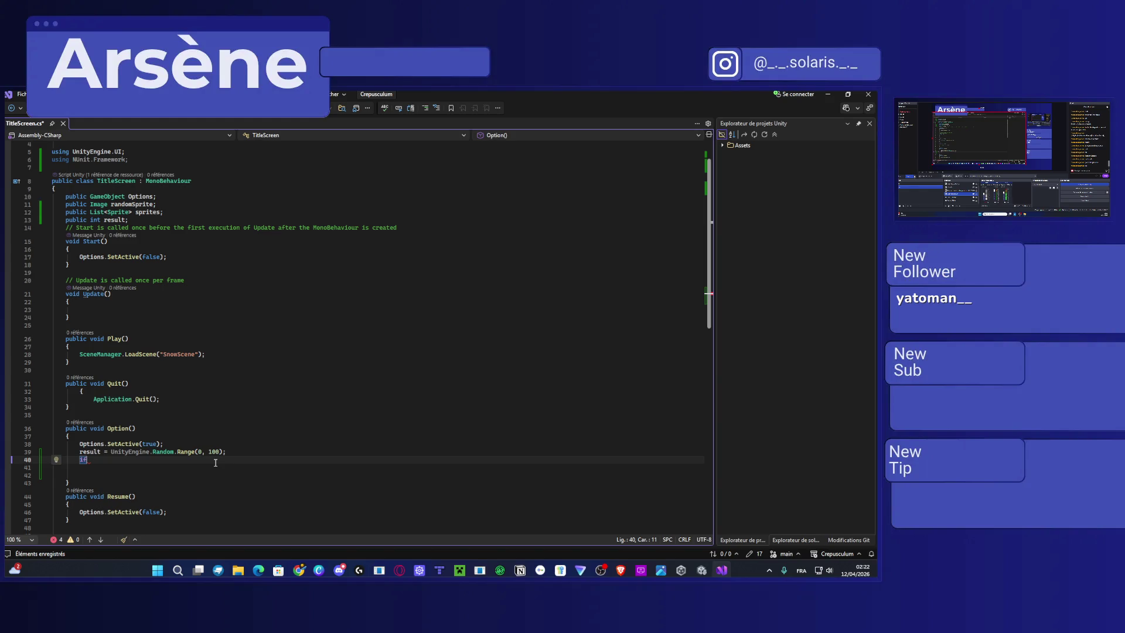
key(Tab)
key(Left)
key(Return)
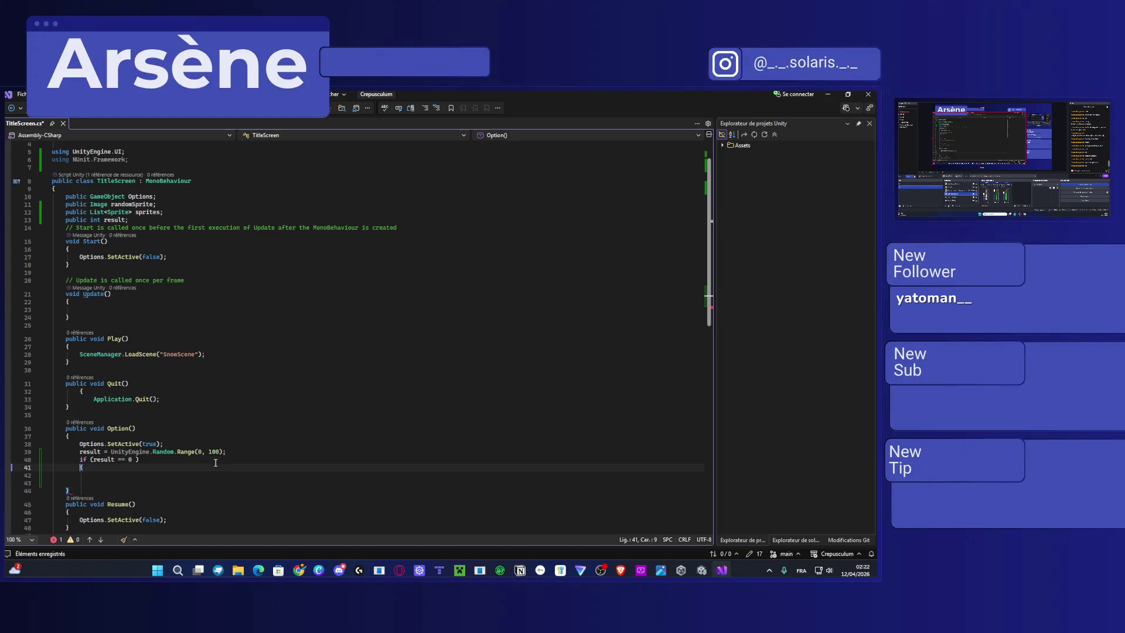
key(Return)
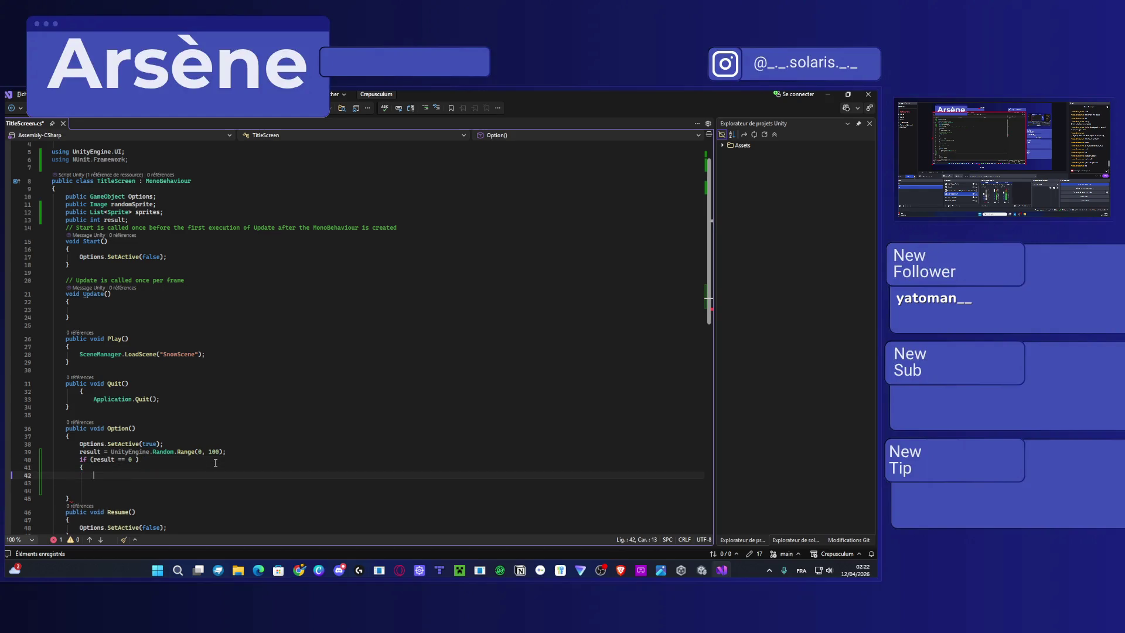
text({ })
key(BackSpace)
key(BackSpace)
key(BackSpace)
key(BackSpace)
key(super)
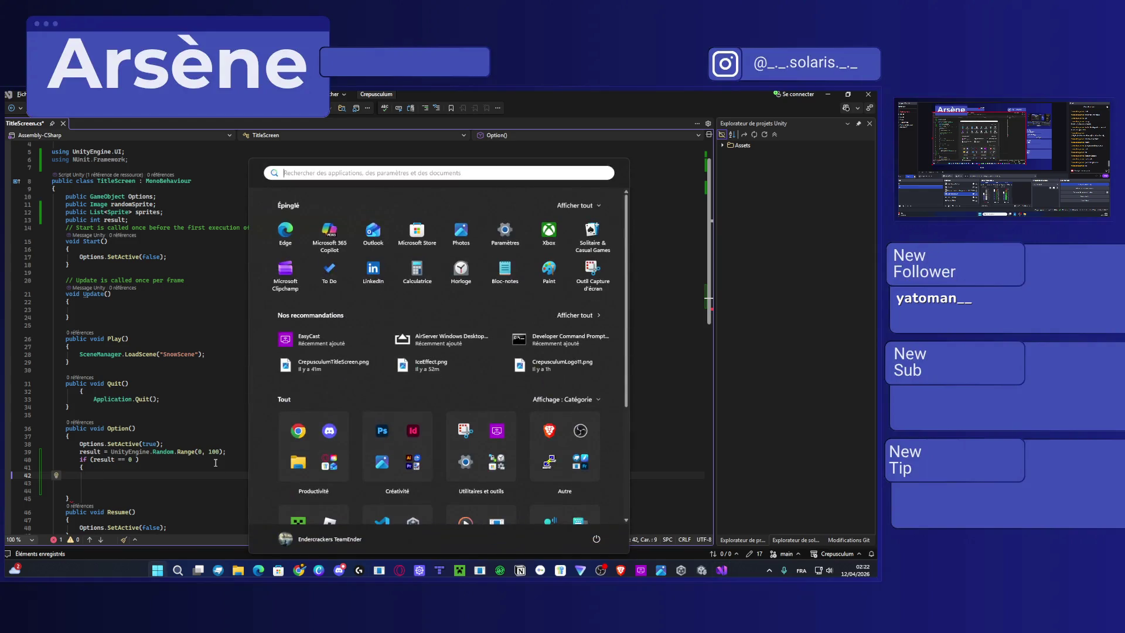
key(super)
text(})
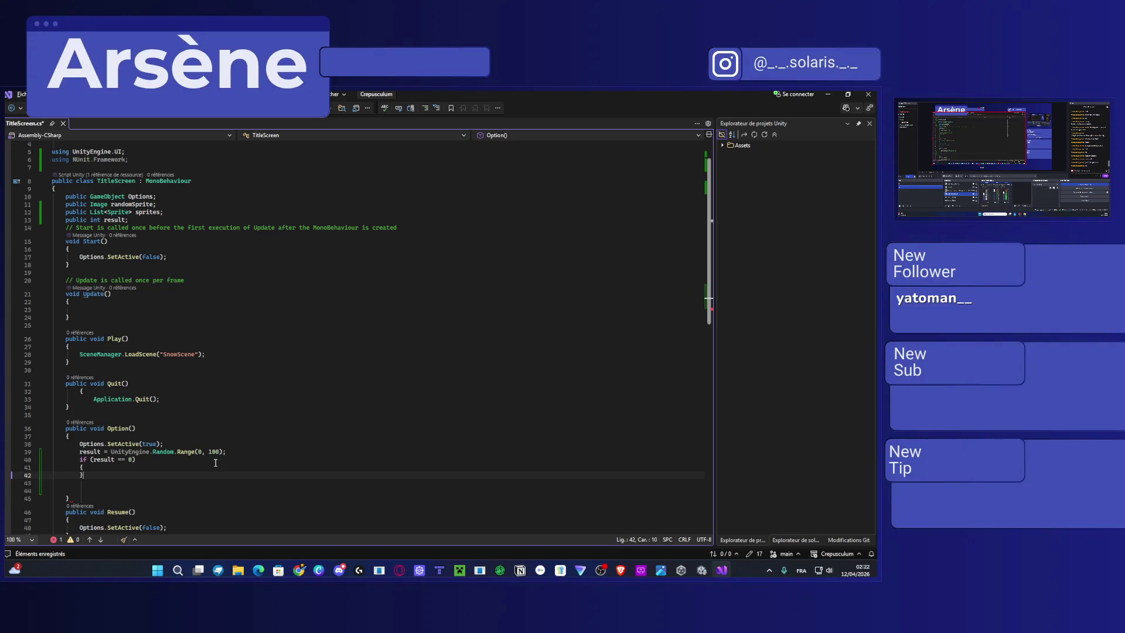
Change the if condition to result >= 50.
click(126, 460)
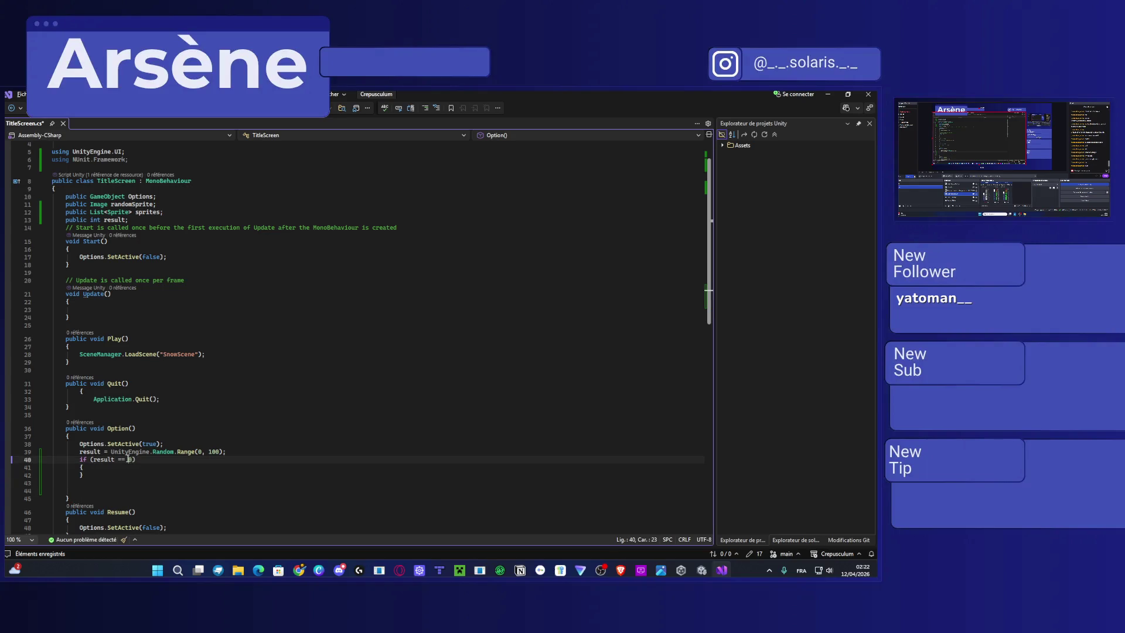
key(BackSpace)
key(BackSpace)
text(<)
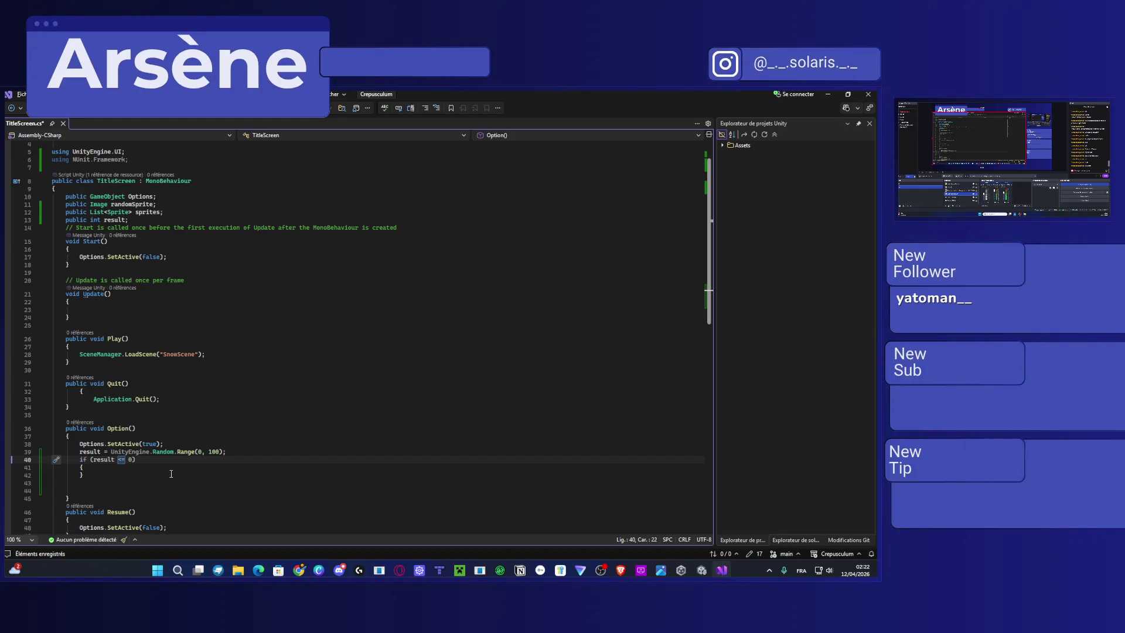
key(BackSpace)
text(>=)
key(Right)
text(5)
Begin a randomSprite = assignment inside the if block.
click(101, 467)
key(Return)
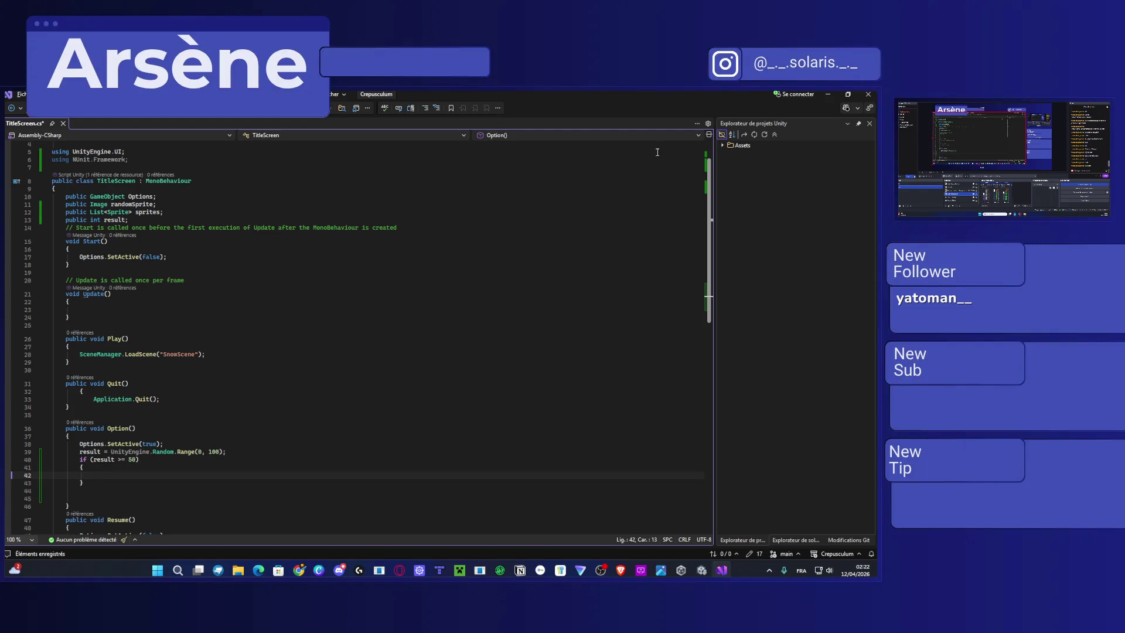
mouse_move(170, 453)
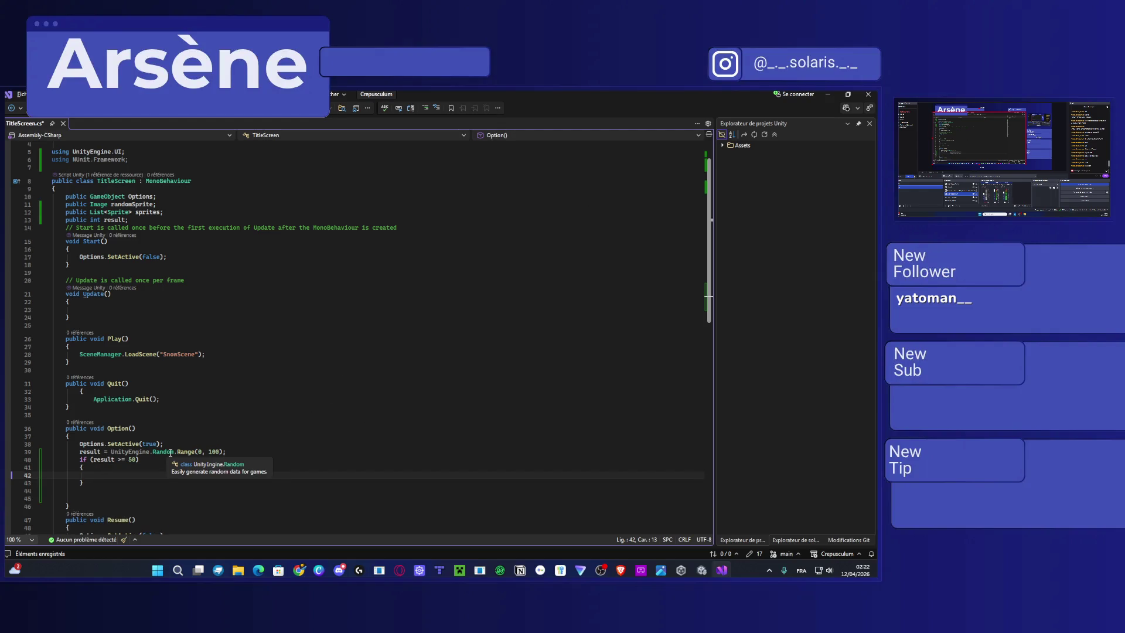
text(randomImage)
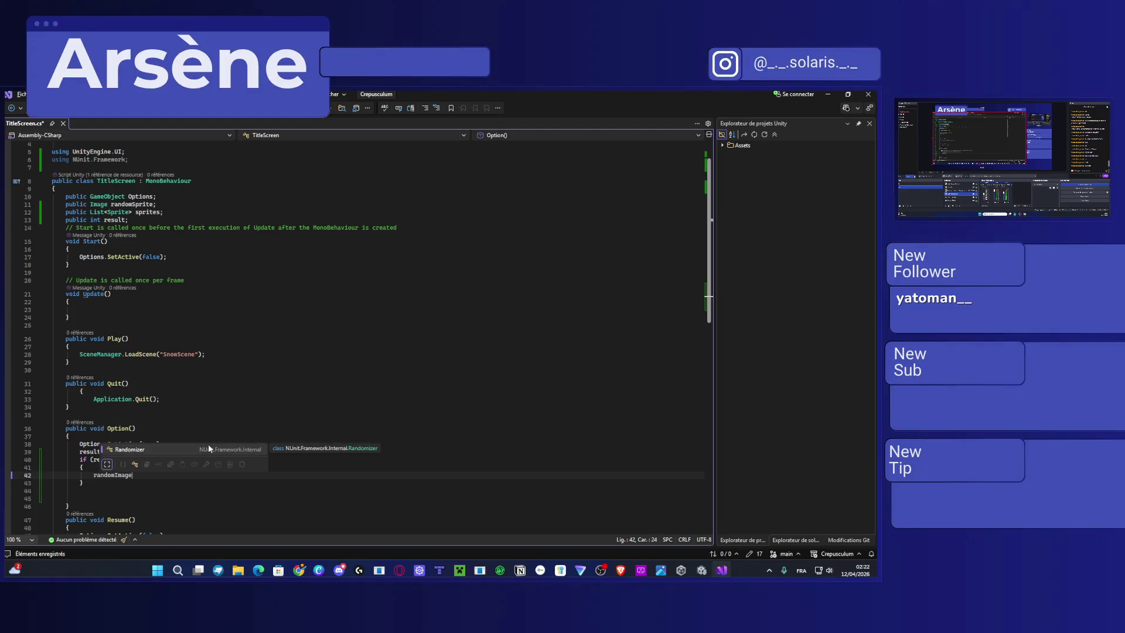
key(BackSpace)
key(BackSpace)
key(BackSpace)
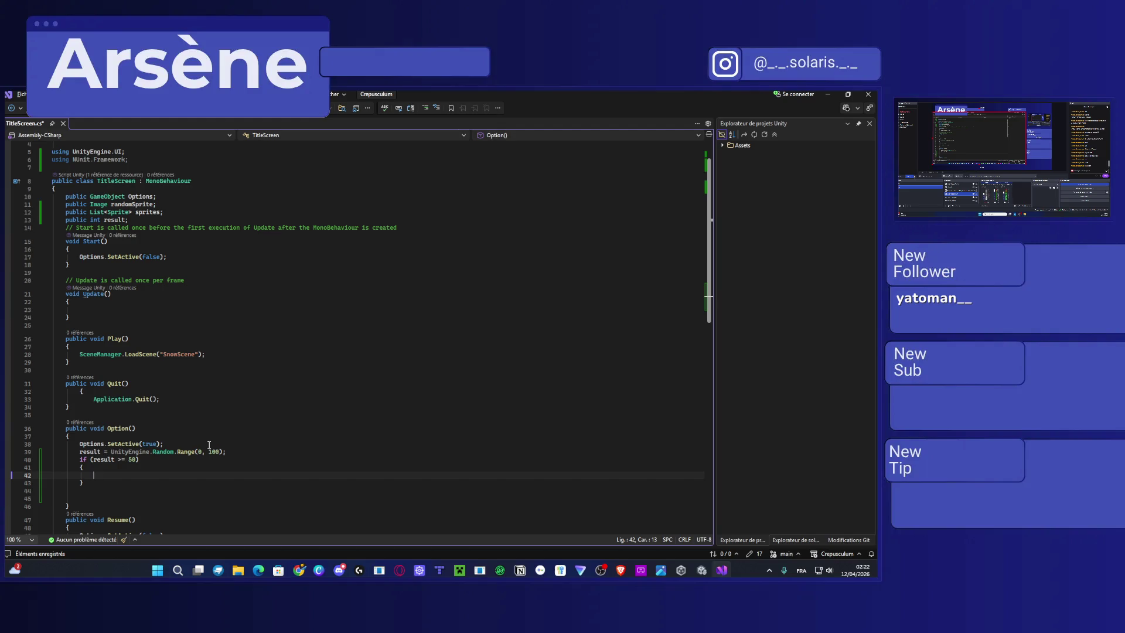
text(ra)
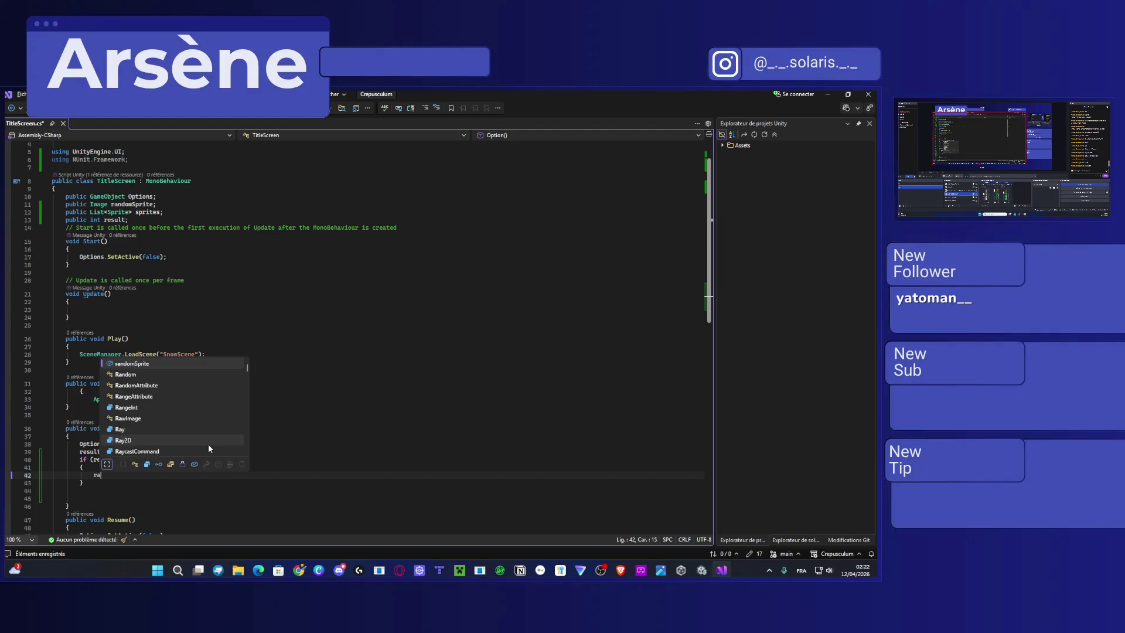
text(ndomIma)
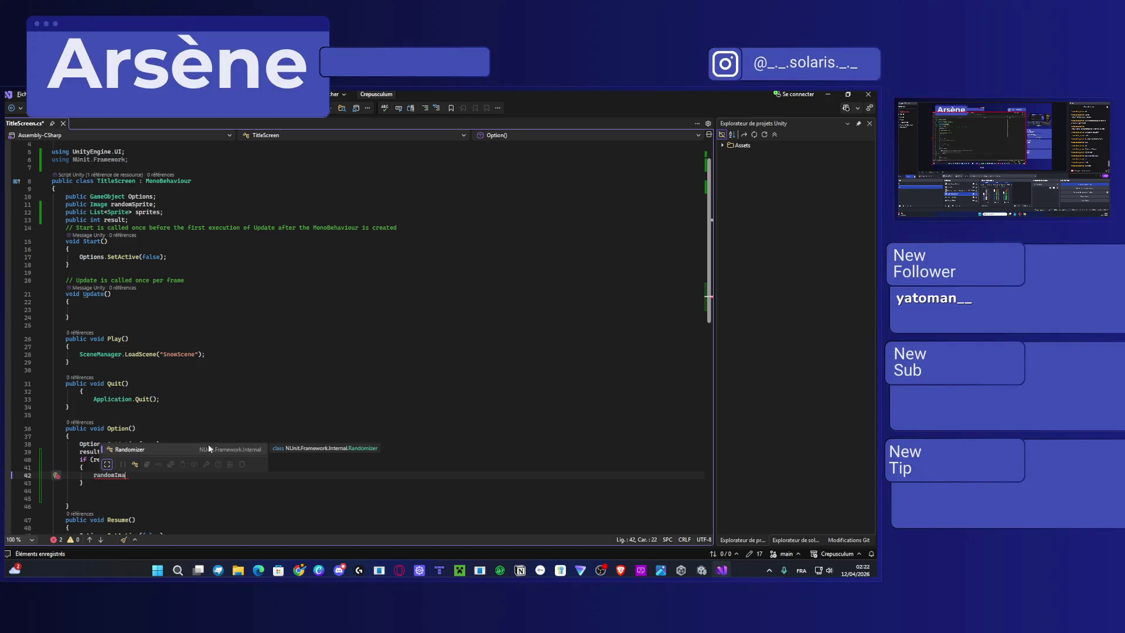
key(BackSpace)
key(BackSpace)
key(BackSpace)
text(Spr)
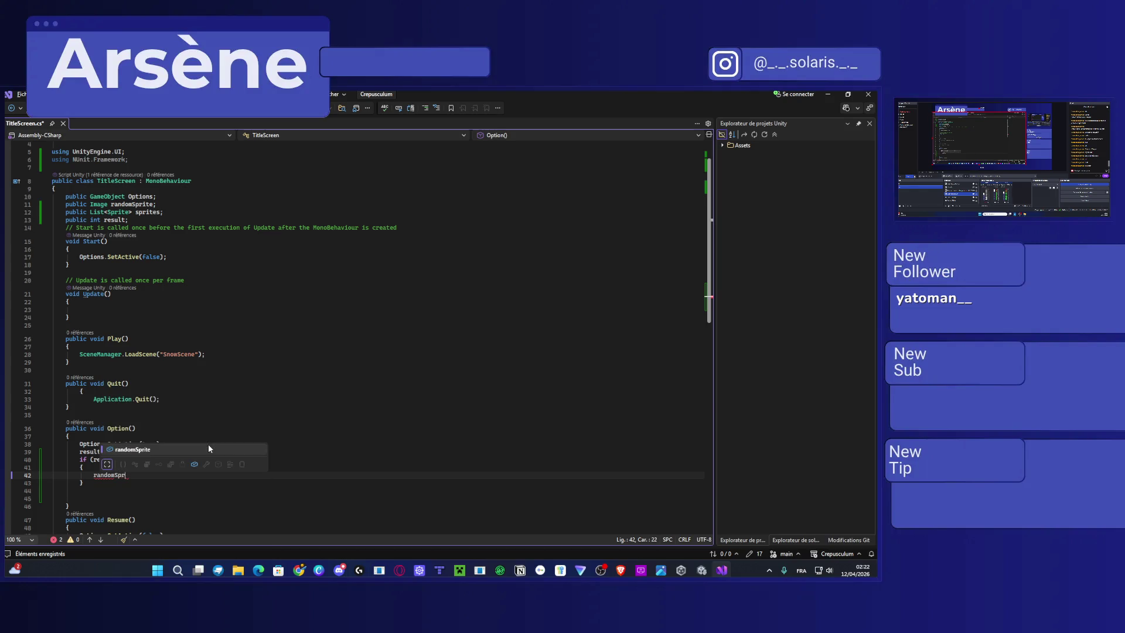
key(Tab)
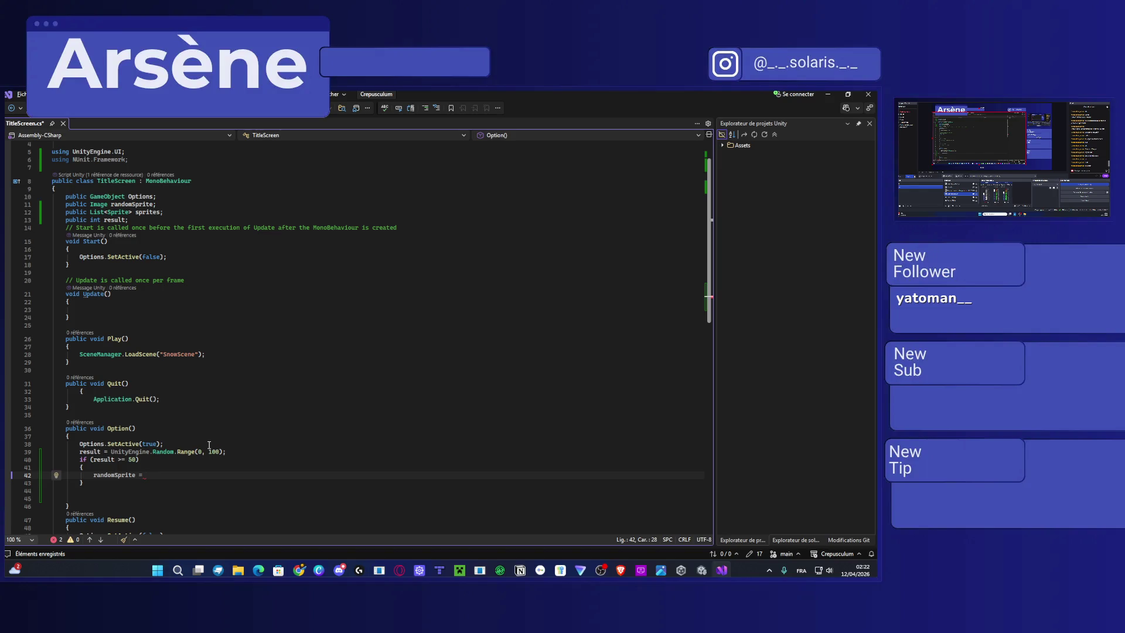
mouse_move(711, 561)
Look up the myArray[0]; index-access example in the arrays article, then return to TitleScreen.cs.
mouse_move(620, 569)
mouse_move(702, 524)
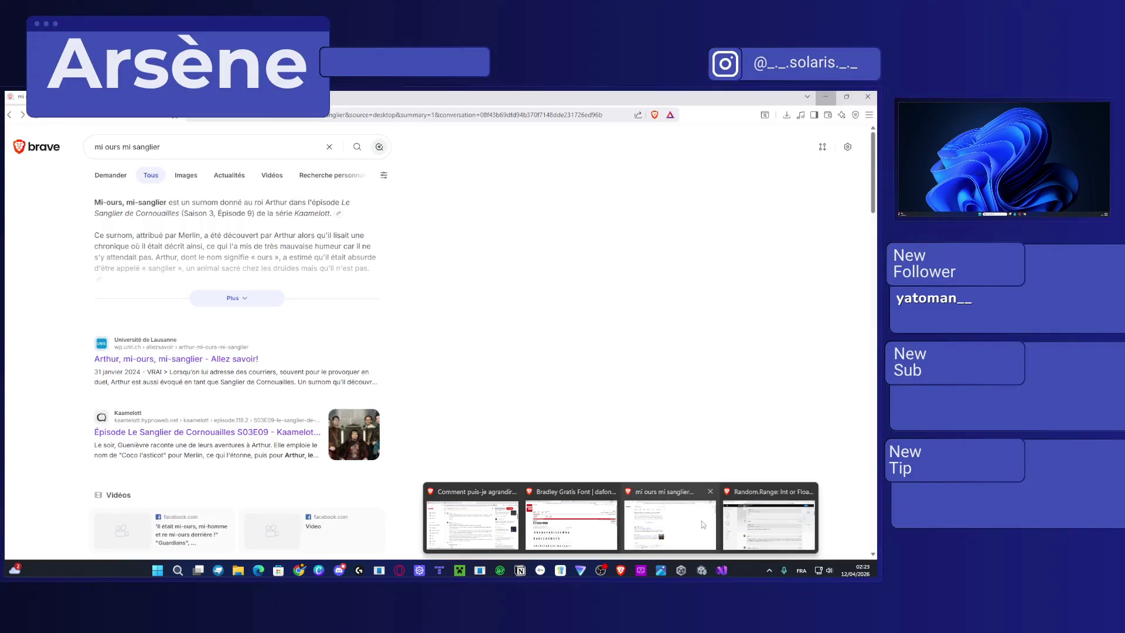
click(768, 521)
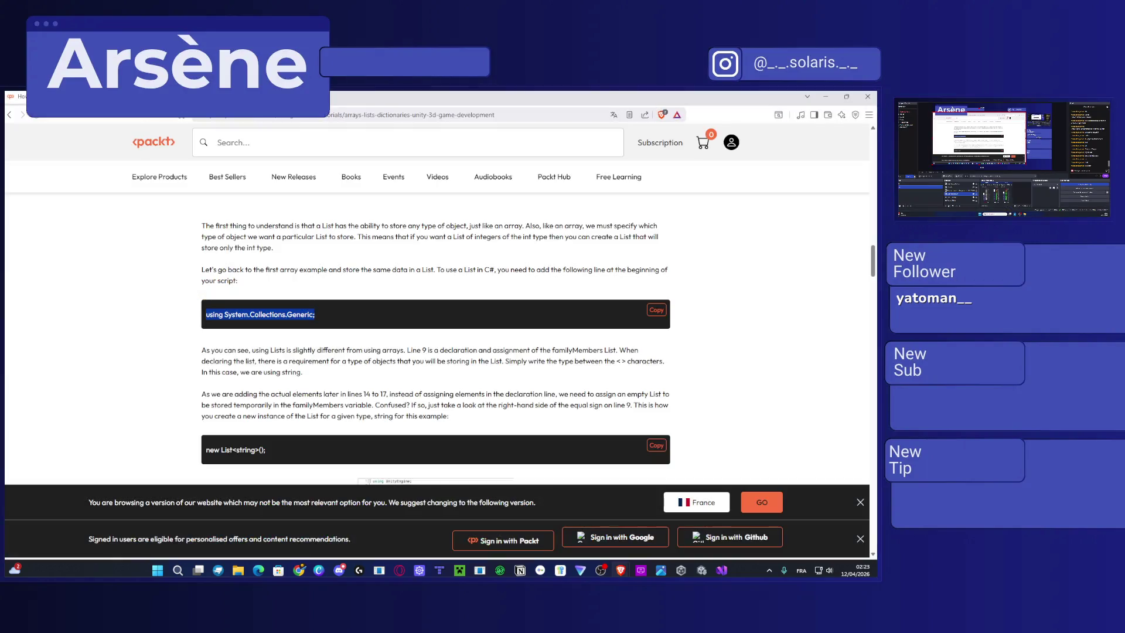
key(ctrl+Tab)
scroll(371, 290, down, 10)
scroll(372, 289, down, 10)
drag(272, 327, 209, 323)
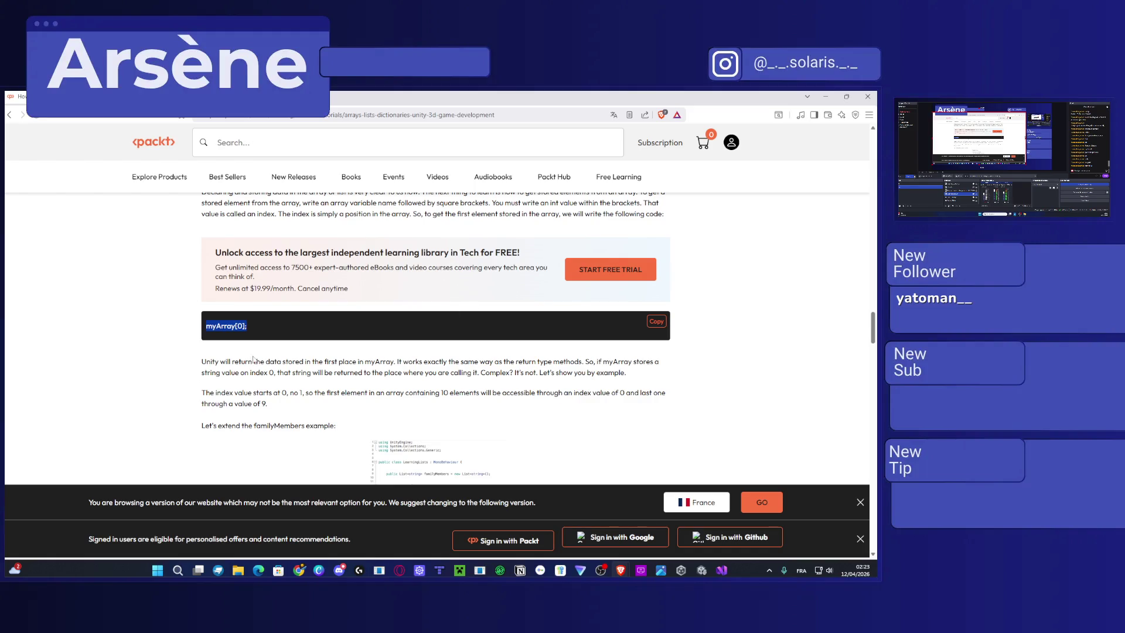
click(728, 570)
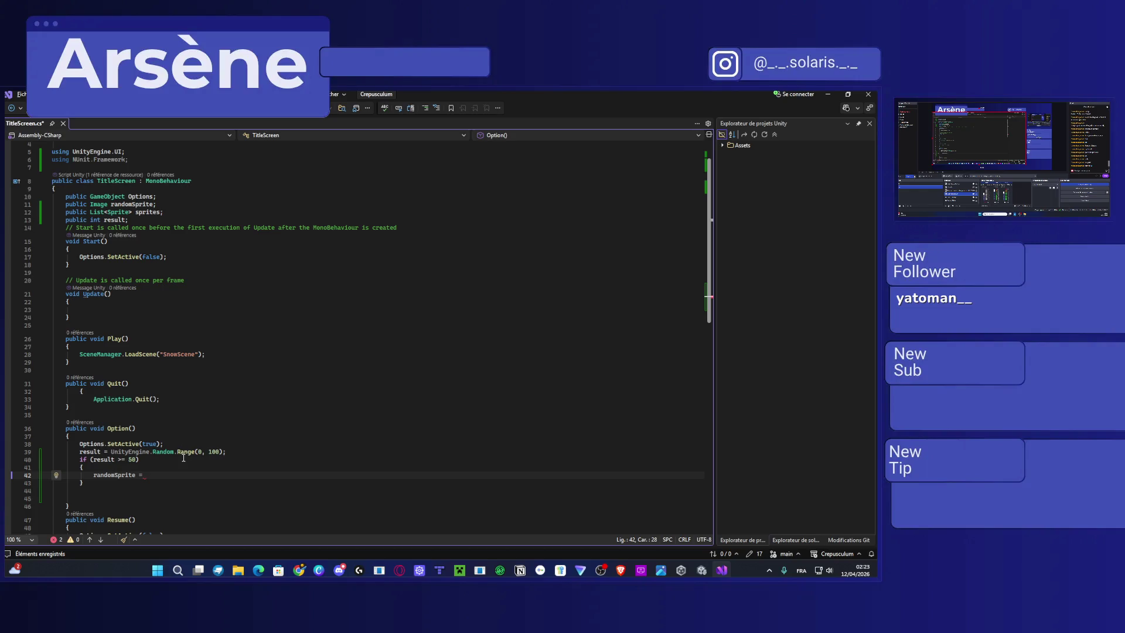
Complete the assignment as randomSprite = sprites[0] and duplicate the if block with Ctrl+D.
text(sprite)
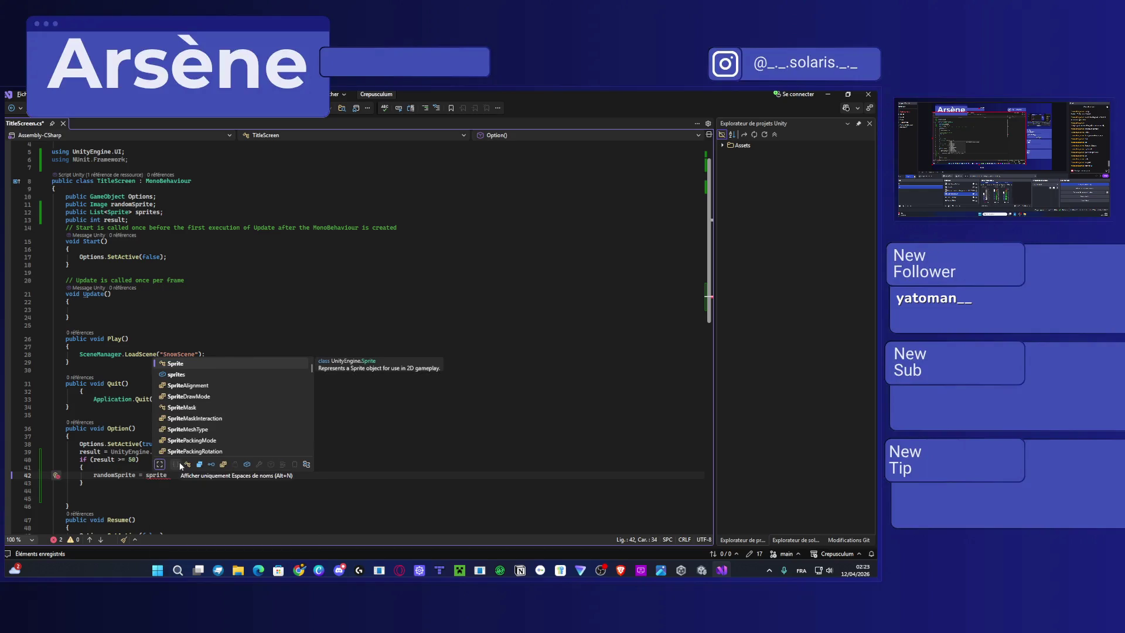
key(BackSpace)
key(BackSpace)
key(BackSpace)
key(BackSpace)
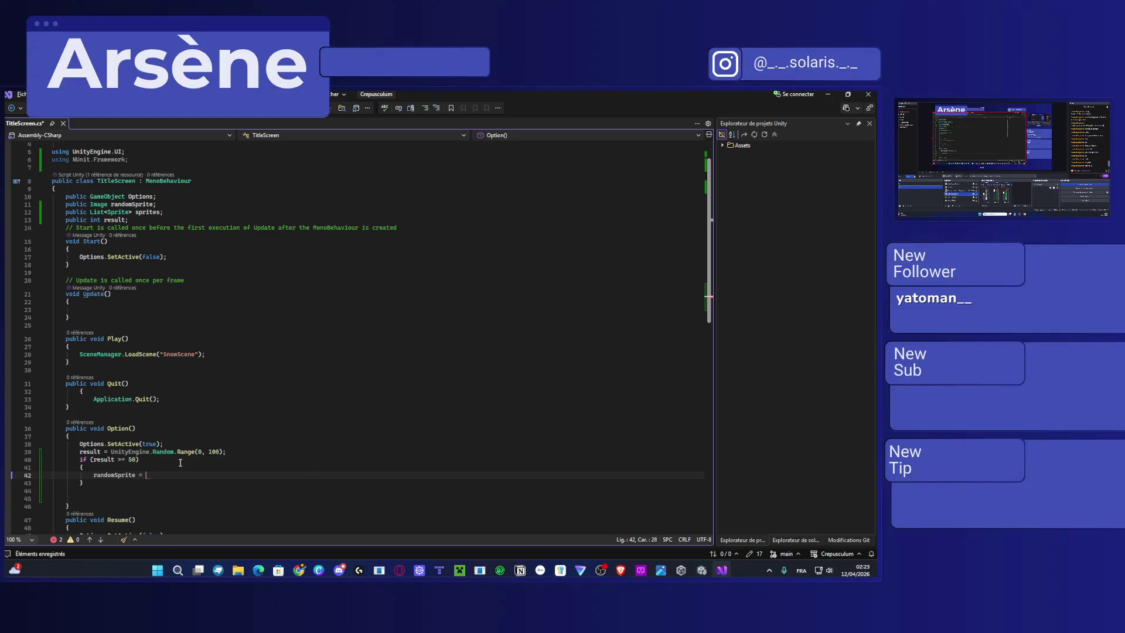
text(Sprite = sprites)
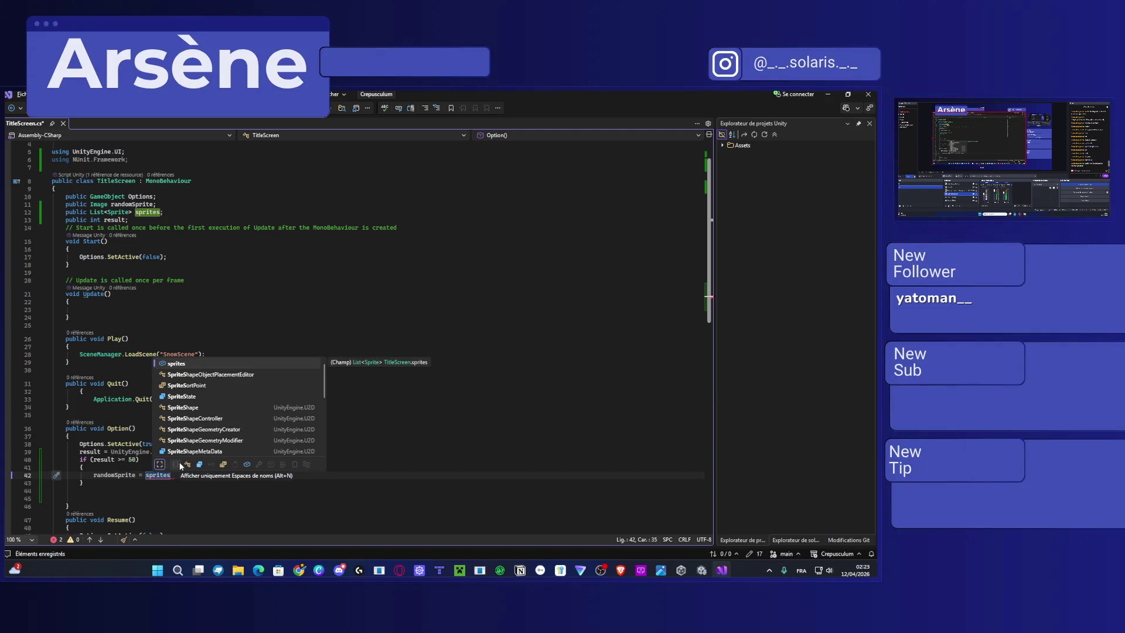
text([0)
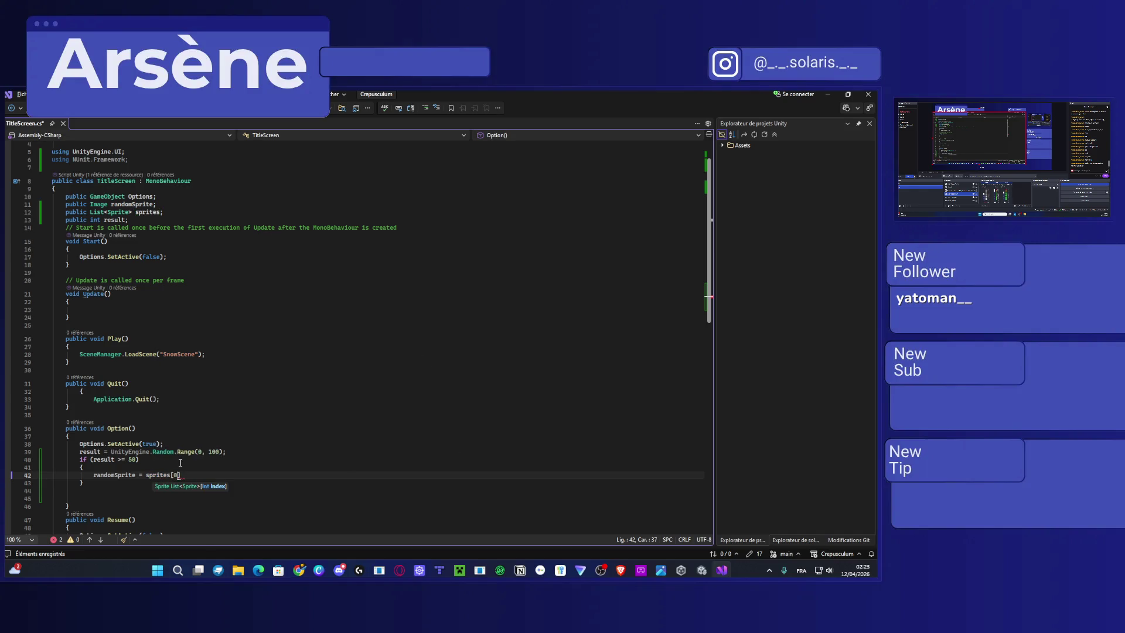
drag(113, 487, 81, 461)
key(ctrl+d)
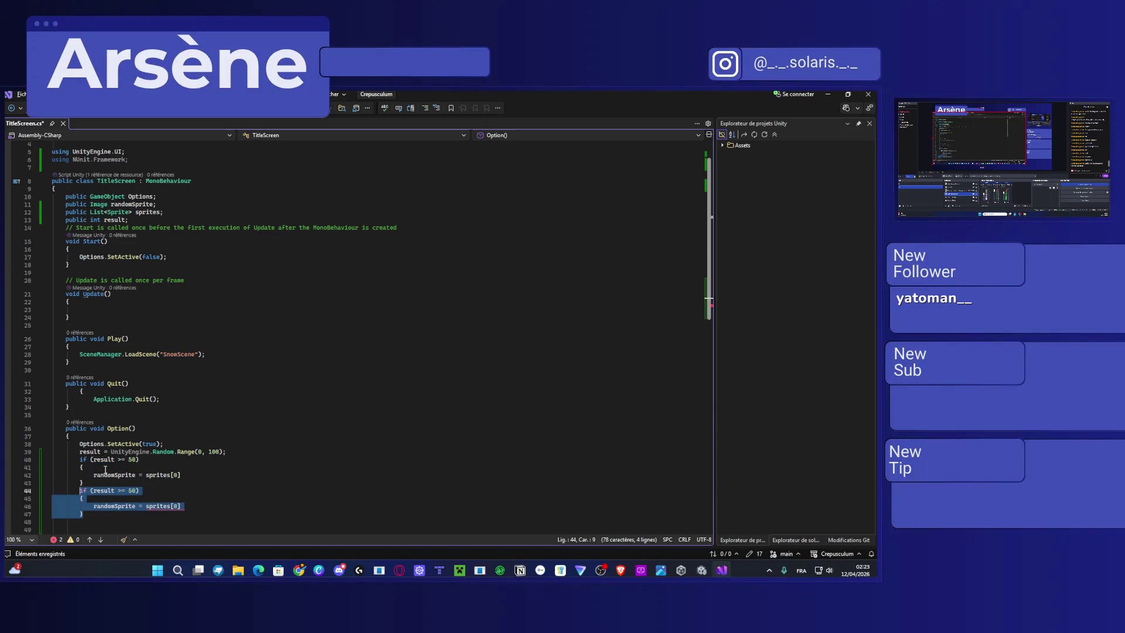
Duplicate the block again and change the second condition to result < 50 && >= 20.
key(ctrl+d)
scroll(128, 419, down, 3)
click(138, 420)
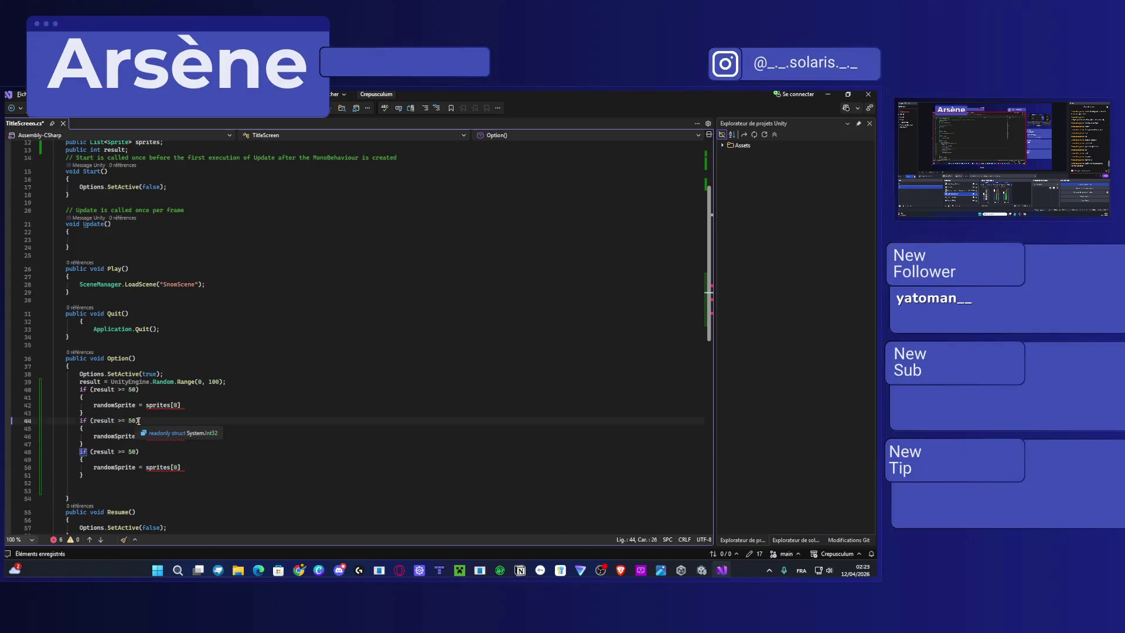
drag(137, 420, 129, 421)
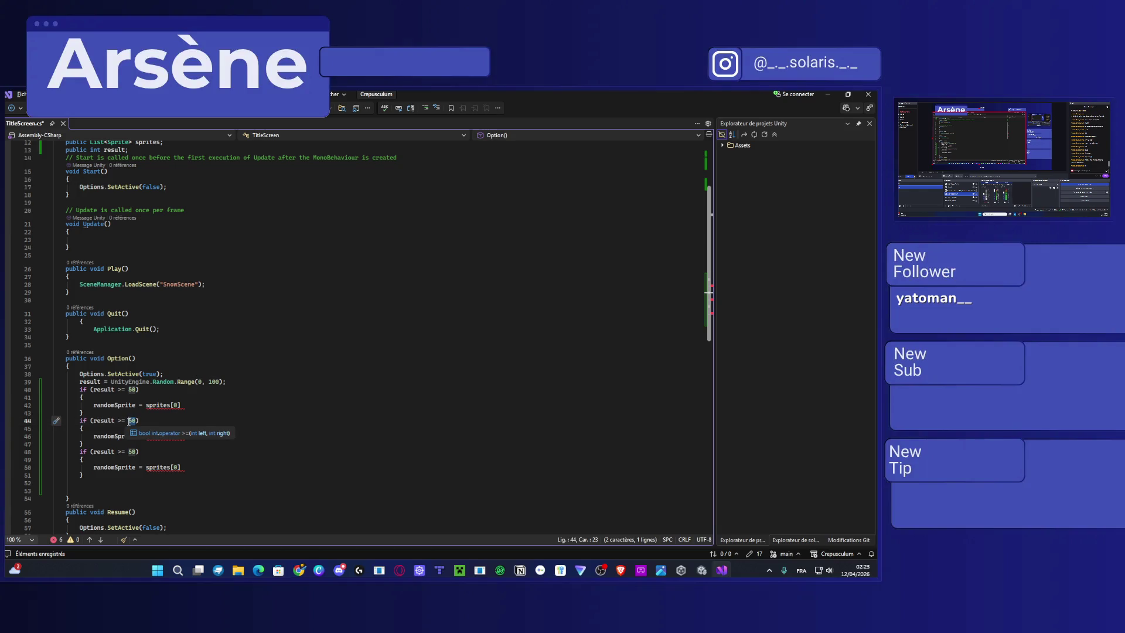
key(Left)
key(Left)
key(Left)
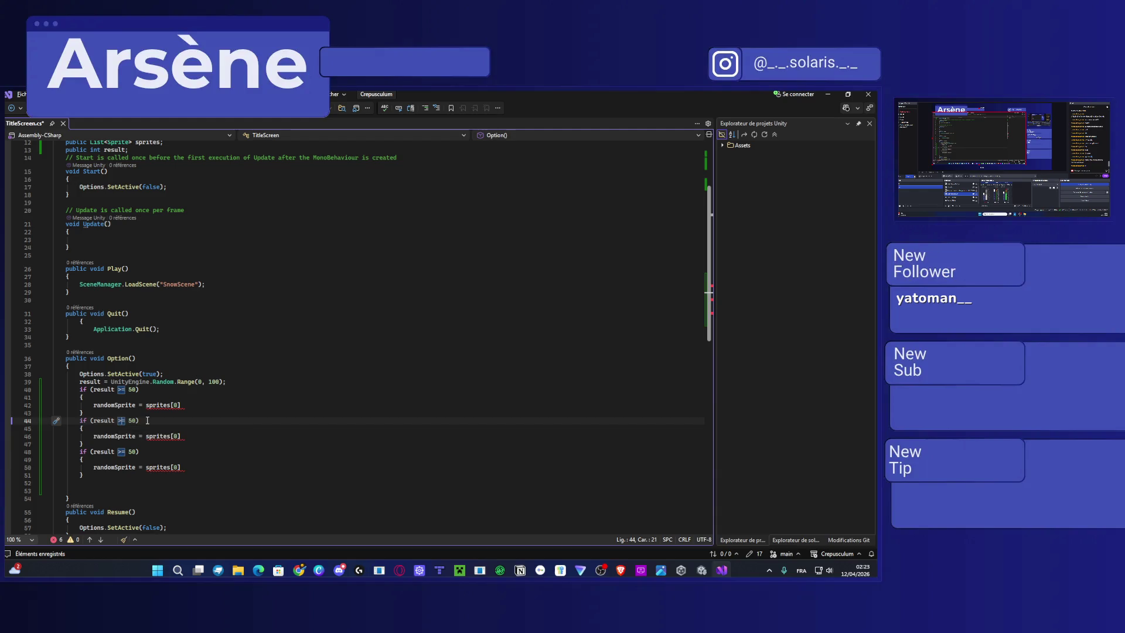
key(BackSpace)
text(<)
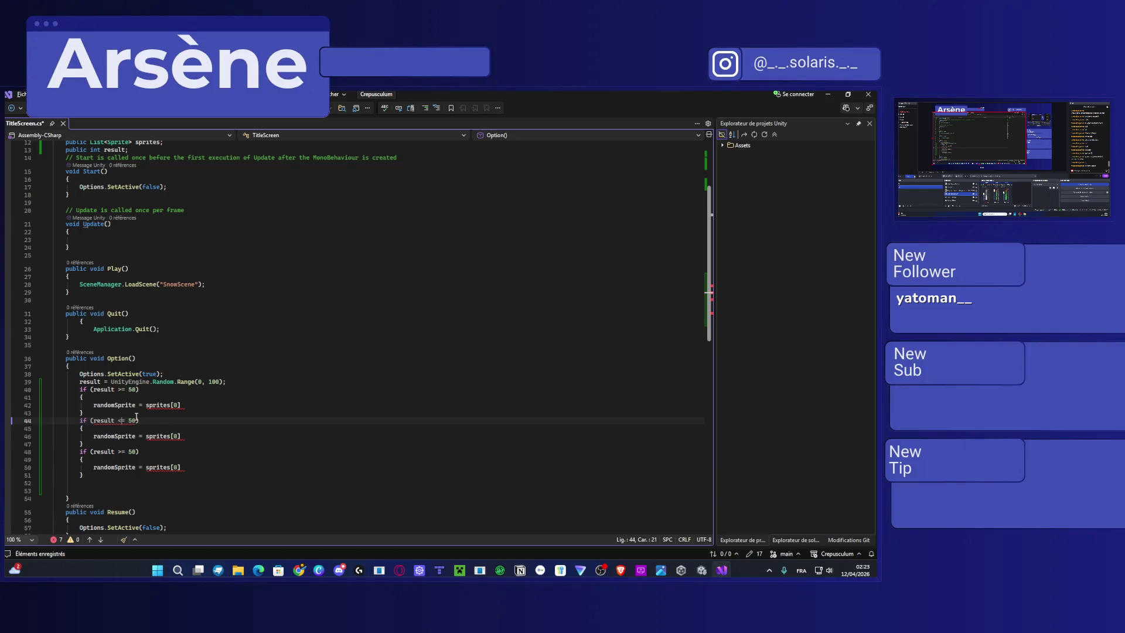
key(Up)
click(137, 420)
text(&& >)
text(=)
click(123, 420)
key(Delete)
key(Right)
key(Right)
key(Right)
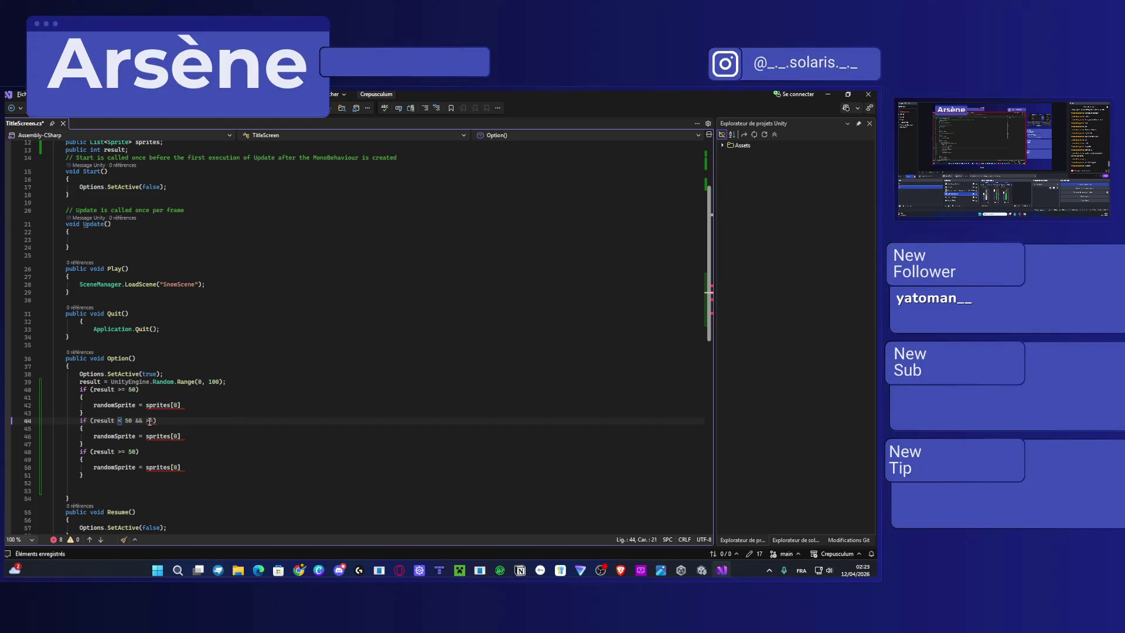
text(20)
Add closing semicolons to all three randomSprite assignment lines.
click(203, 435)
text(;)
click(196, 467)
text(;)
click(199, 409)
click(200, 405)
text(;)
drag(185, 436, 172, 436)
click(185, 422)
Change the second and third assignments to sprites[1] and sprites[2].
double_click(175, 435)
text(1)
double_click(176, 467)
text(2)
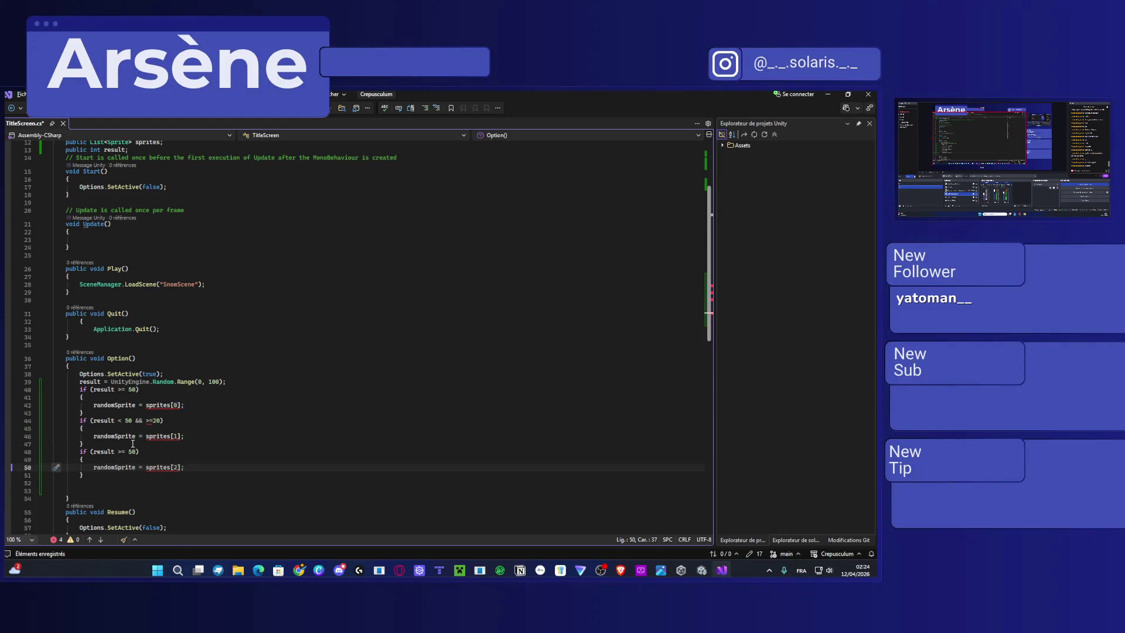
double_click(116, 450)
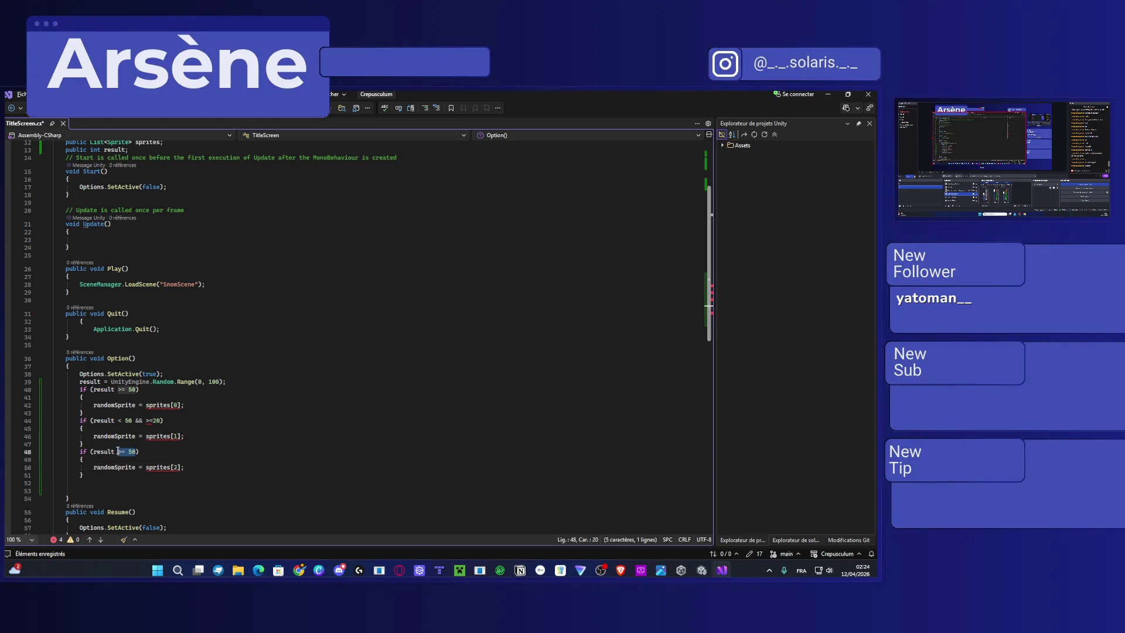
Change the third condition from >= 50 to result < 20.
click(127, 451)
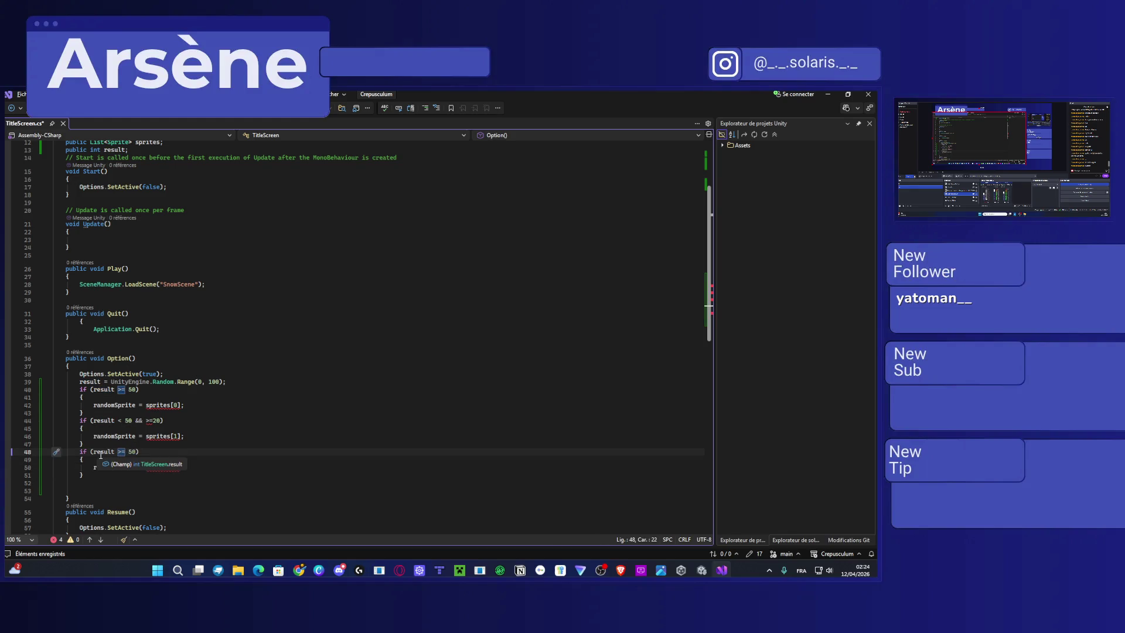
key(BackSpace)
key(BackSpace)
text(<)
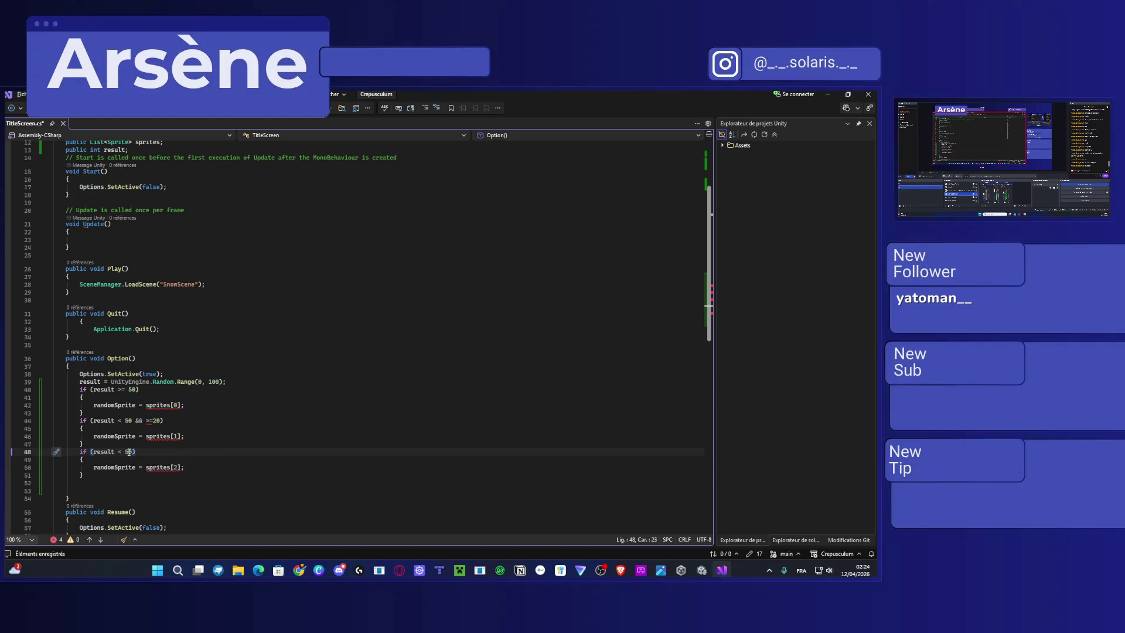
key(Right)
key(Delete)
text(2)
Duplicate the third if block directly below itself.
mouse_move(92, 474)
mouse_down()
mouse_move(53, 448)
mouse_move(53, 467)
mouse_move(53, 448)
mouse_up()
click(91, 473)
click(74, 473)
key(Return)
key(ctrl+v)
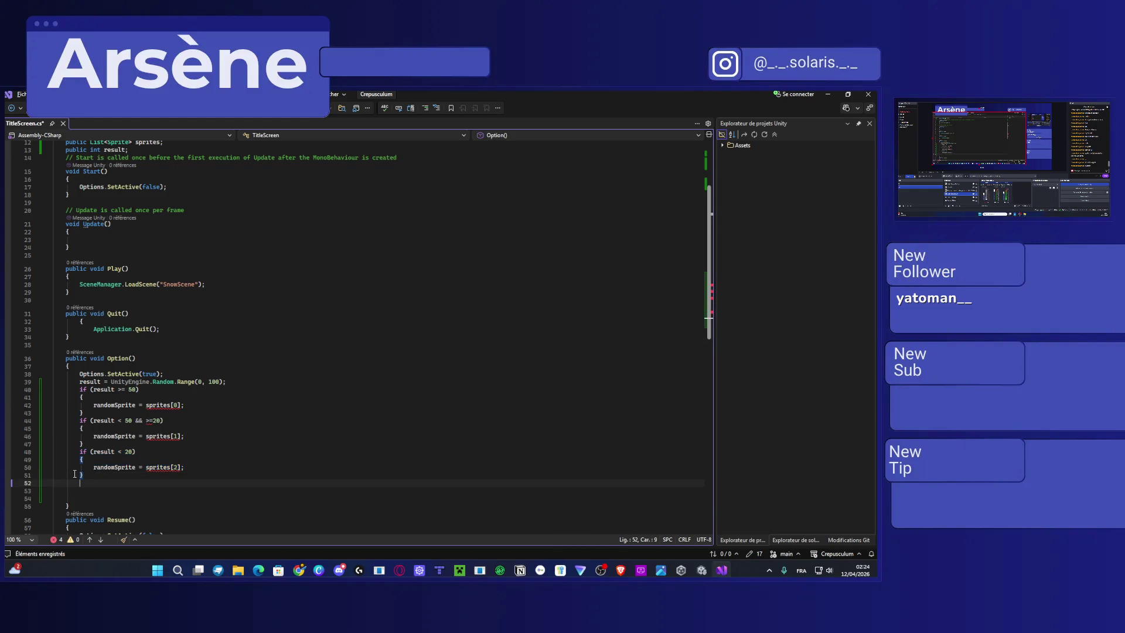
Edit the copy to check result == 0 and assign sprites[3].
click(119, 482)
key(Delete)
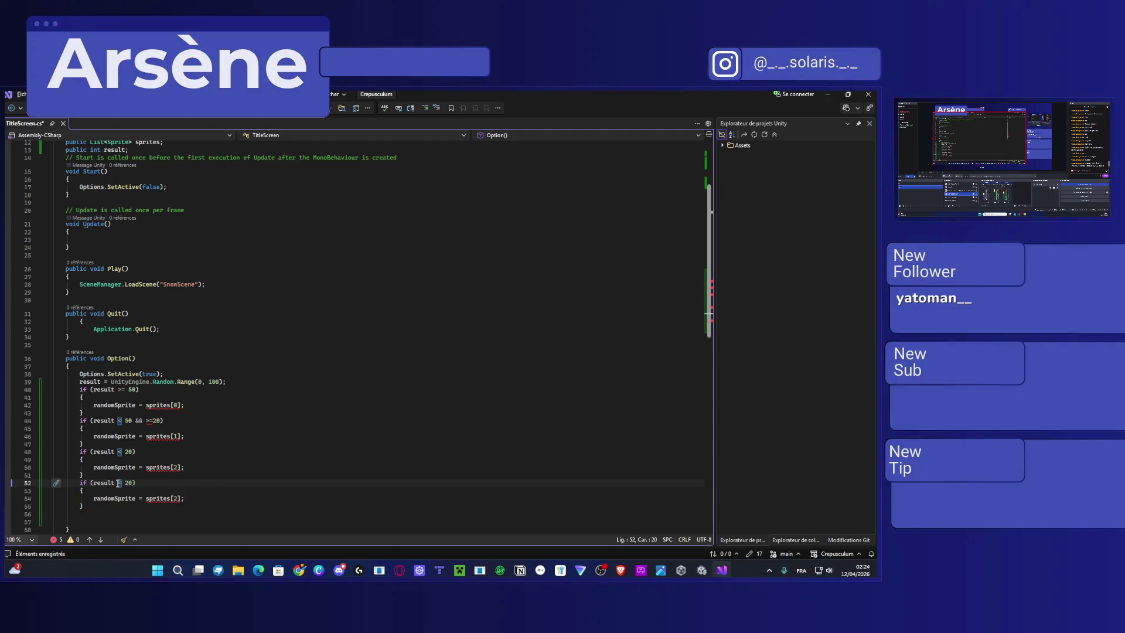
text(==0)
key(Left)
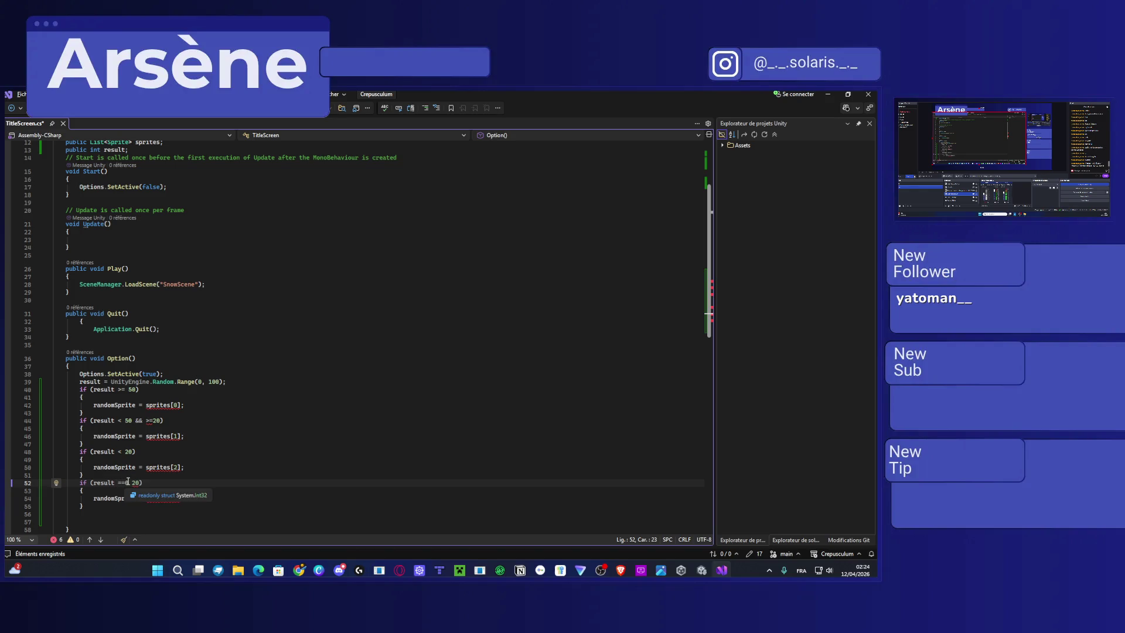
key(Right)
key(Delete)
key(Delete)
key(Delete)
click(182, 498)
text(;)
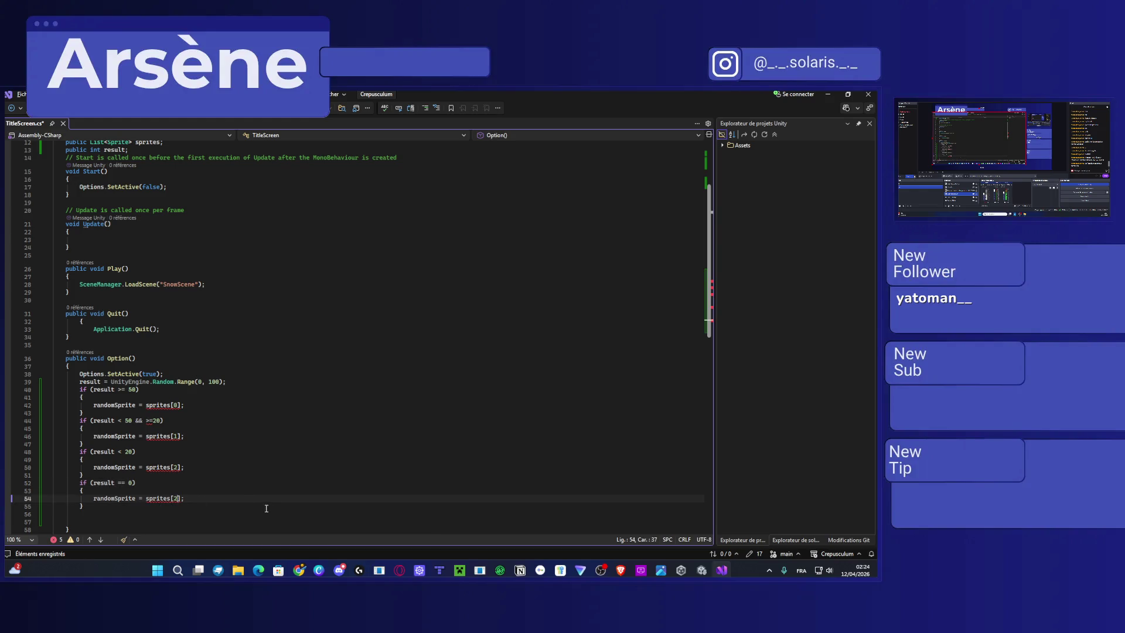
key(BackSpace)
text(3)
drag(87, 508, 81, 421)
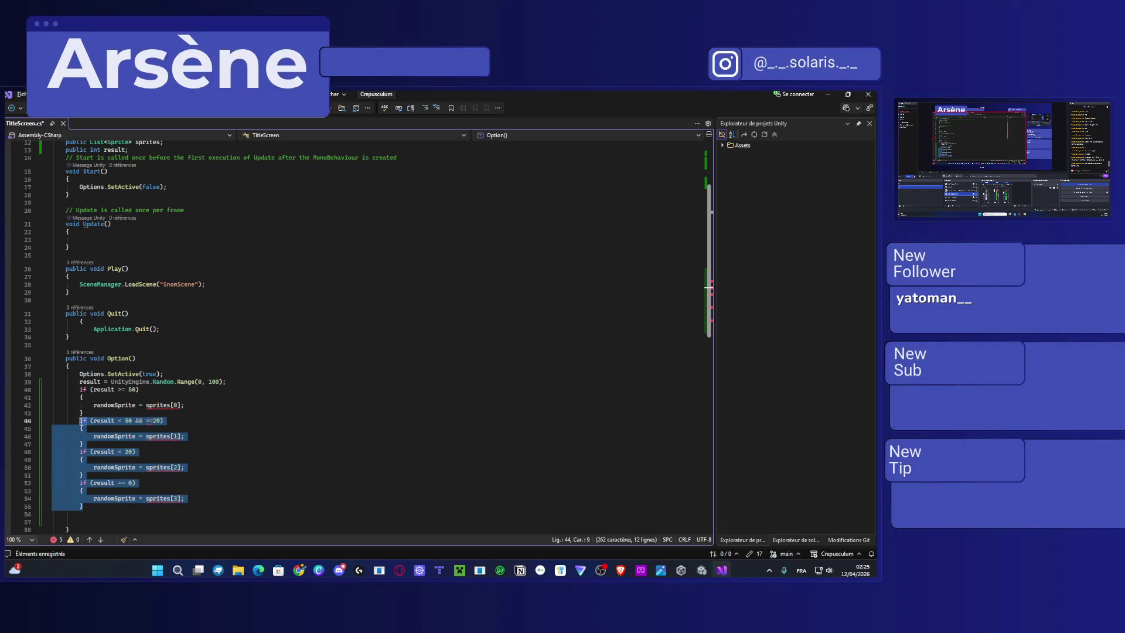
Undo the stray cut and paste so the three later if blocks return to place.
key(Delete)
click(174, 407)
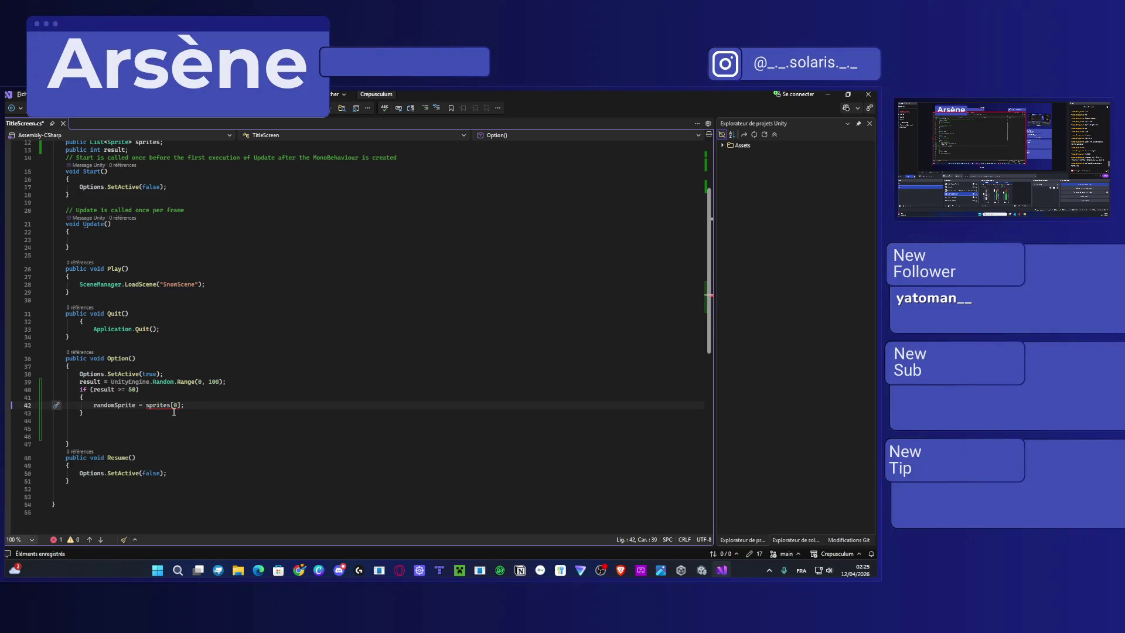
text(if (result < 50 && >= 20)             {                 randomSprite = sprites[1];             }             if (result < 20)             {                 randomSprite = sprites[2];             }             if (result == 0)             {                 randomSprite = sprites[3];             })
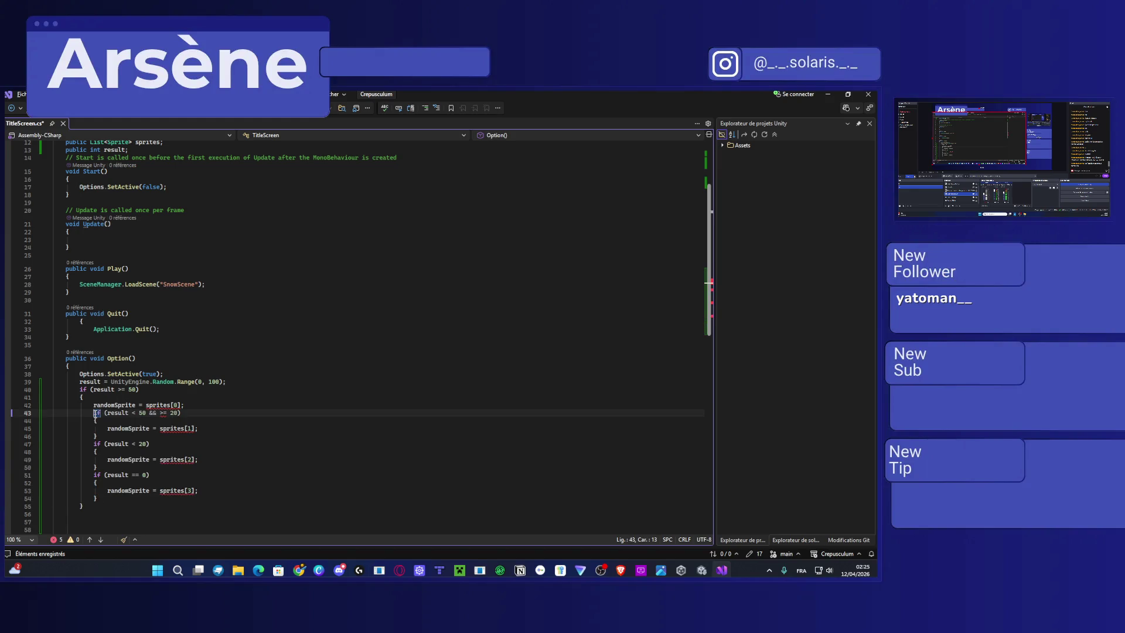
key(ctrl+z)
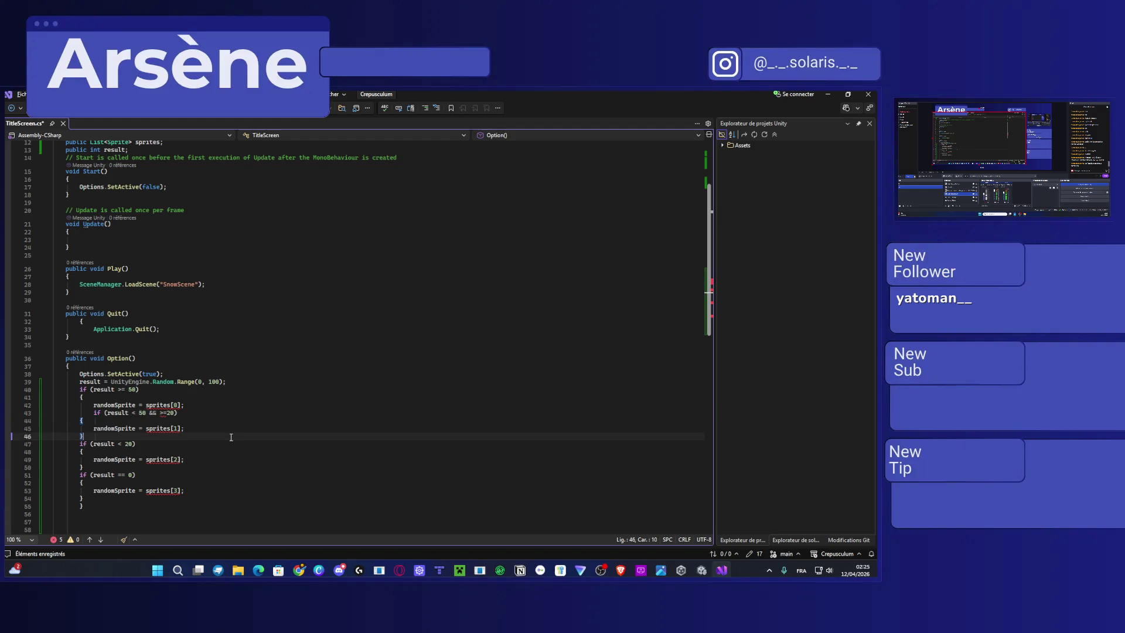
key(ctrl+z)
key(ctrl+y)
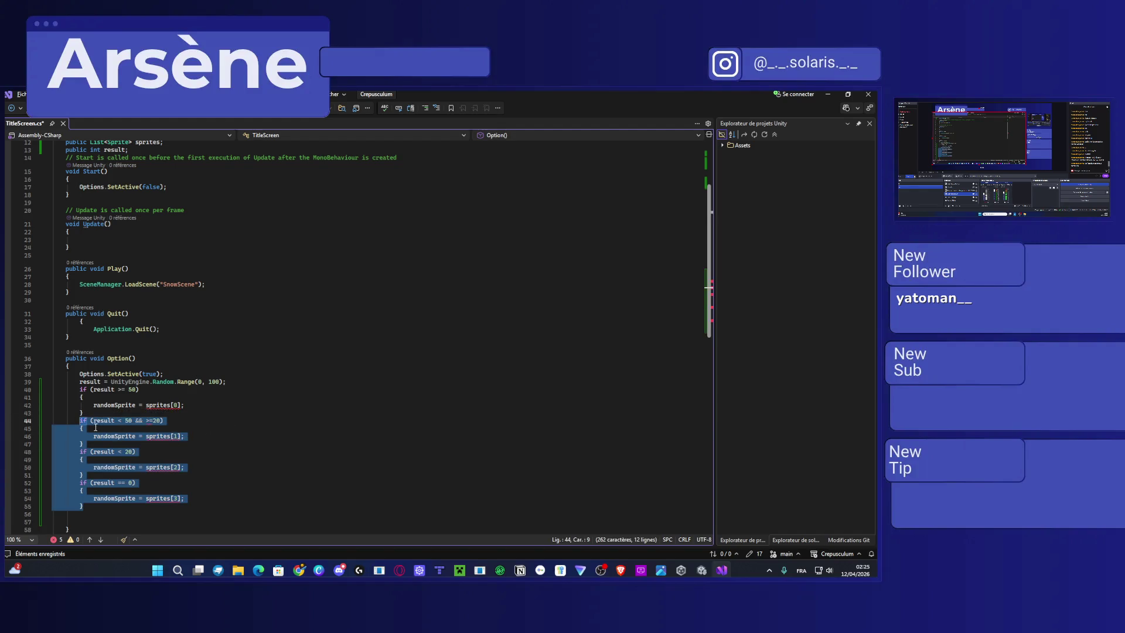
Put else before the second, third and fourth if statements.
key(Left)
text(els)
text(e)
click(80, 451)
text(else)
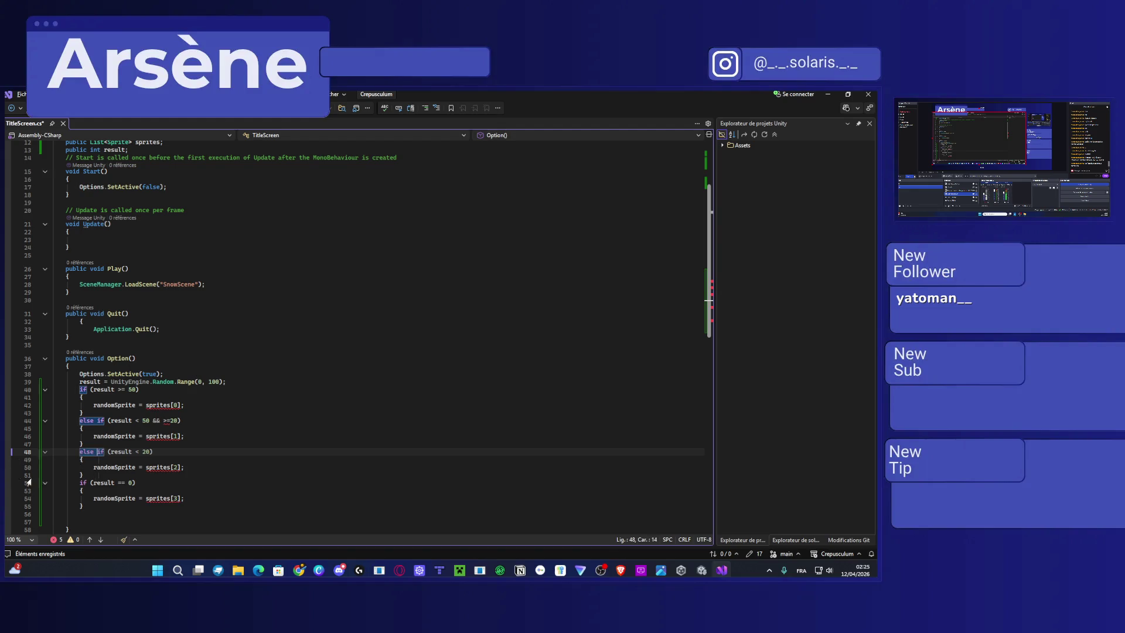
click(76, 483)
text(else)
key(XF86AudioRaiseVolume)
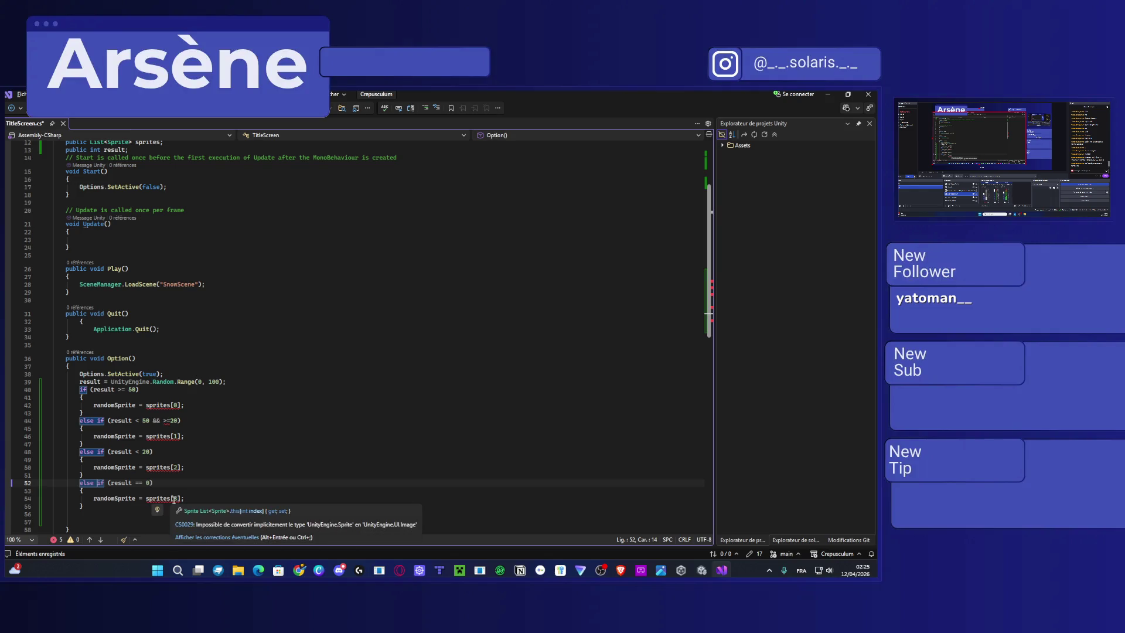
click(130, 510)
scroll(208, 454, down, 2)
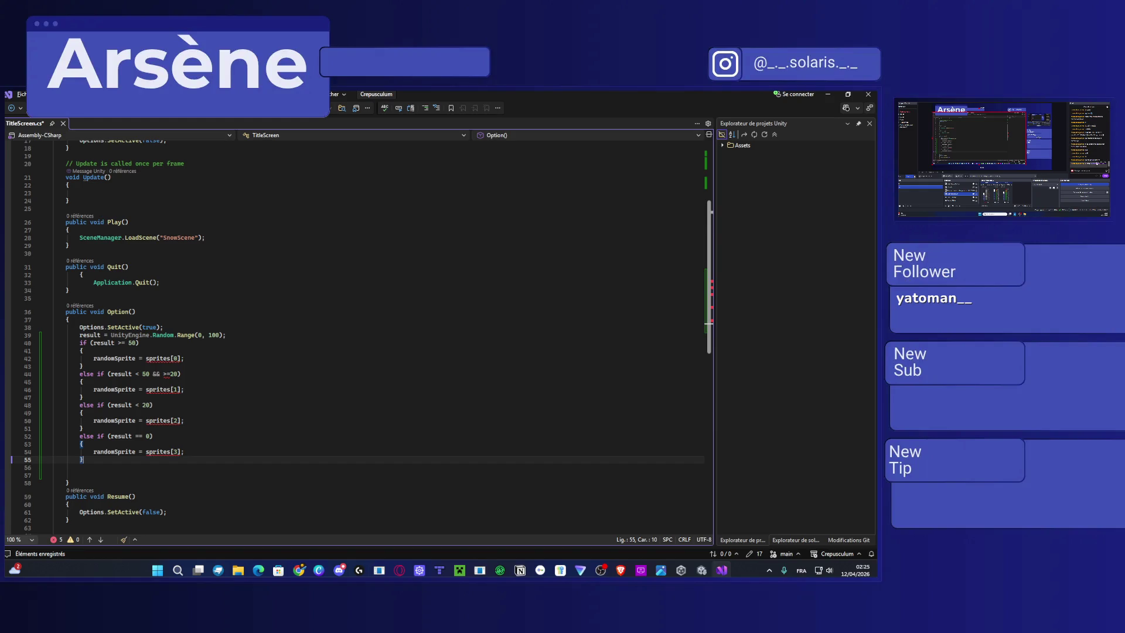
Start the line 54 assignment with randomSprite.
click(145, 451)
text(random)
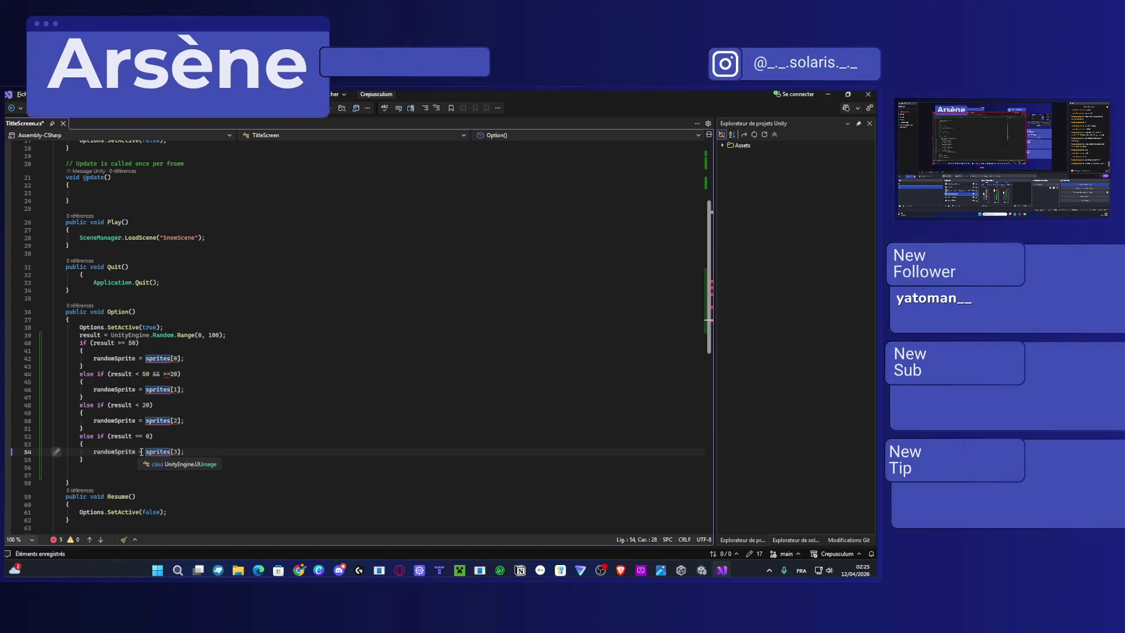
text(Spriut)
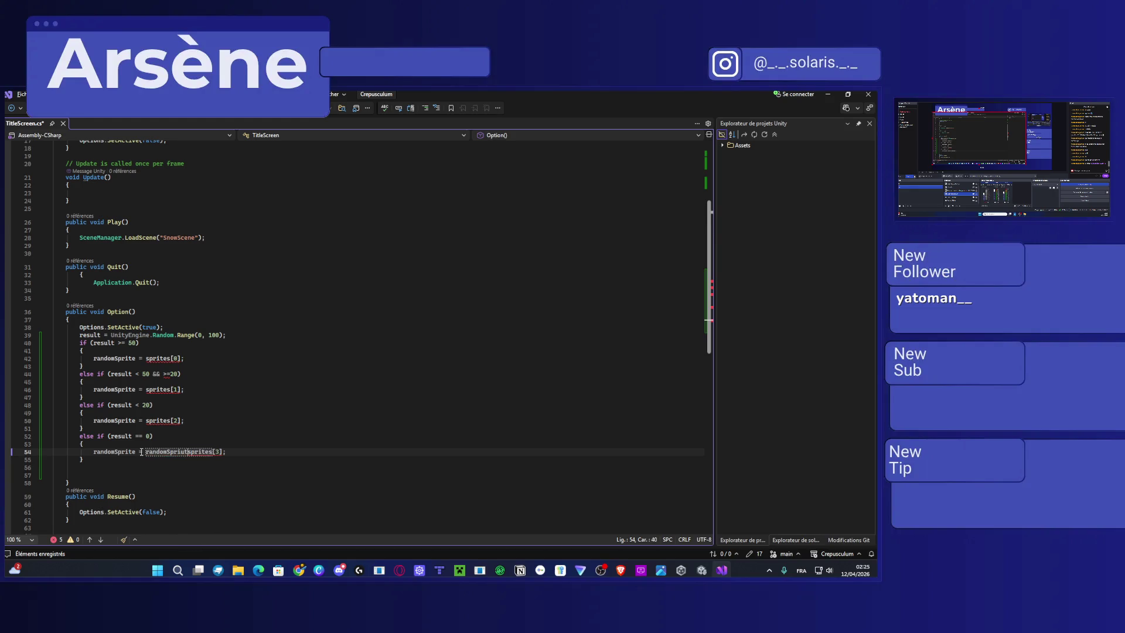
key(BackSpace)
key(BackSpace)
text(te)
text(.)
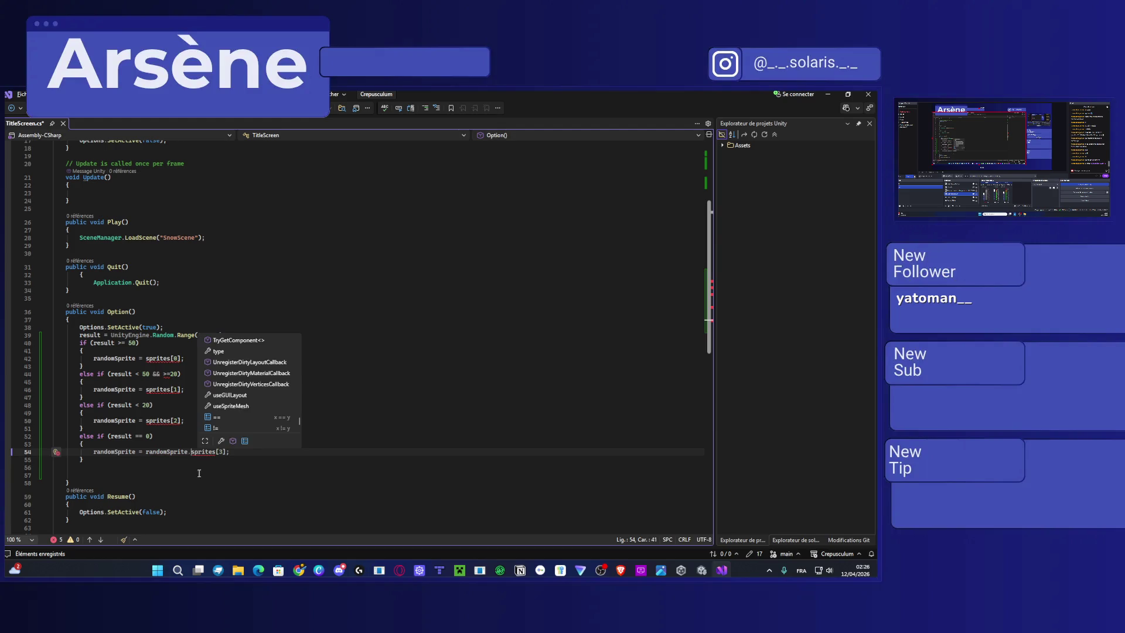
click(211, 456)
click(216, 452)
key(BackSpace)
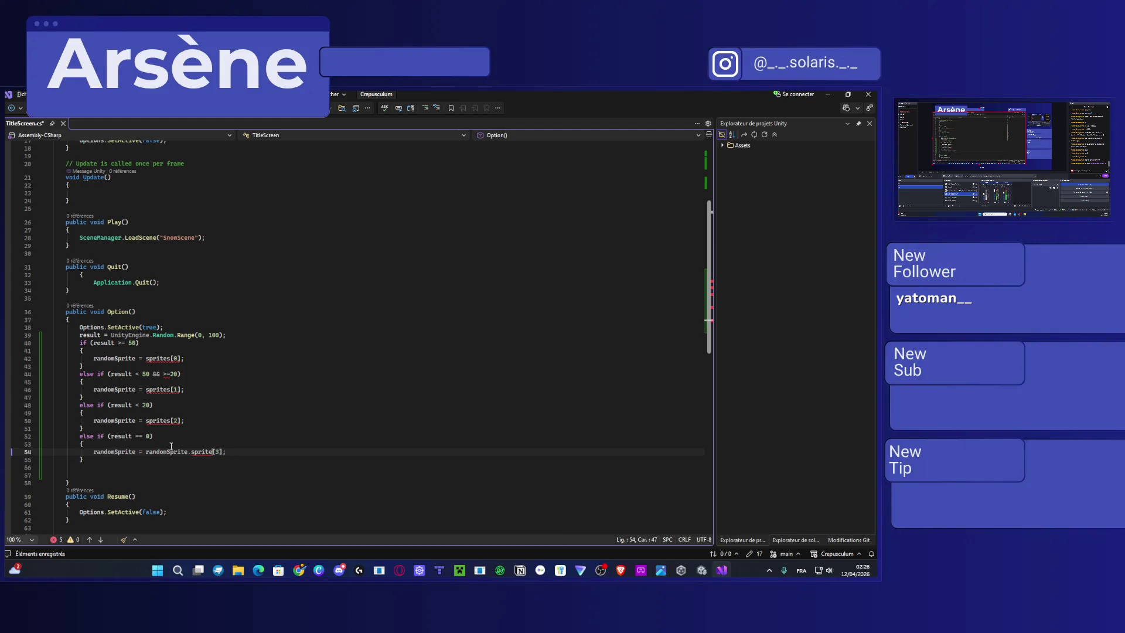
mouse_move(211, 451)
drag(212, 451, 147, 451)
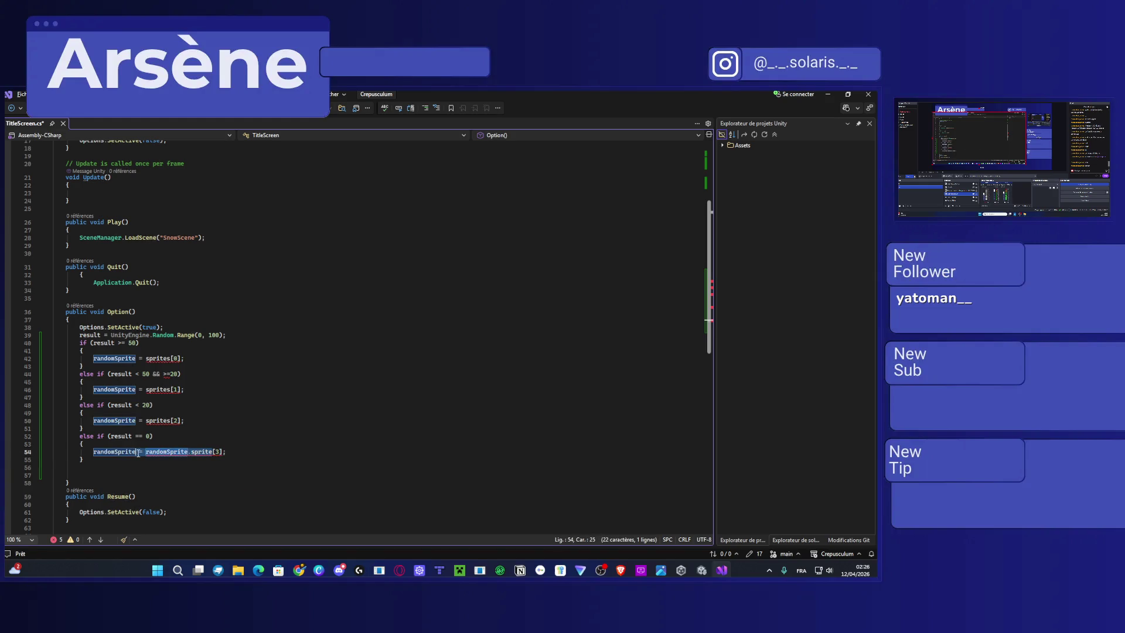
Append .sprite to randomSprite on lines 50, 54, 46 and 42.
click(171, 421)
key(shift+Down)
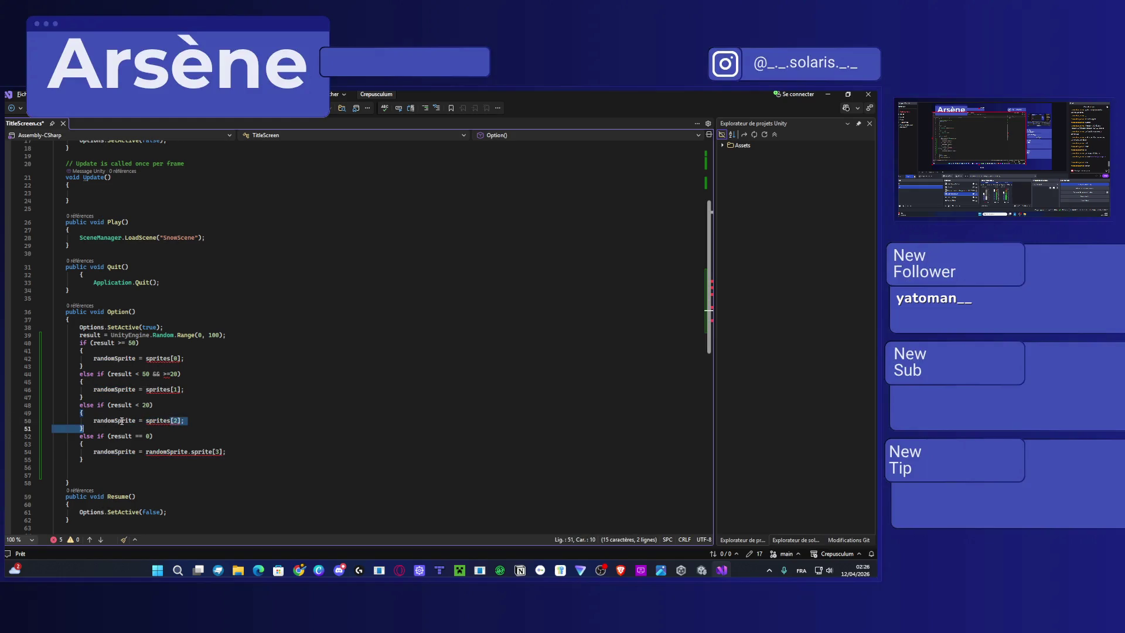
double_click(133, 421)
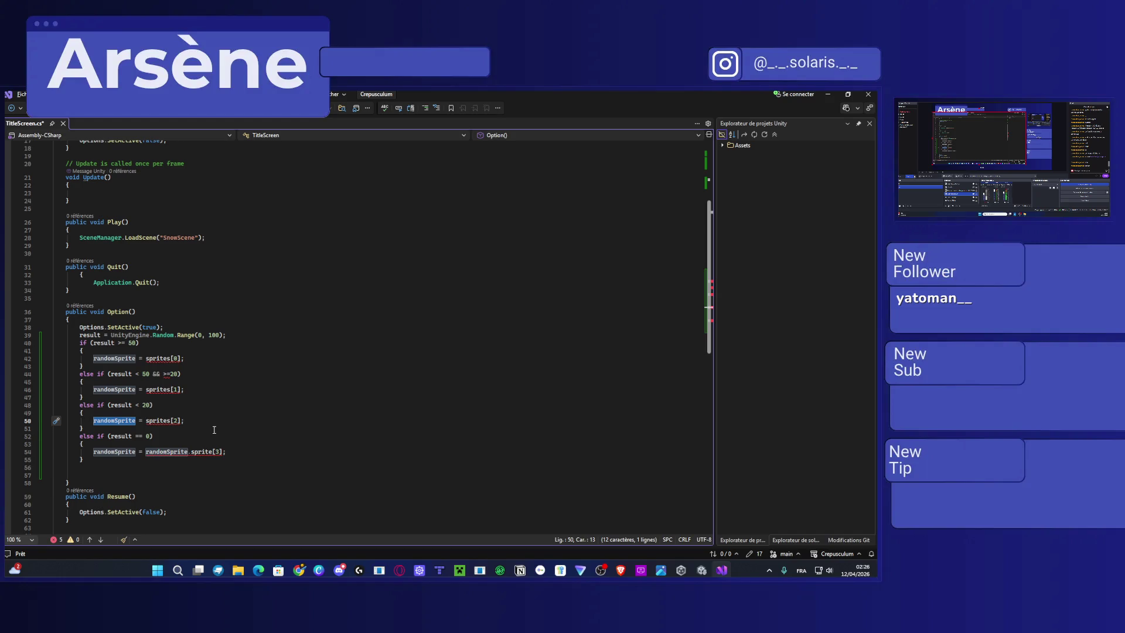
click(135, 421)
text(.sprite)
drag(135, 451, 94, 451)
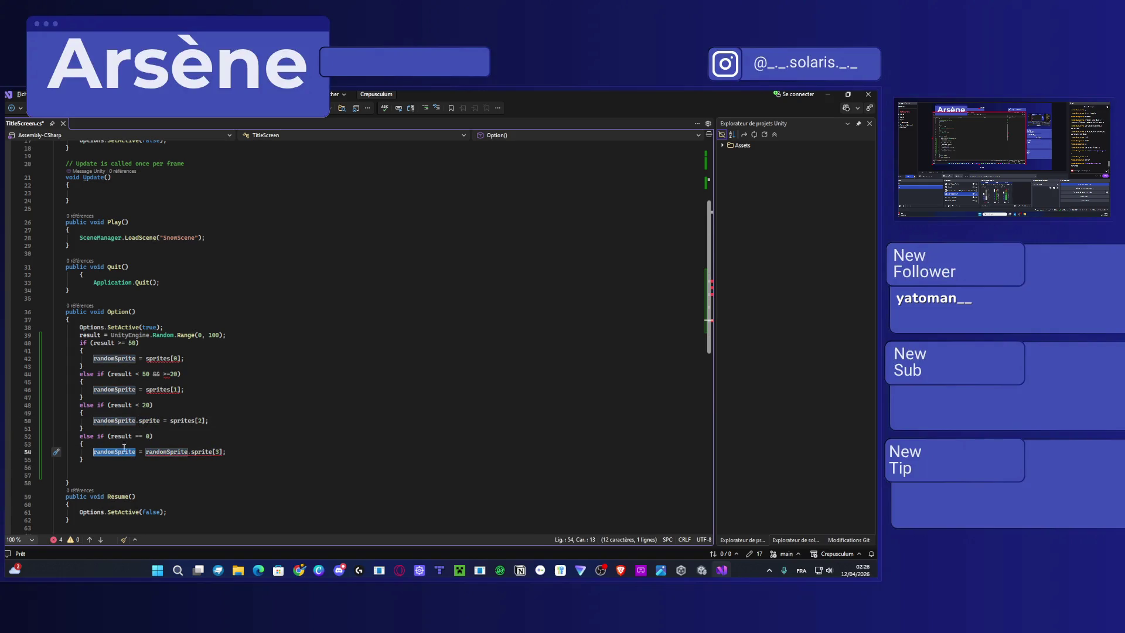
key(Right)
text(.sprite)
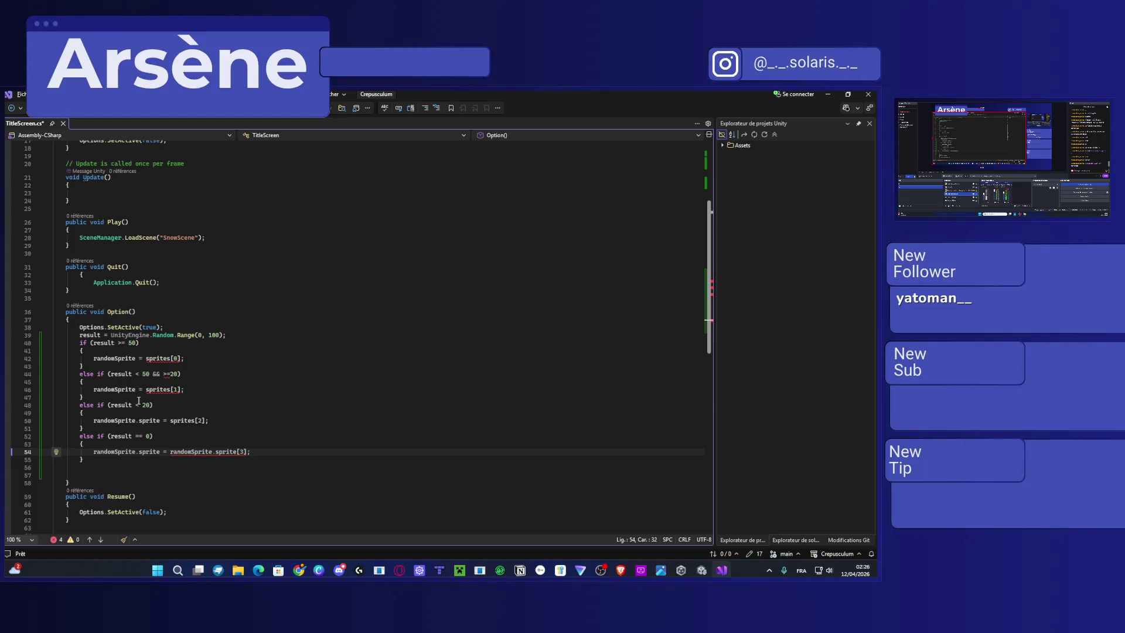
mouse_move(136, 389)
mouse_down()
mouse_move(98, 389)
mouse_move(105, 357)
mouse_move(93, 358)
mouse_up()
key(Right)
text(.sprite)
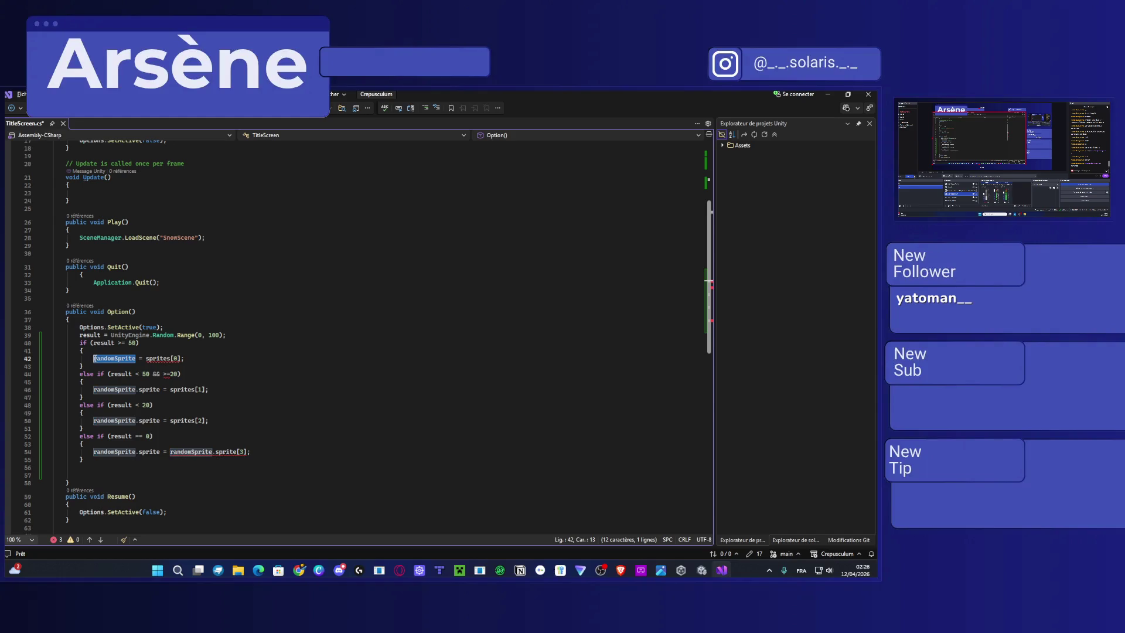
key(Right)
text(.sprite)
Correct line 54 to assign sprites[3], save TitleScreen.cs, and minimise Visual Studio.
double_click(183, 420)
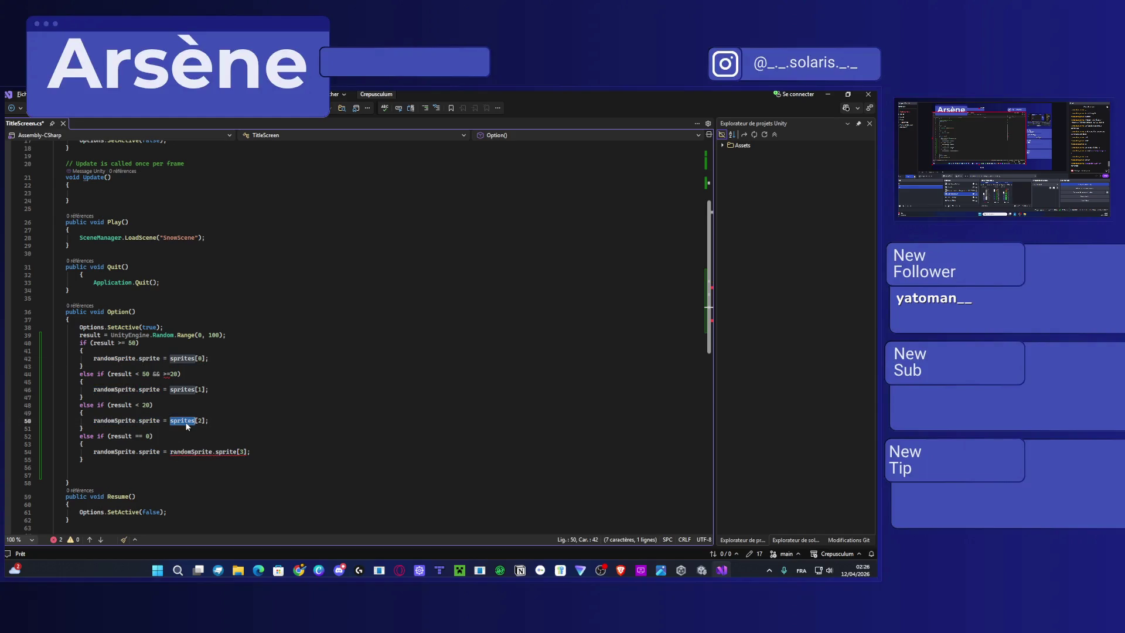
click(237, 451)
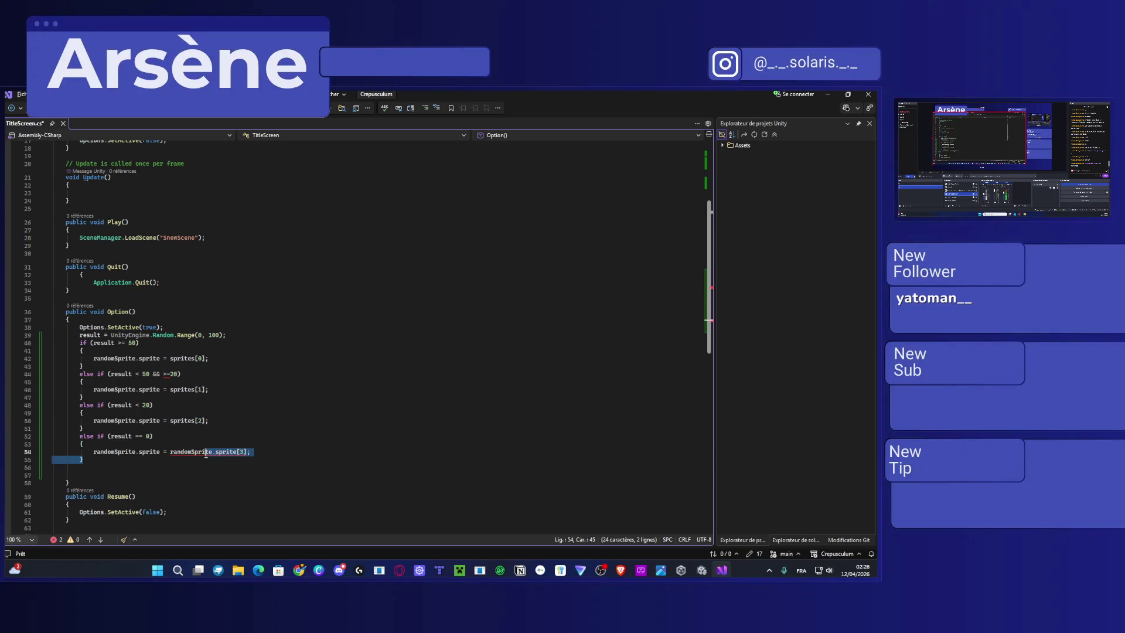
key(ctrl+shift+Left)
key(ctrl+shift+Left)
key(ctrl+shift+Left)
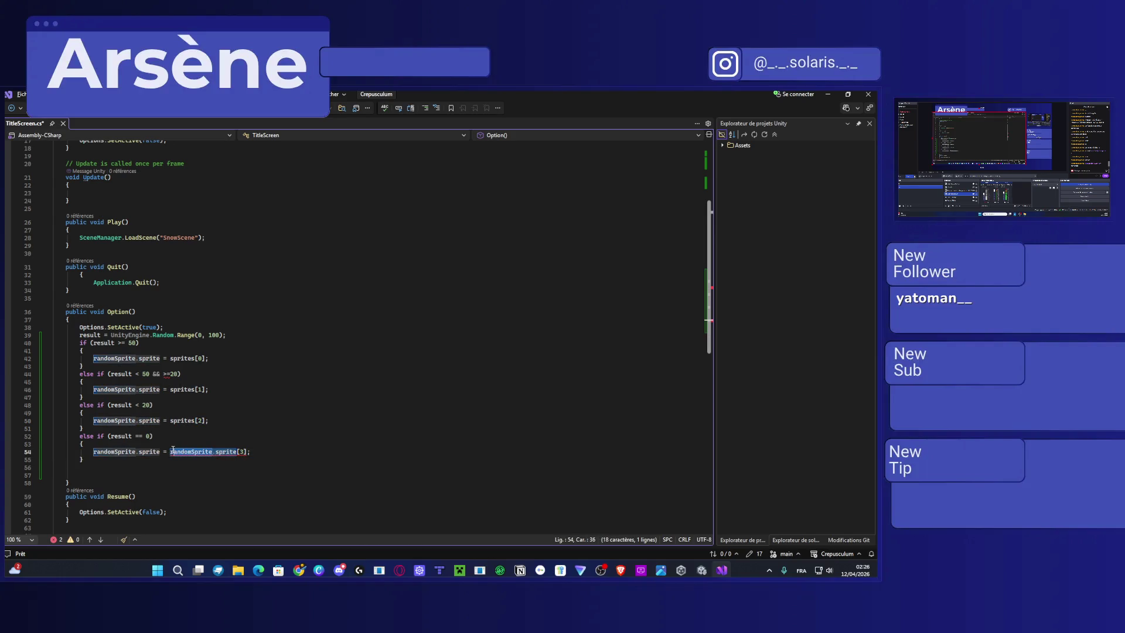
text(sprites)
key(ctrl+s)
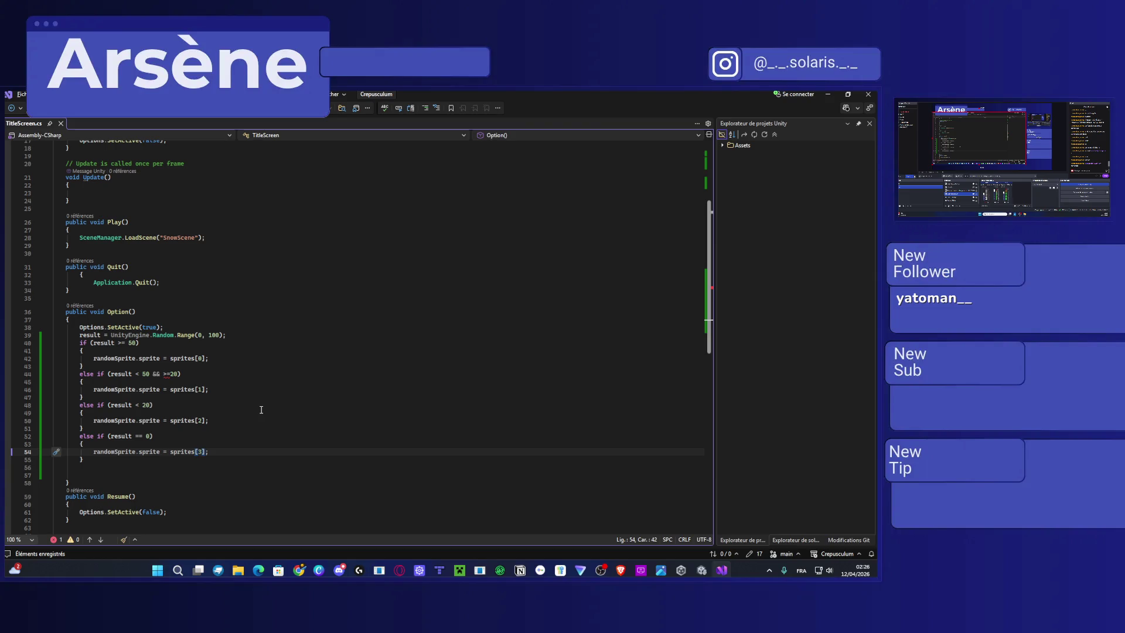
click(827, 95)
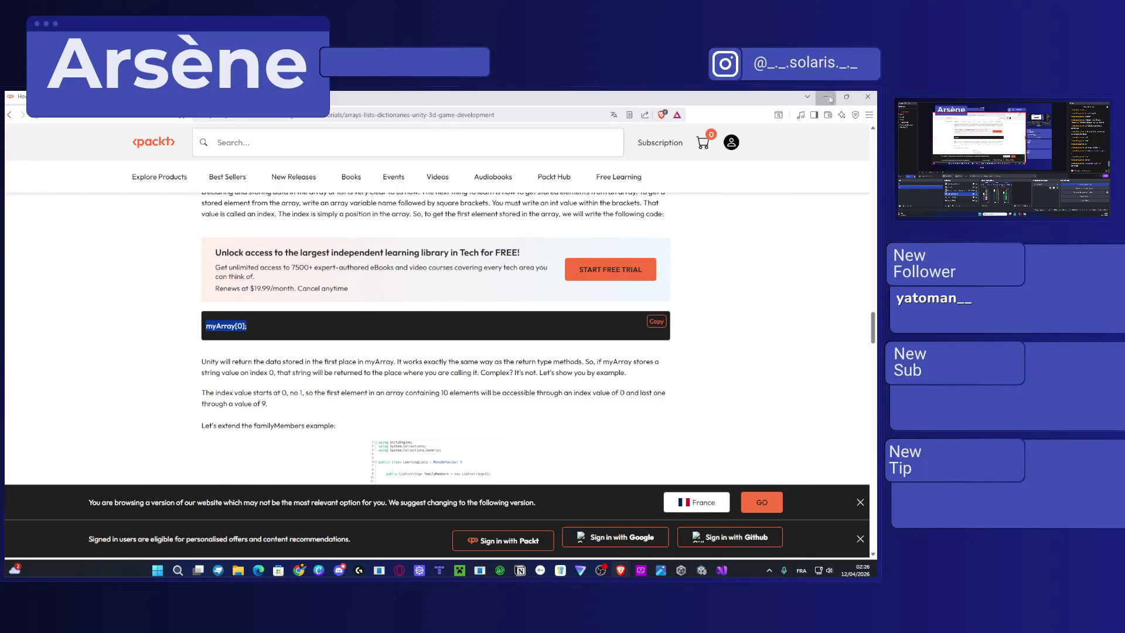
In Unity, check MenuManager's Sprites list and select the Background (1) object.
click(701, 570)
click(72, 255)
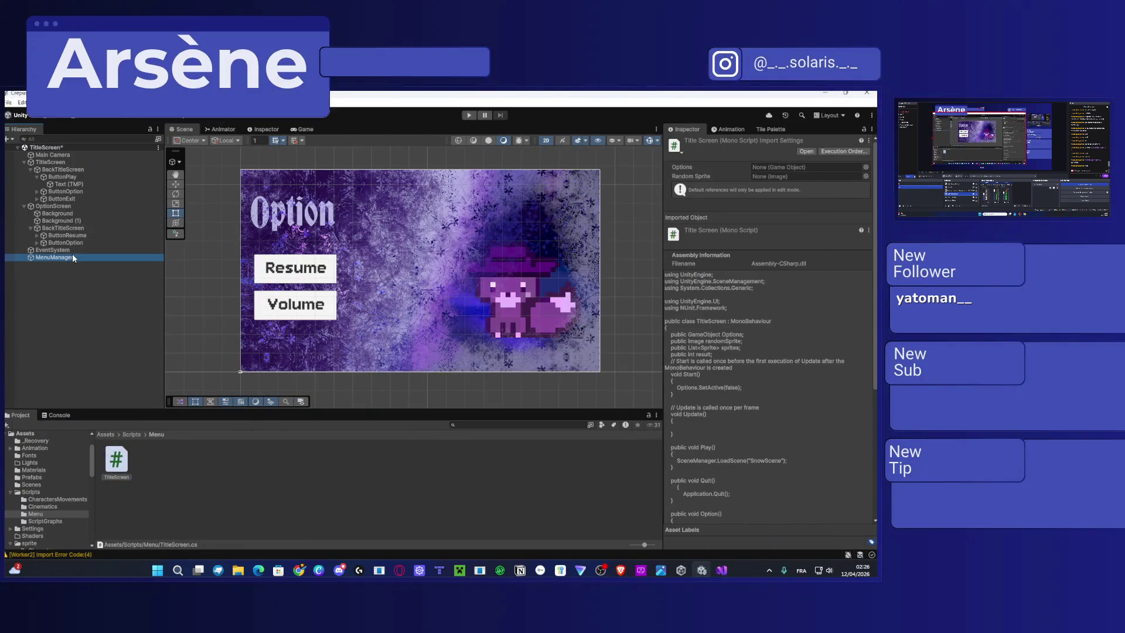
click(670, 251)
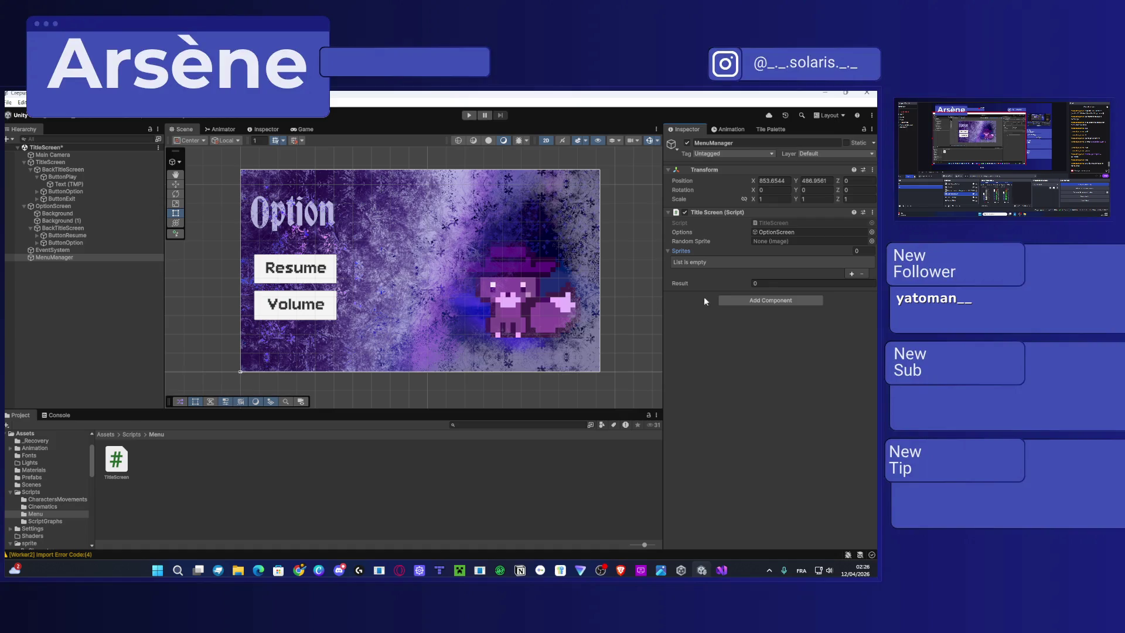
click(65, 220)
click(7, 221)
click(7, 221)
Rename Background (1) to RandomSprite and save the TitleScreen scene.
click(707, 143)
text(Rand)
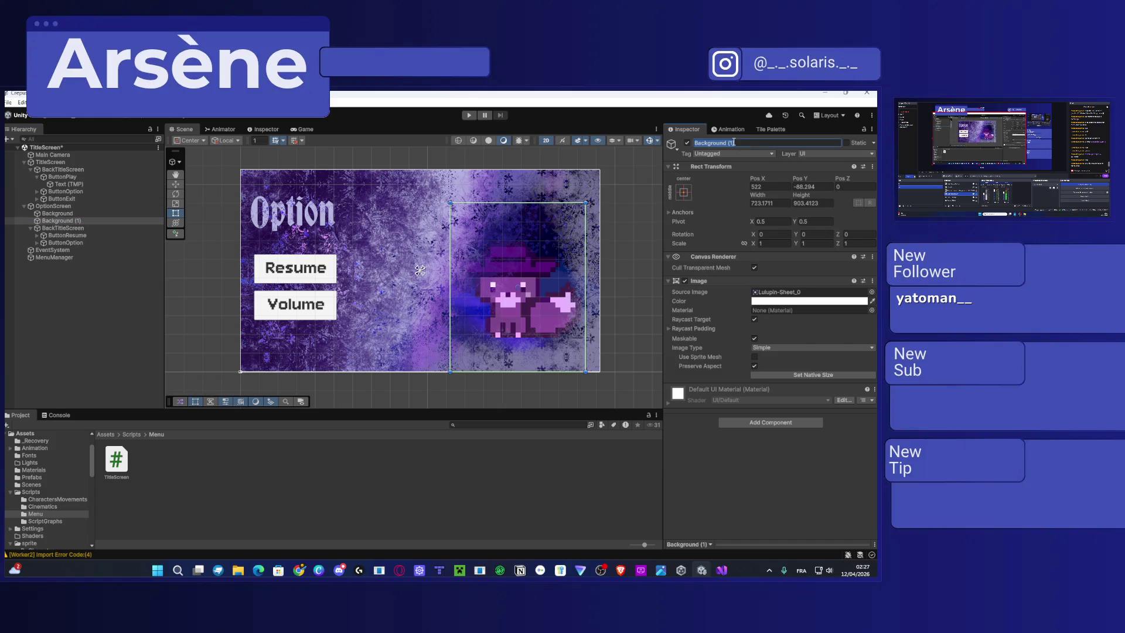
text(omsp)
key(BackSpace)
key(BackSpace)
key(BackSpace)
text(S)
text(prit)
click(609, 204)
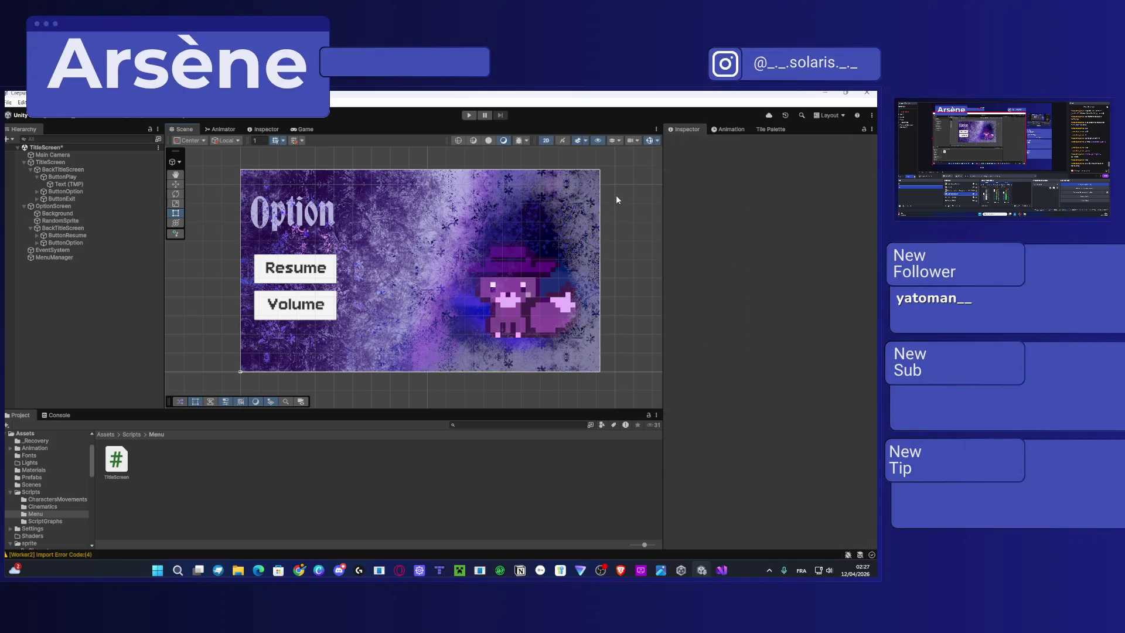
click(52, 258)
key(ctrl+s)
Drag RandomSprite into MenuManager's Random Sprite field.
click(107, 290)
click(76, 258)
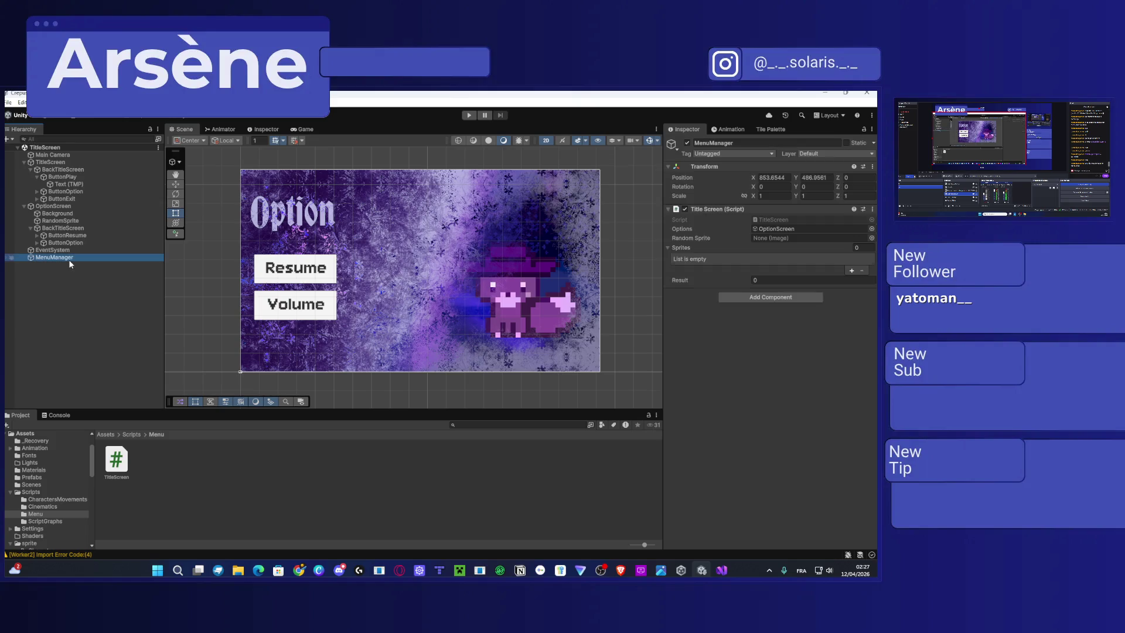
mouse_move(51, 219)
mouse_down()
mouse_move(527, 299)
mouse_move(744, 269)
mouse_move(786, 240)
mouse_up()
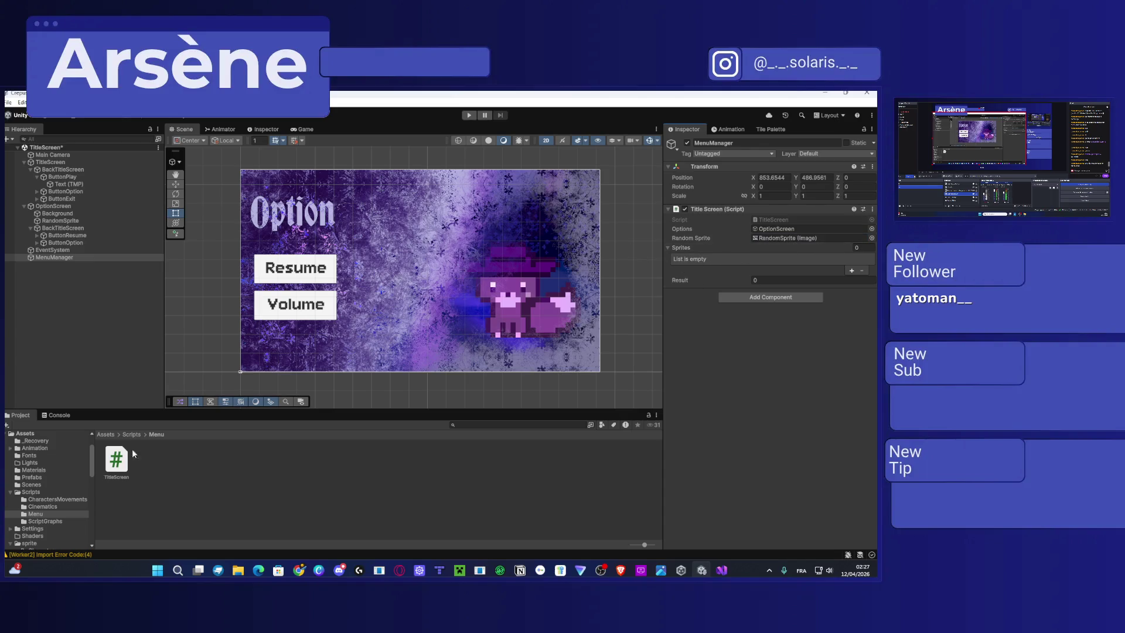
click(104, 434)
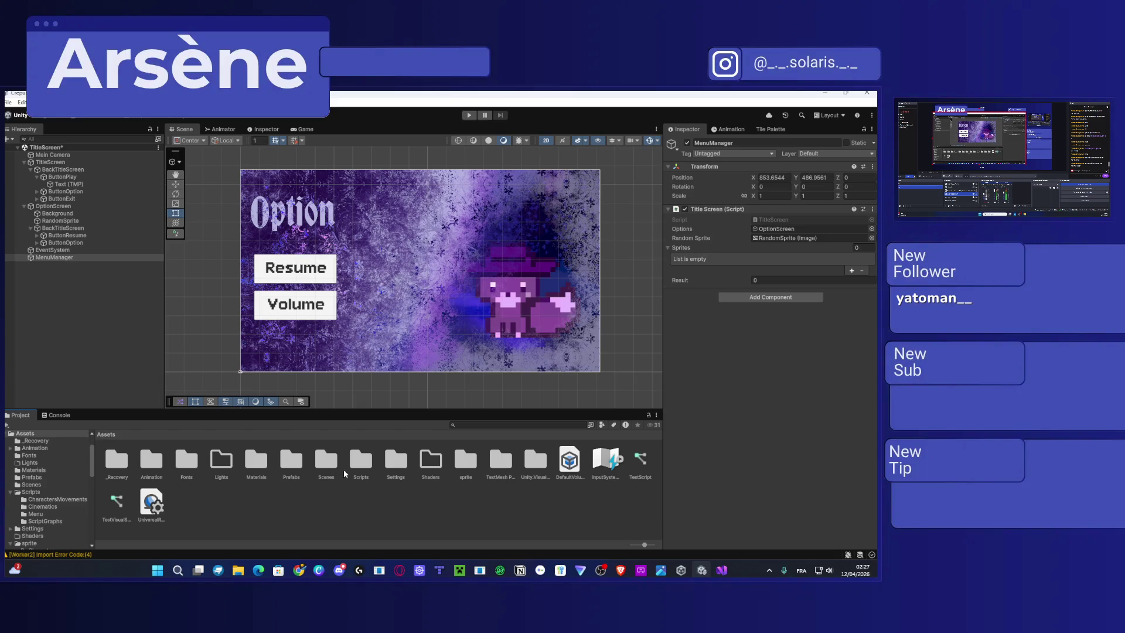
Browse to Assets/sprite/Character/Vitalina (2) with MenuManager selected.
double_click(470, 458)
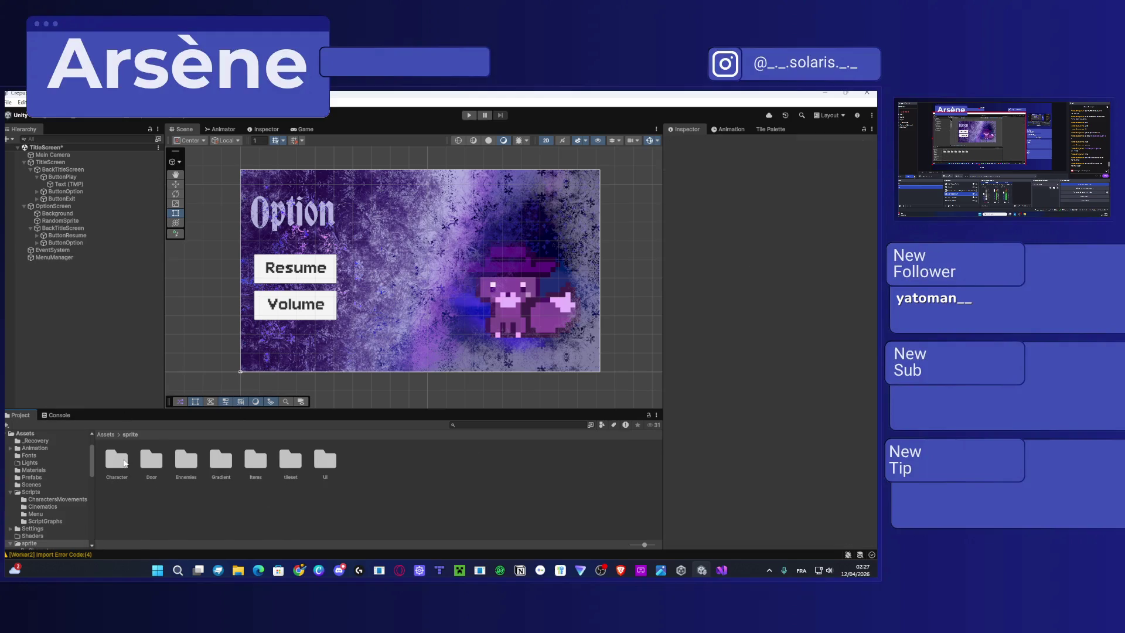
double_click(124, 462)
double_click(186, 462)
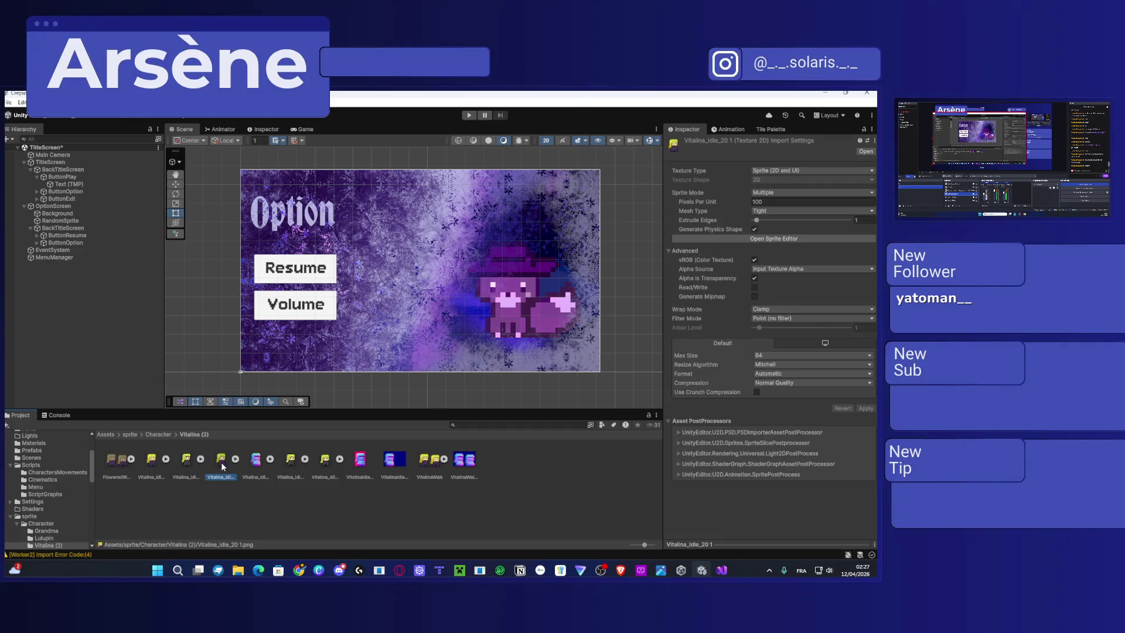
click(64, 257)
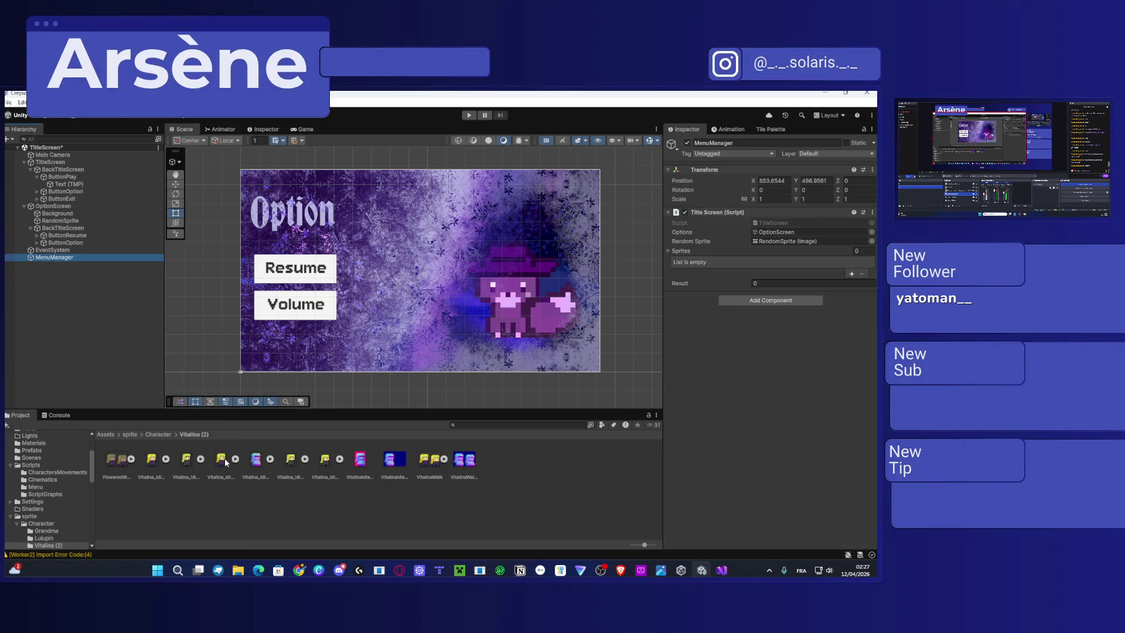
mouse_move(218, 463)
mouse_down()
mouse_move(585, 305)
mouse_move(718, 267)
mouse_move(355, 474)
mouse_move(232, 468)
mouse_up()
Add four Sprites slots and fill Element 0 and Element 3 with Vitalina idle sprites.
click(850, 274)
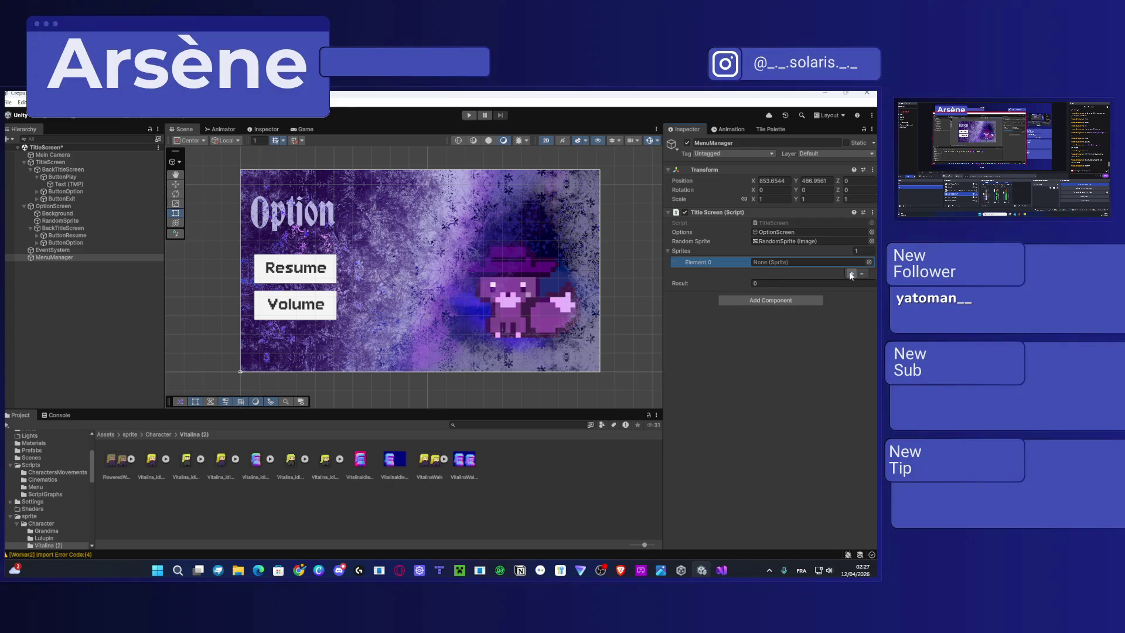
click(848, 273)
click(851, 284)
click(852, 295)
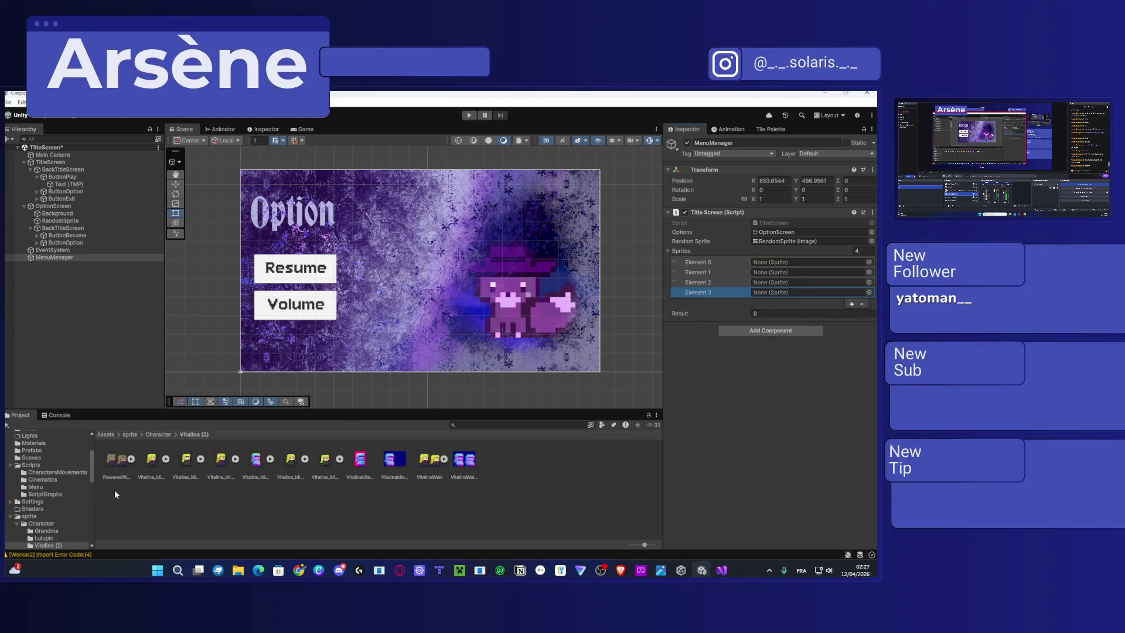
drag(224, 459, 774, 265)
drag(242, 462, 773, 293)
click(167, 436)
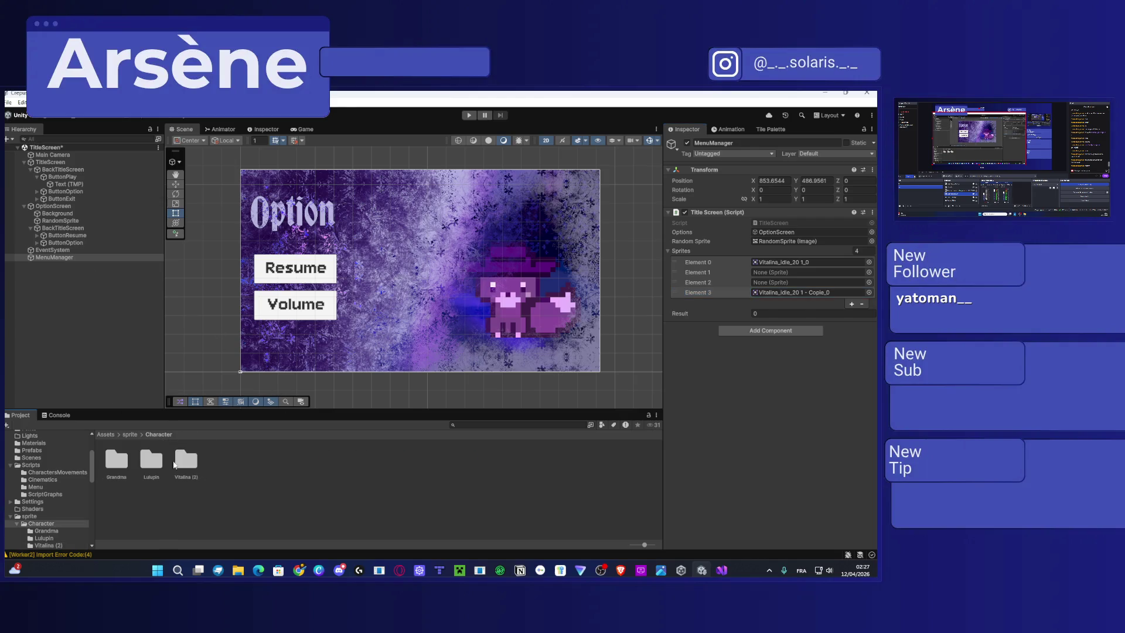
In the Lulupin folder, duplicate the Lulupin-Sheet asset and view its slicing window.
double_click(157, 472)
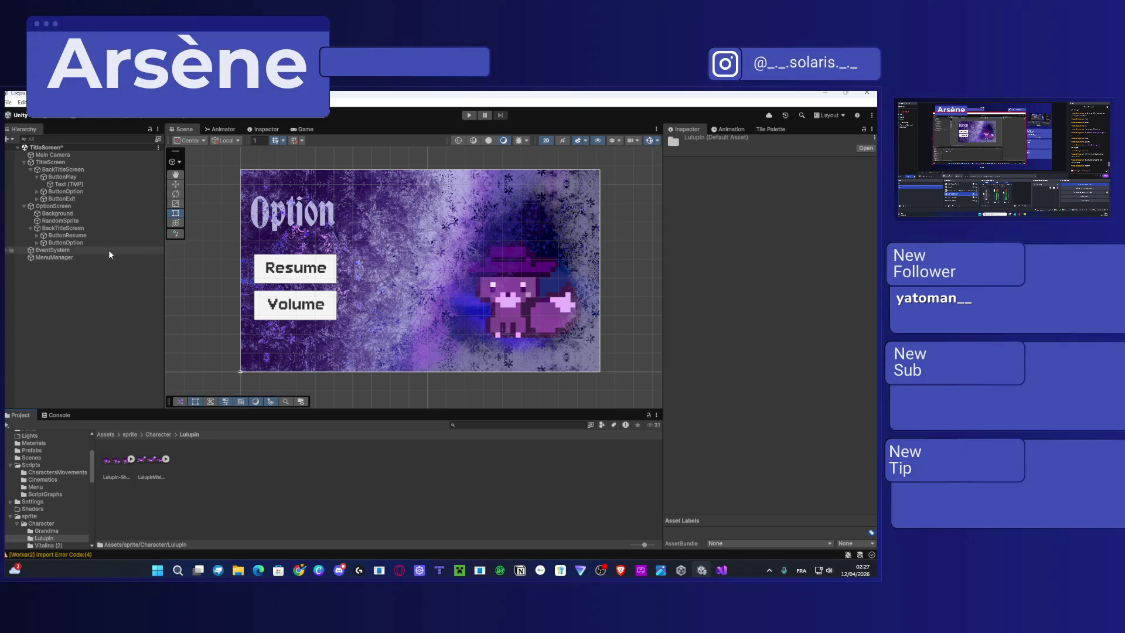
click(60, 214)
click(60, 220)
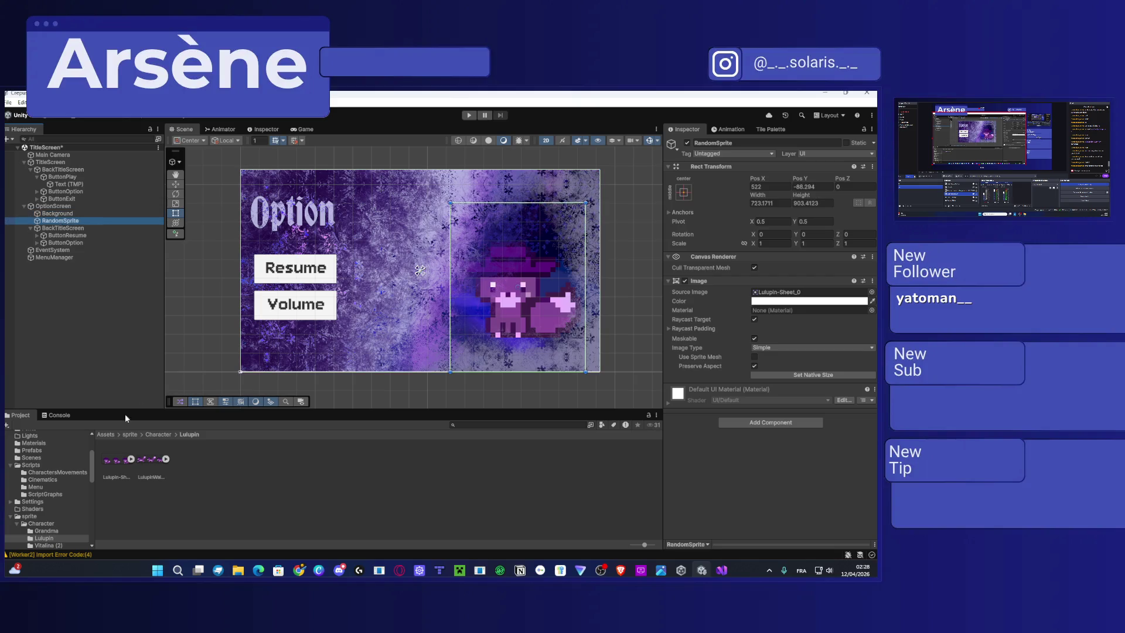
mouse_move(113, 466)
mouse_down()
mouse_move(762, 278)
mouse_move(779, 305)
mouse_move(139, 492)
mouse_move(121, 466)
mouse_up()
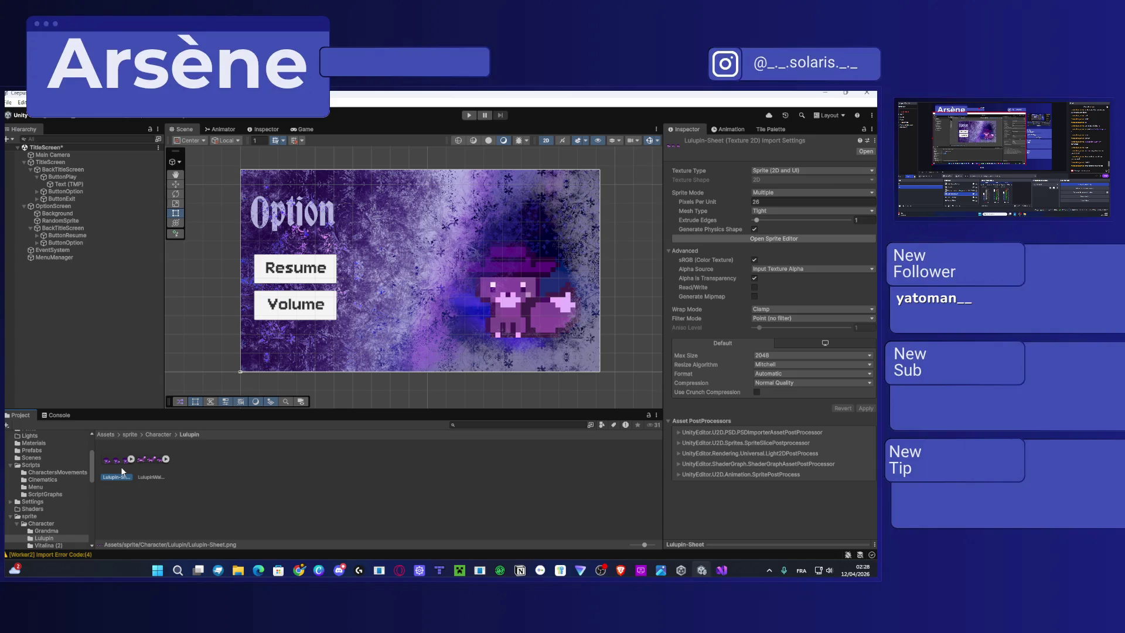
key(ctrl+d)
click(738, 237)
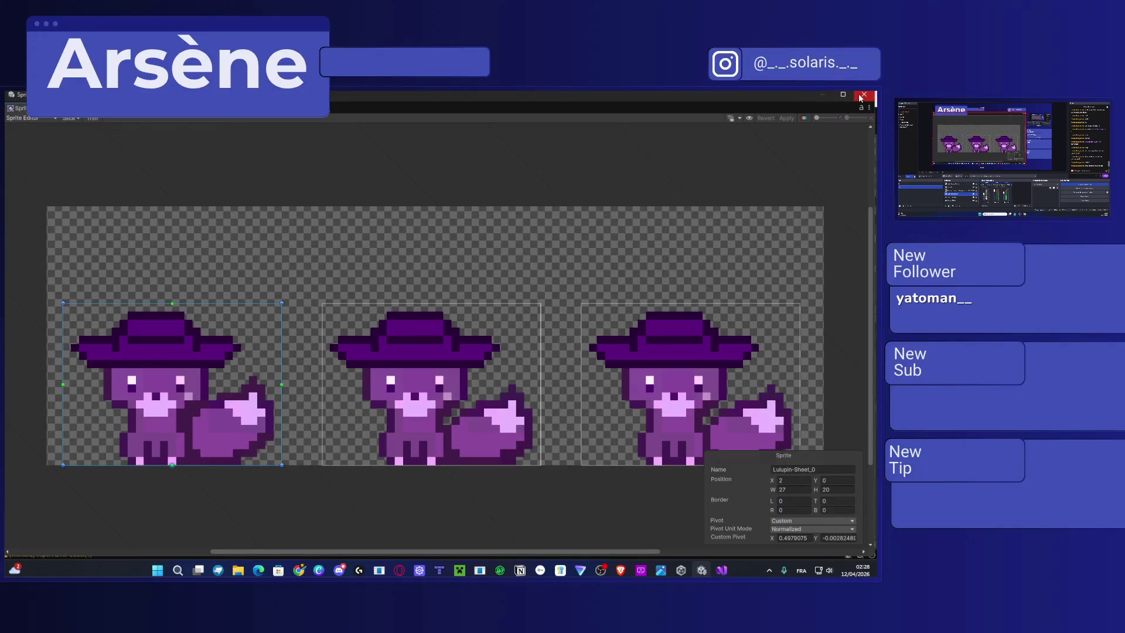
click(863, 95)
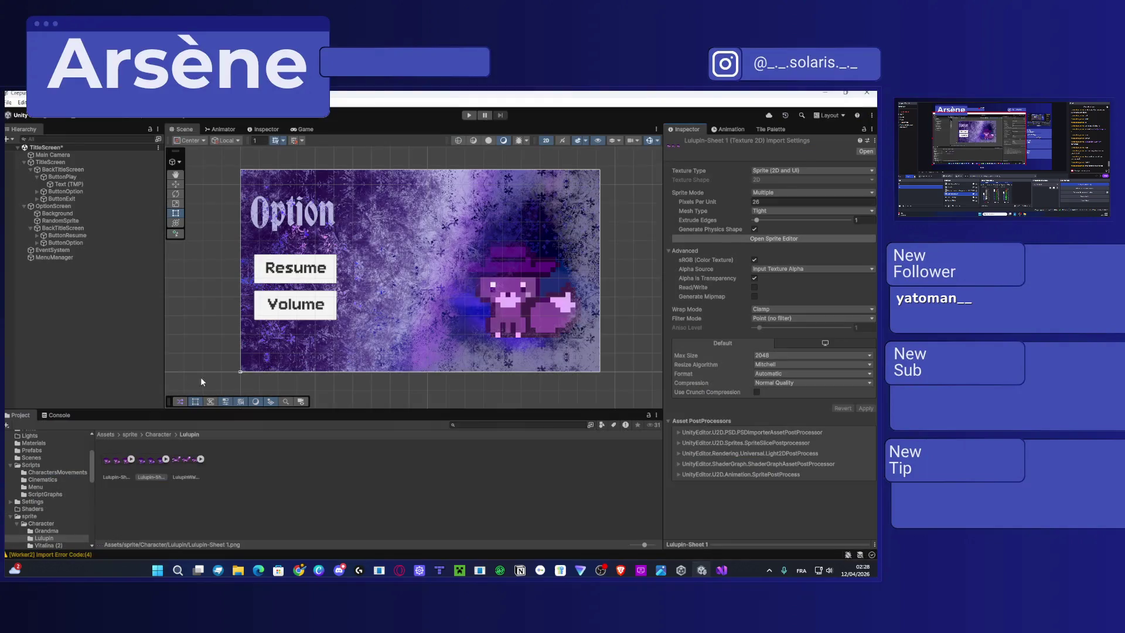
click(174, 494)
Delete the Lulupin-Sheet 1 asset from the Project window.
click(152, 460)
click(130, 459)
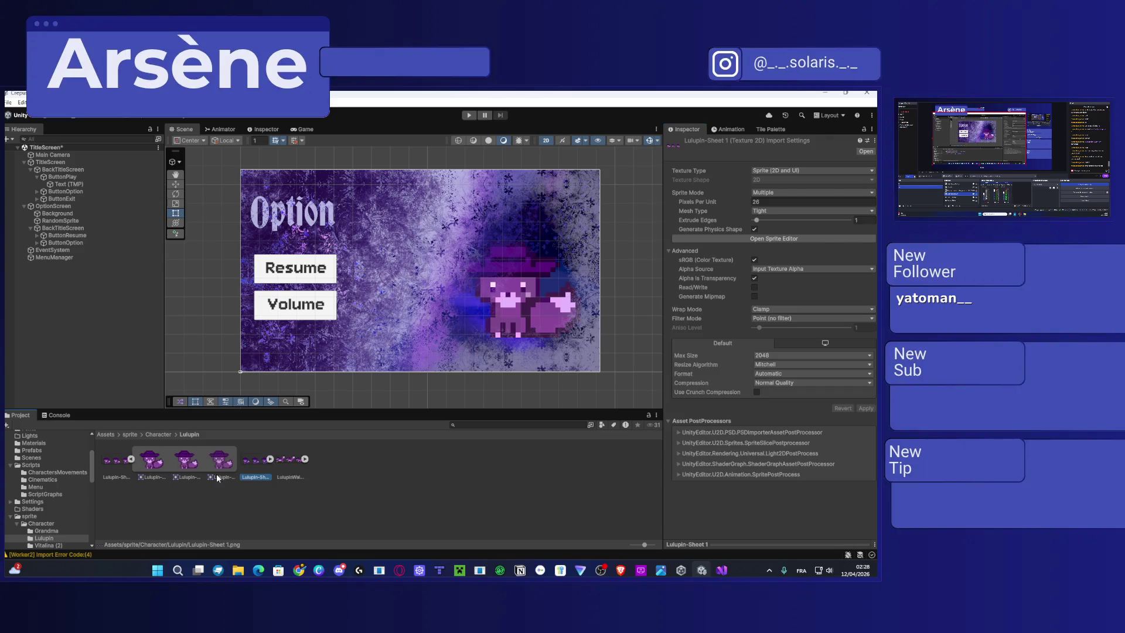
click(220, 460)
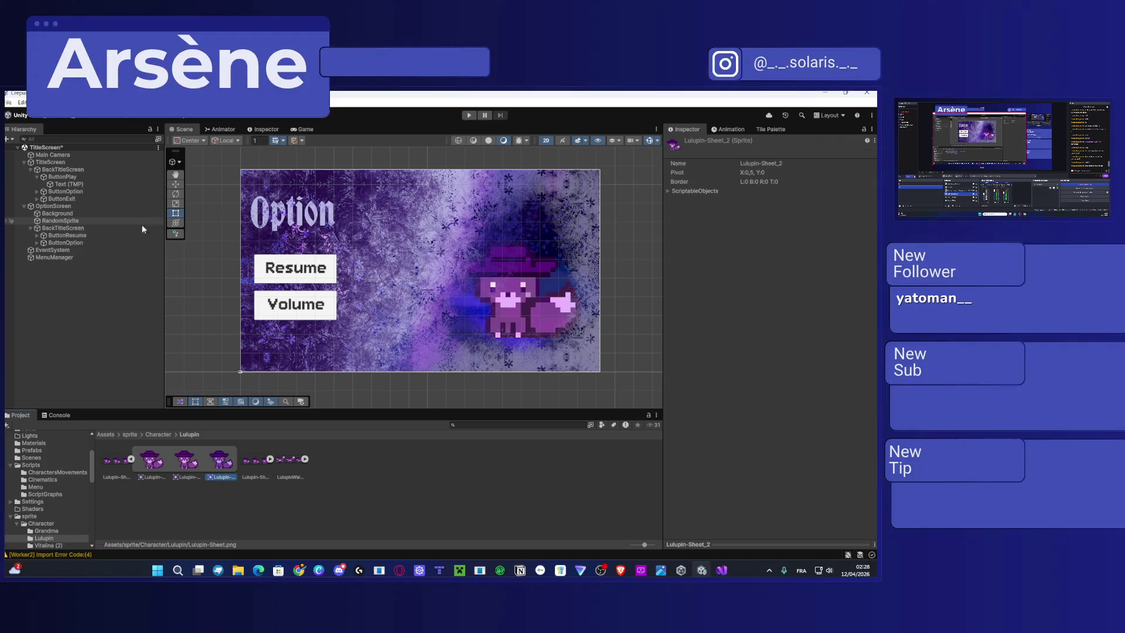
click(81, 222)
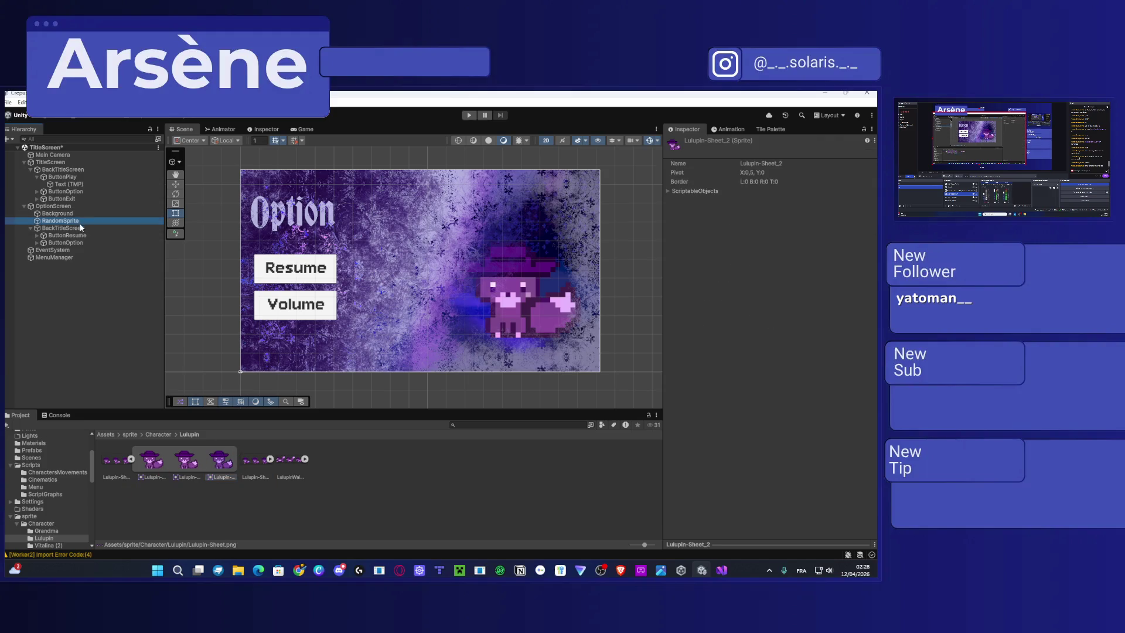
click(254, 461)
key(Return)
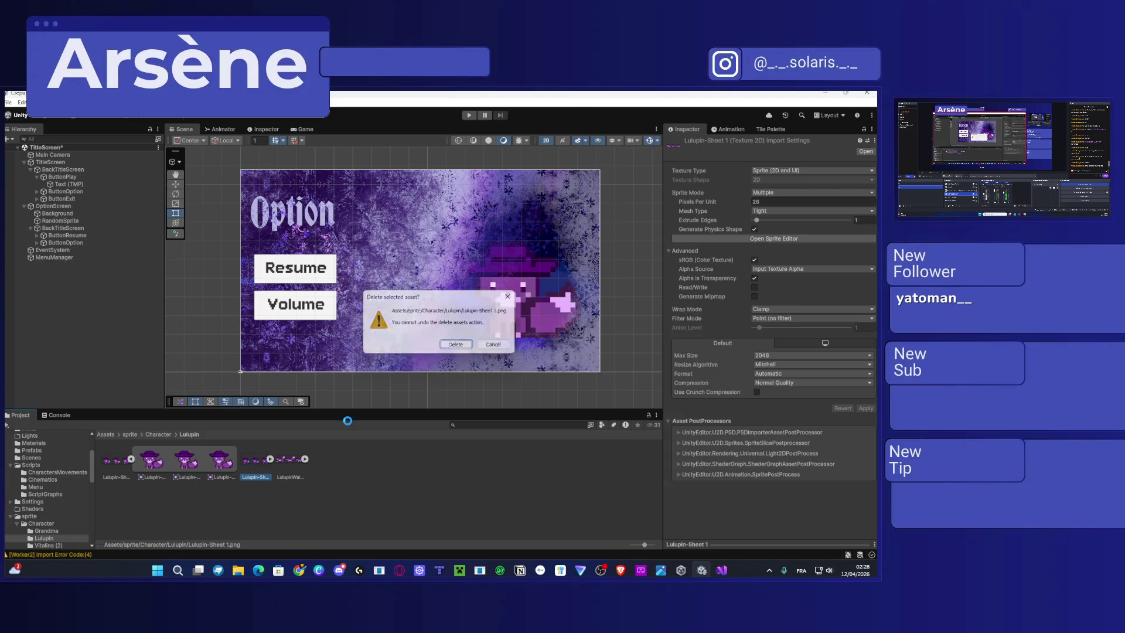
click(62, 220)
click(863, 127)
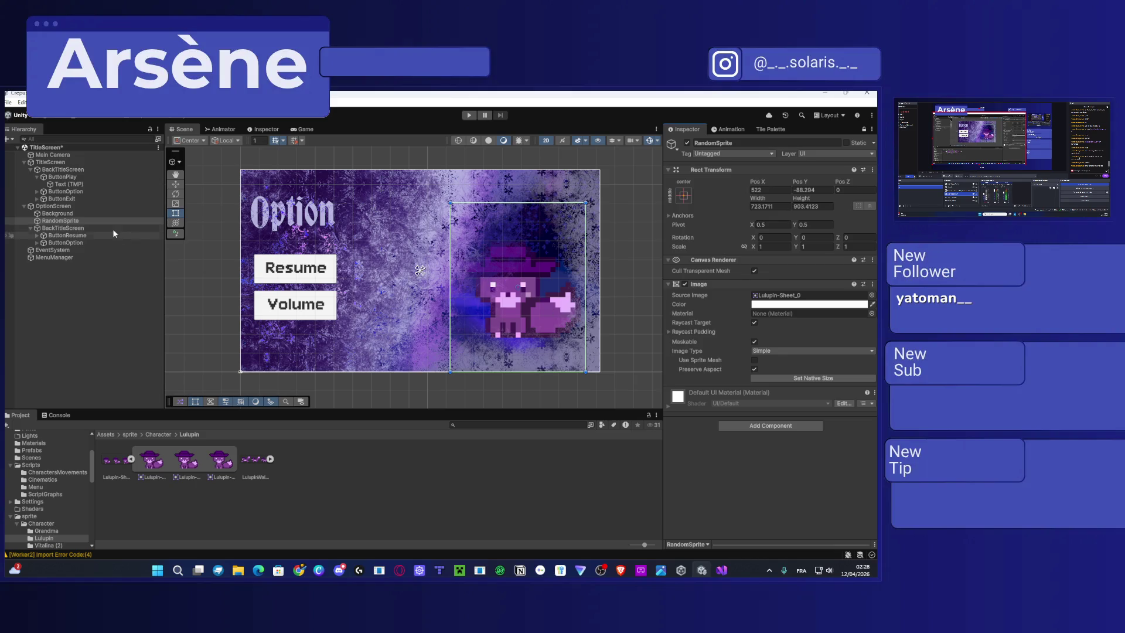
Assign Lulupin-Sheet_2 to Sprites Element 1 and Mamie_0 to Element 2.
click(68, 259)
click(862, 129)
mouse_move(209, 459)
mouse_down()
mouse_move(721, 357)
mouse_move(794, 273)
mouse_move(781, 272)
mouse_up()
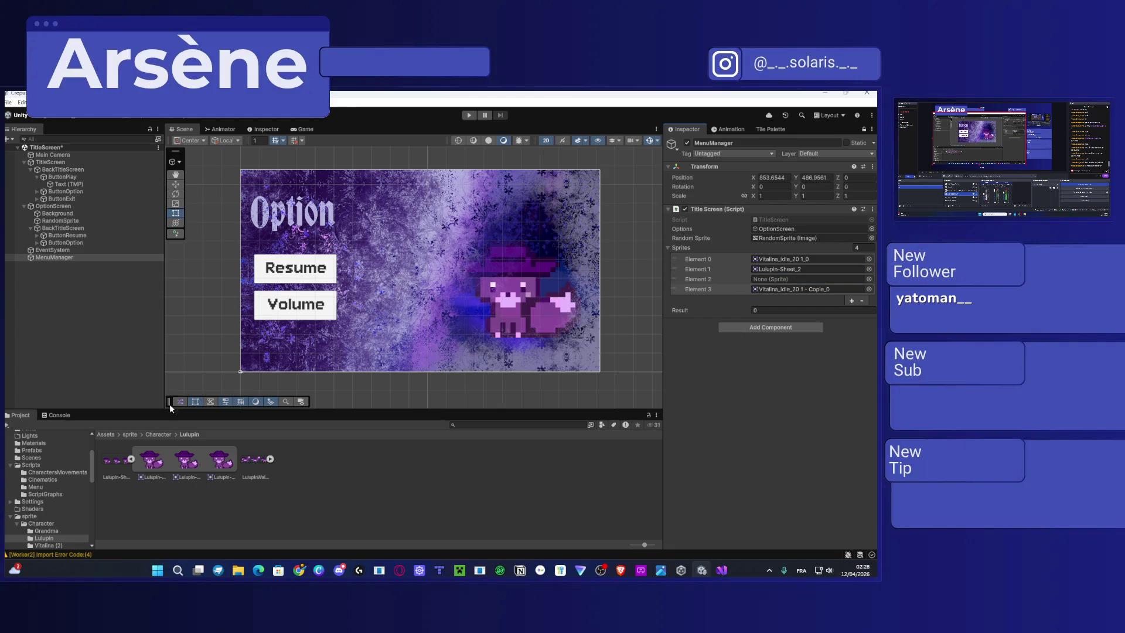
click(163, 436)
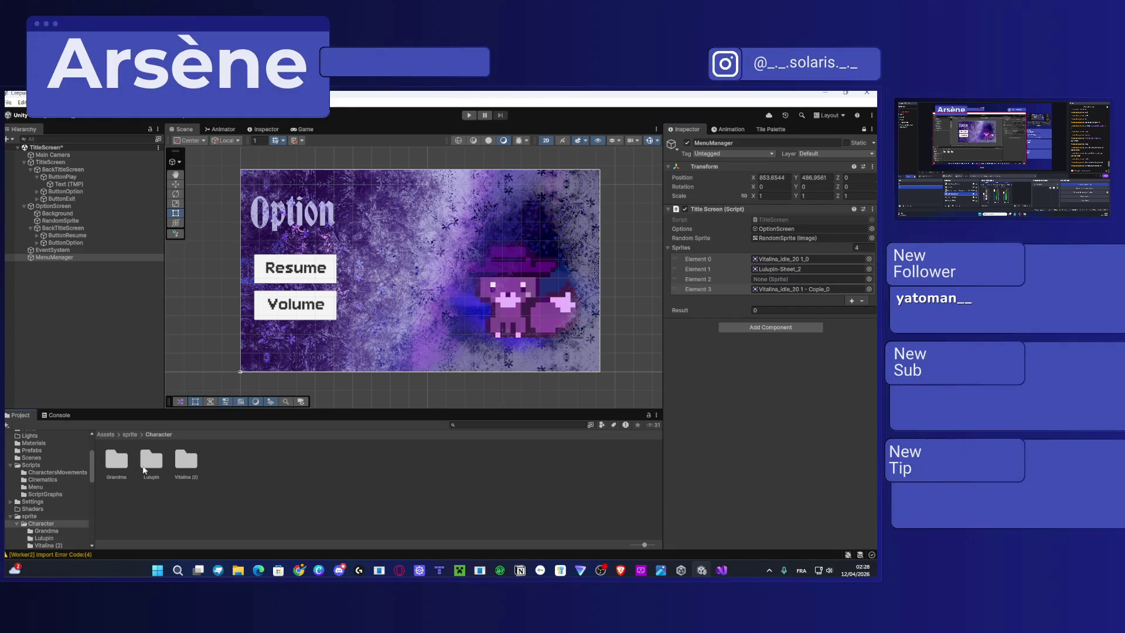
double_click(120, 465)
click(130, 460)
drag(614, 366, 785, 278)
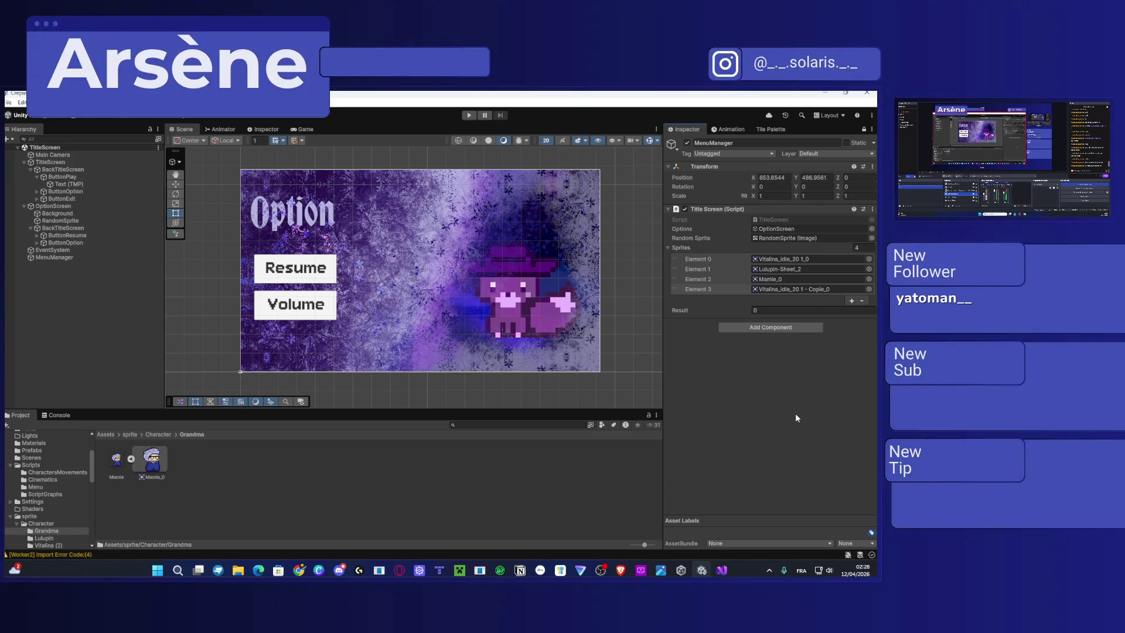
click(217, 472)
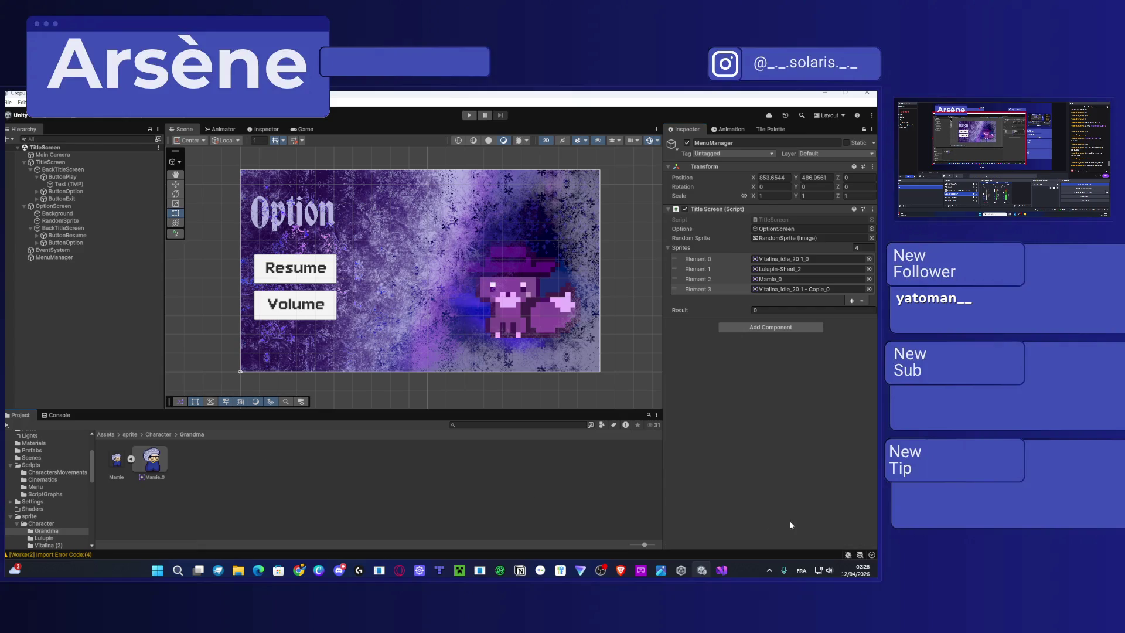
click(721, 570)
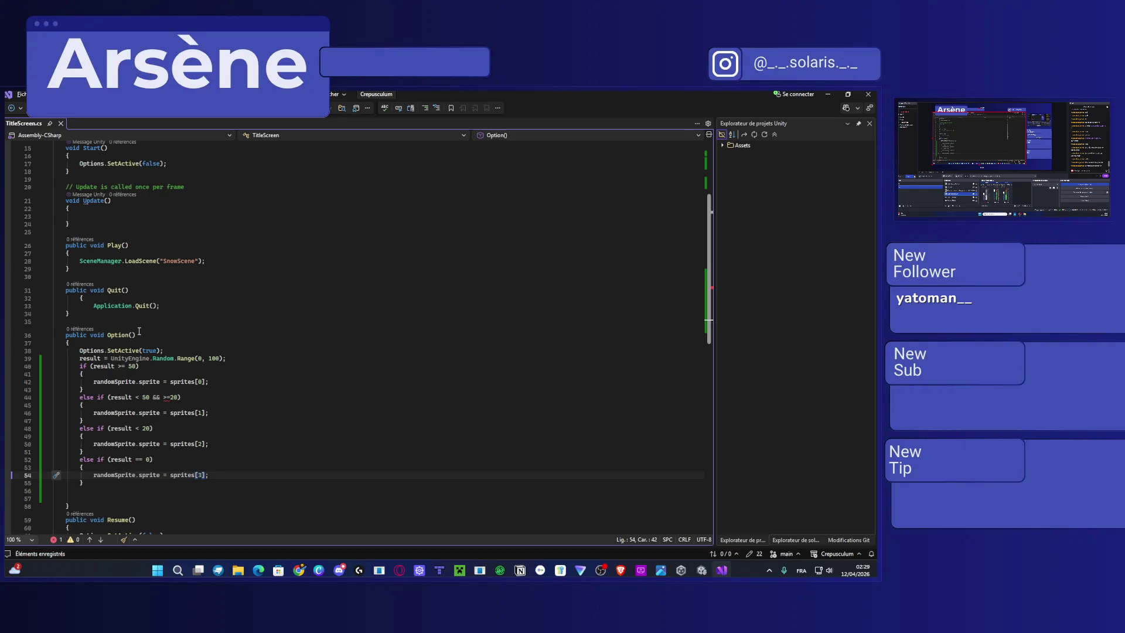
Review Option()'s random range line and the result conditions.
click(116, 333)
drag(80, 350, 175, 346)
triple_click(150, 358)
click(89, 366)
drag(80, 358, 227, 358)
click(177, 366)
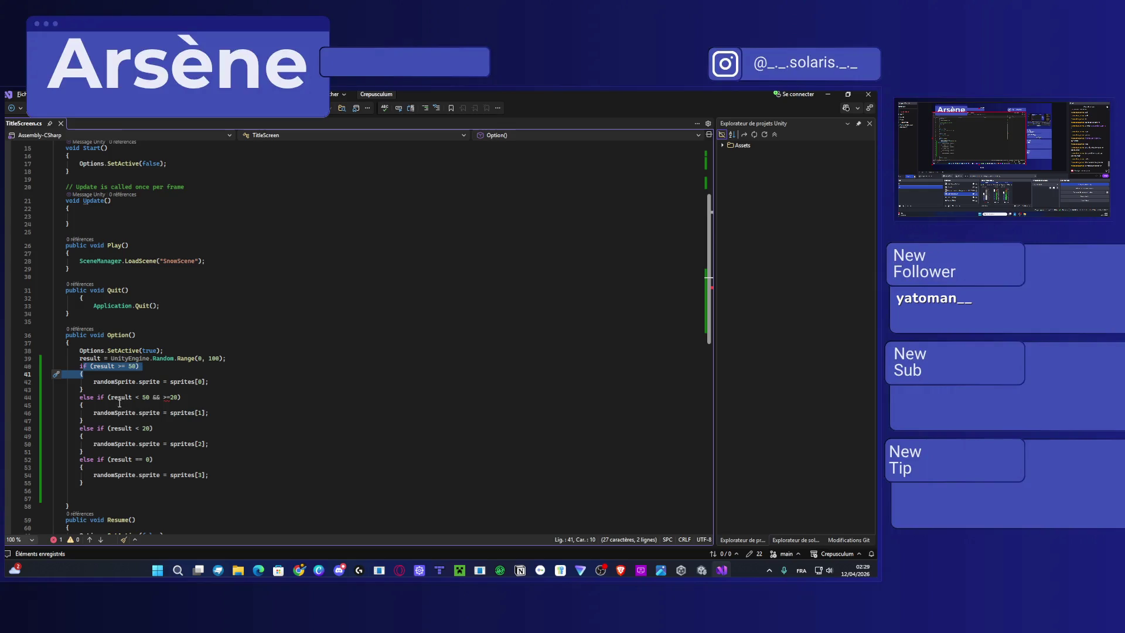
click(171, 403)
drag(171, 404, 183, 397)
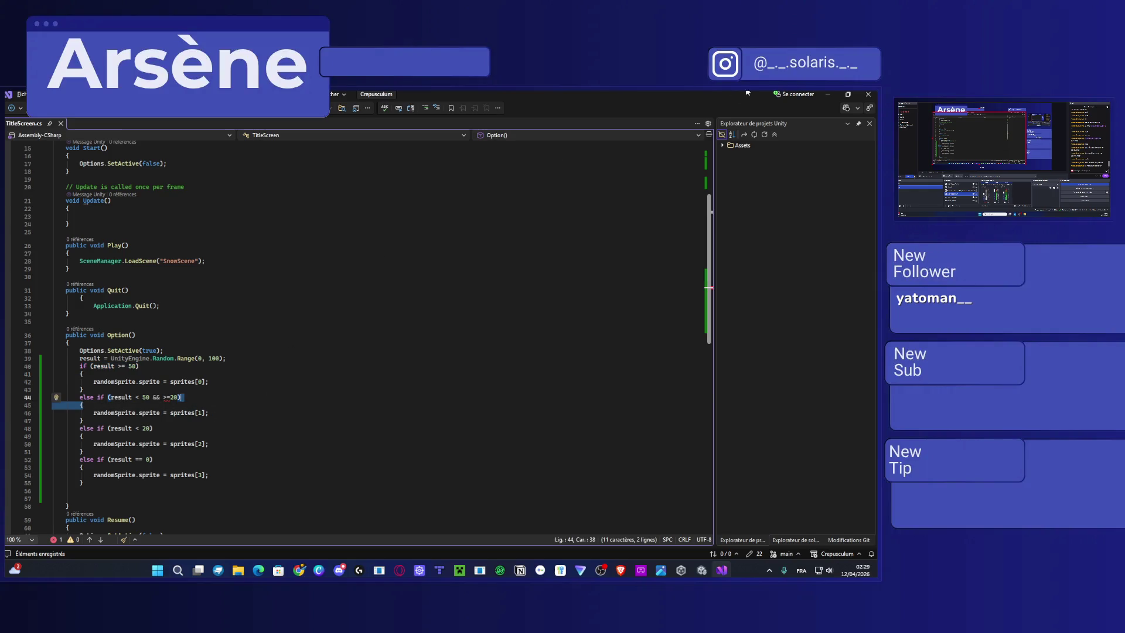
Try play mode in Unity and jump from the CS1525 console error to line 44.
click(827, 94)
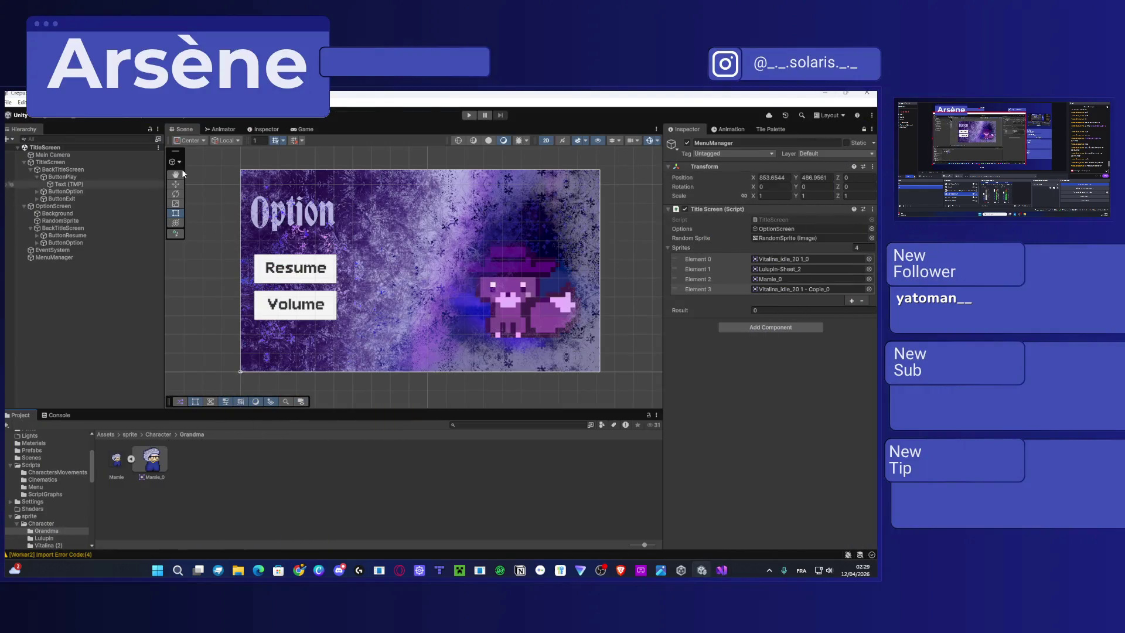
click(476, 115)
click(57, 414)
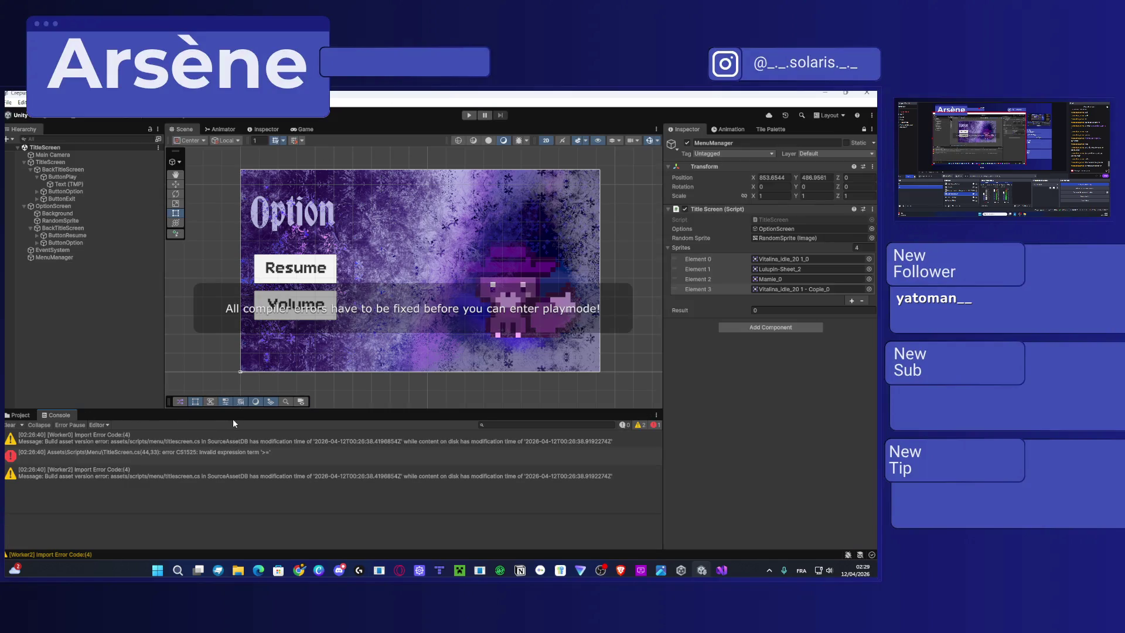
click(155, 457)
double_click(125, 453)
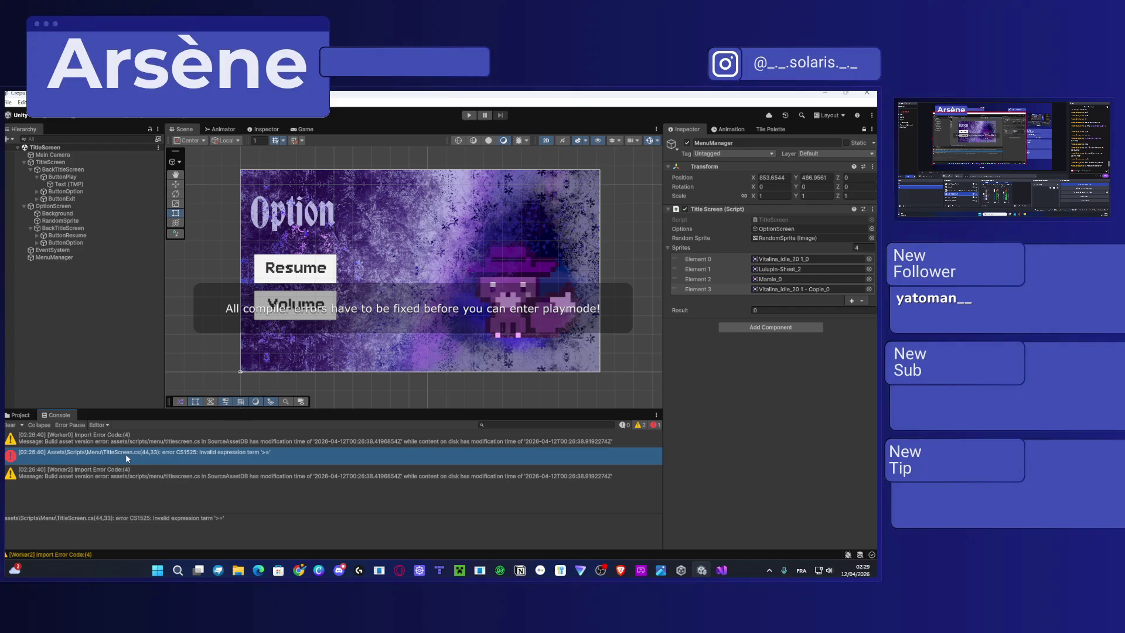
click(161, 398)
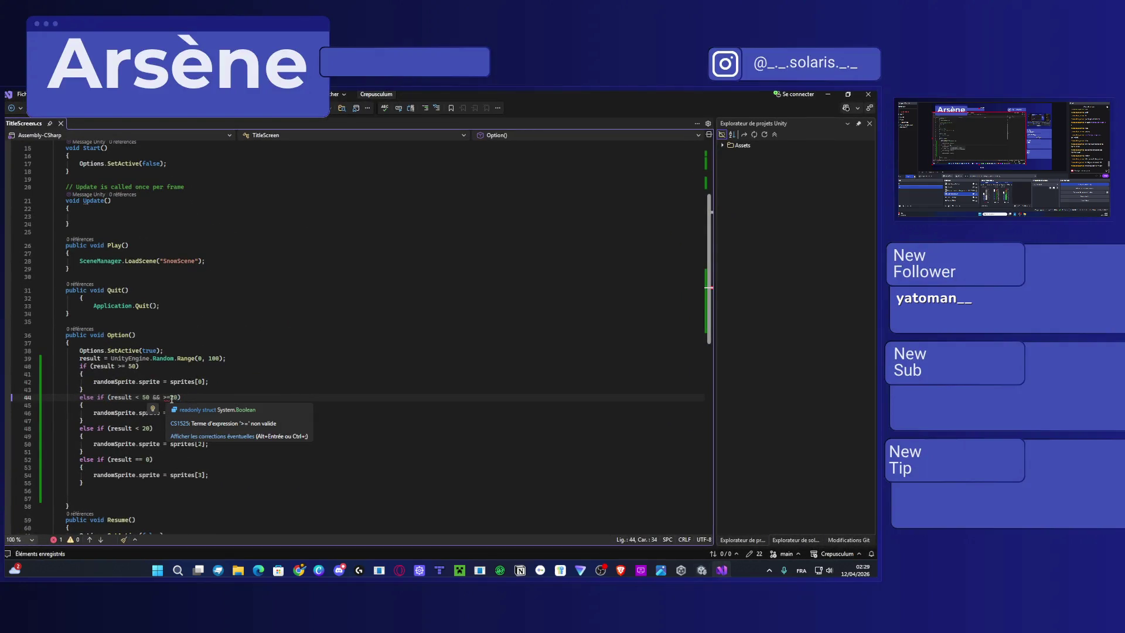
Rework the >= operator on line 44 of TitleScreen.cs, saving after each change.
key(Right)
key(Right)
key(ctrl+s)
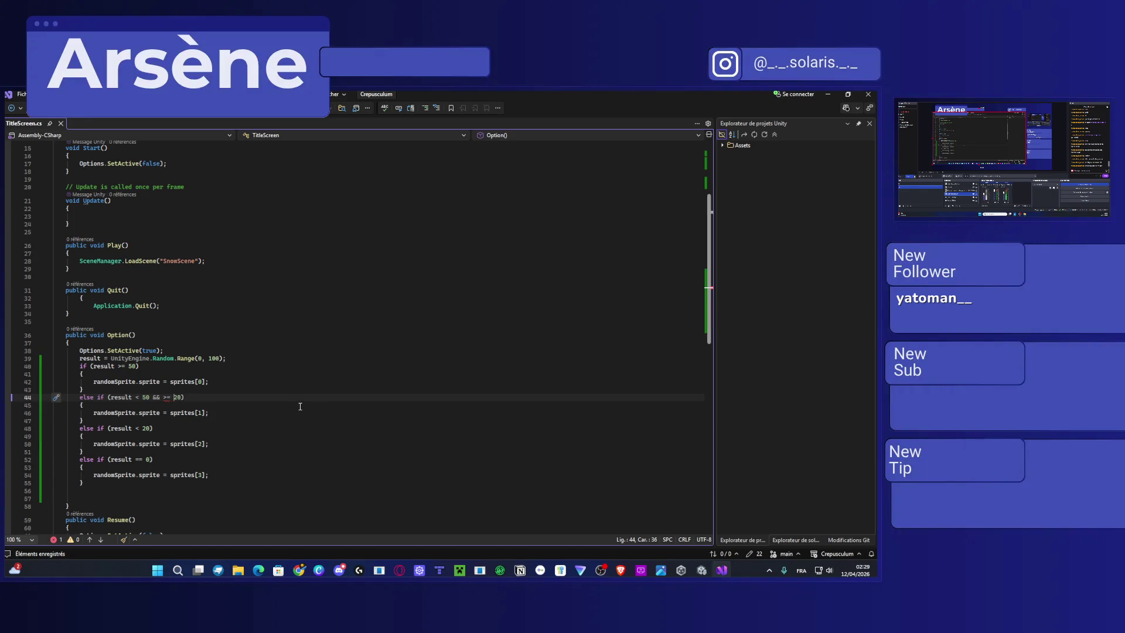
key(BackSpace)
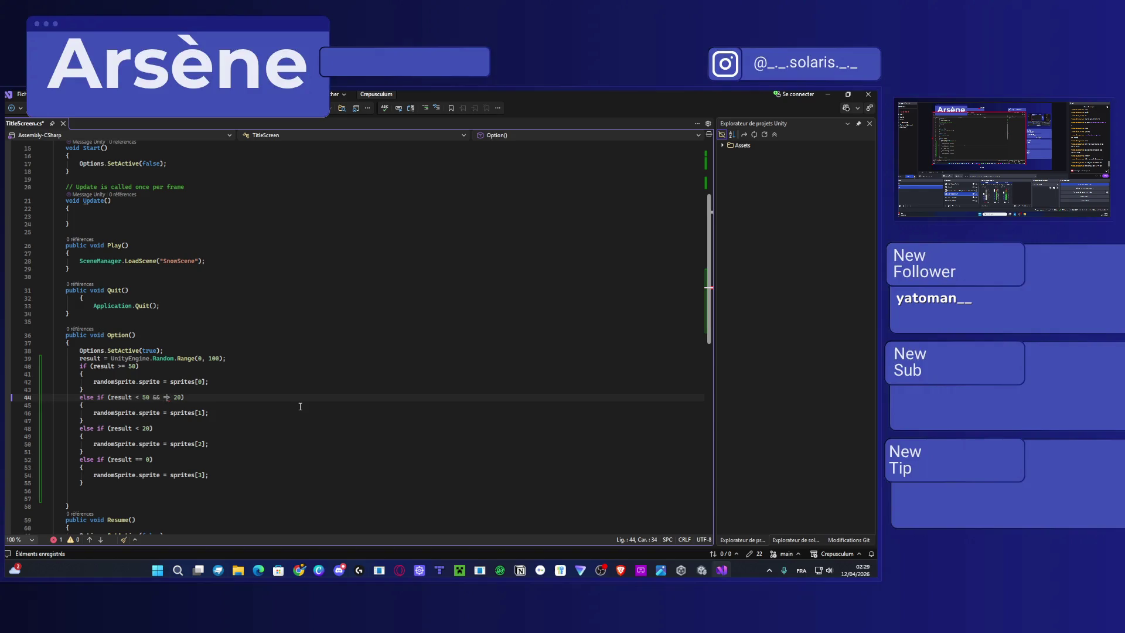
key(ctrl+s)
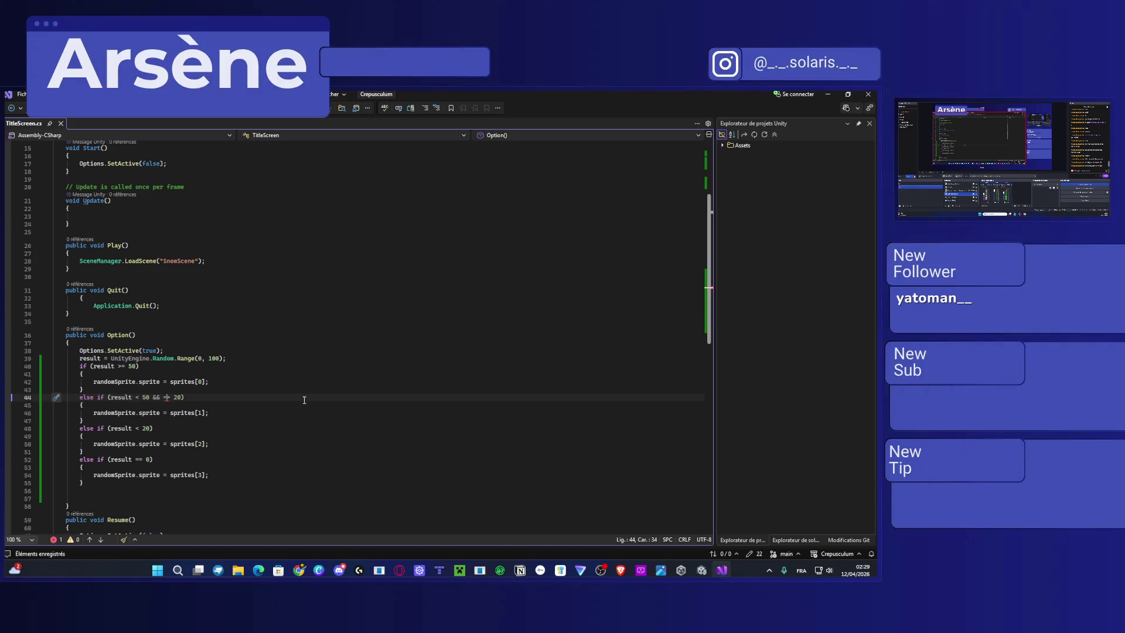
key(BackSpace)
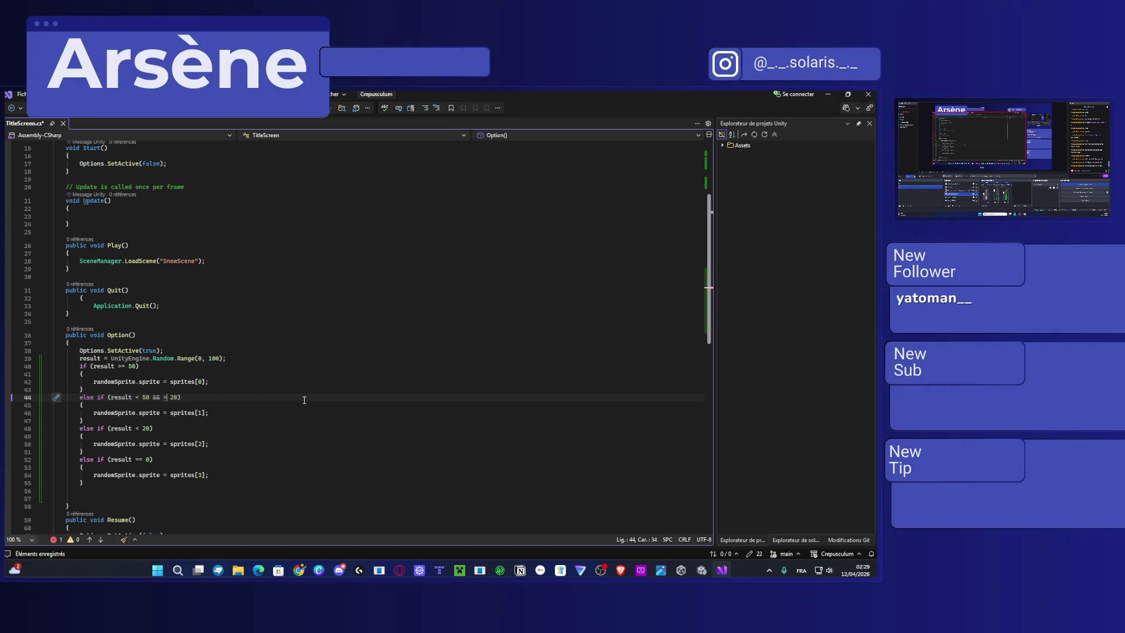
text(=)
key(ctrl+s)
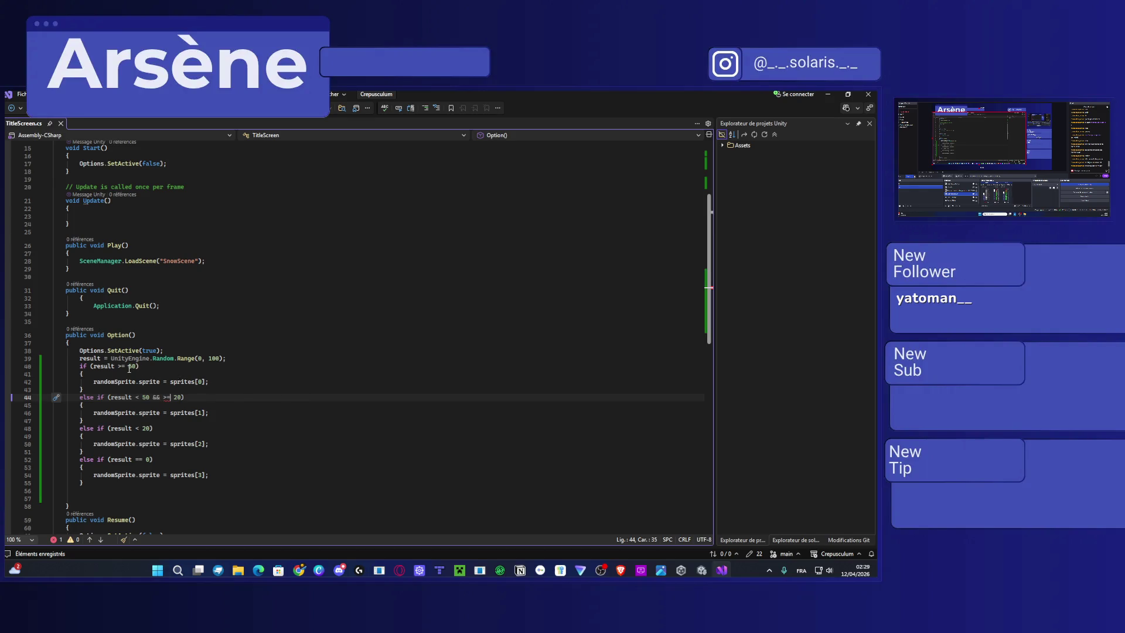
click(173, 403)
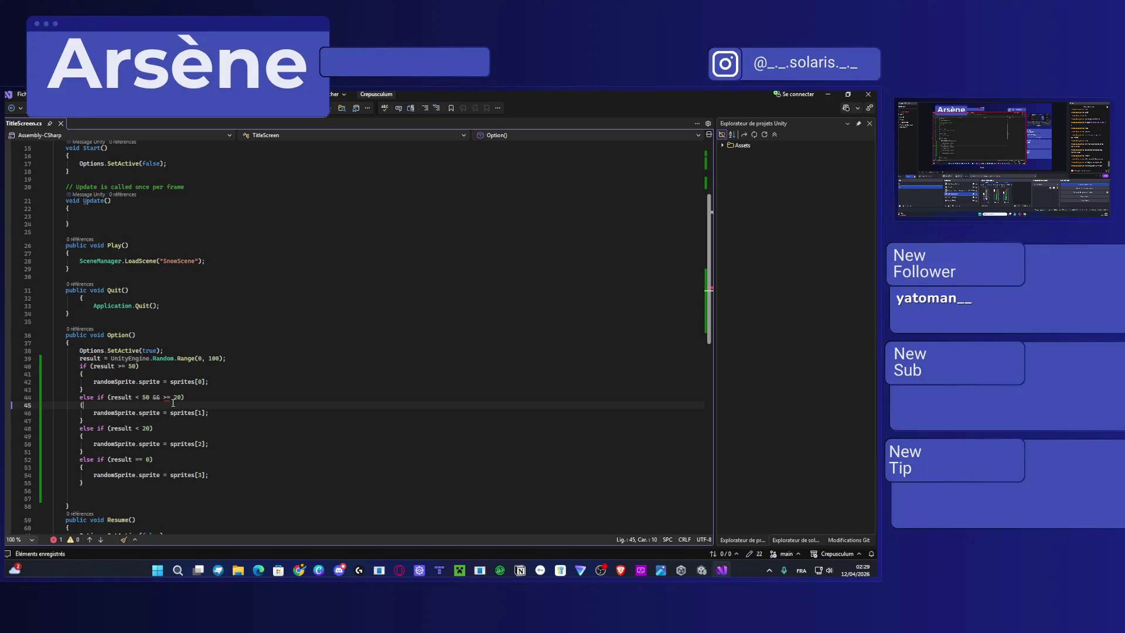
drag(171, 397, 163, 399)
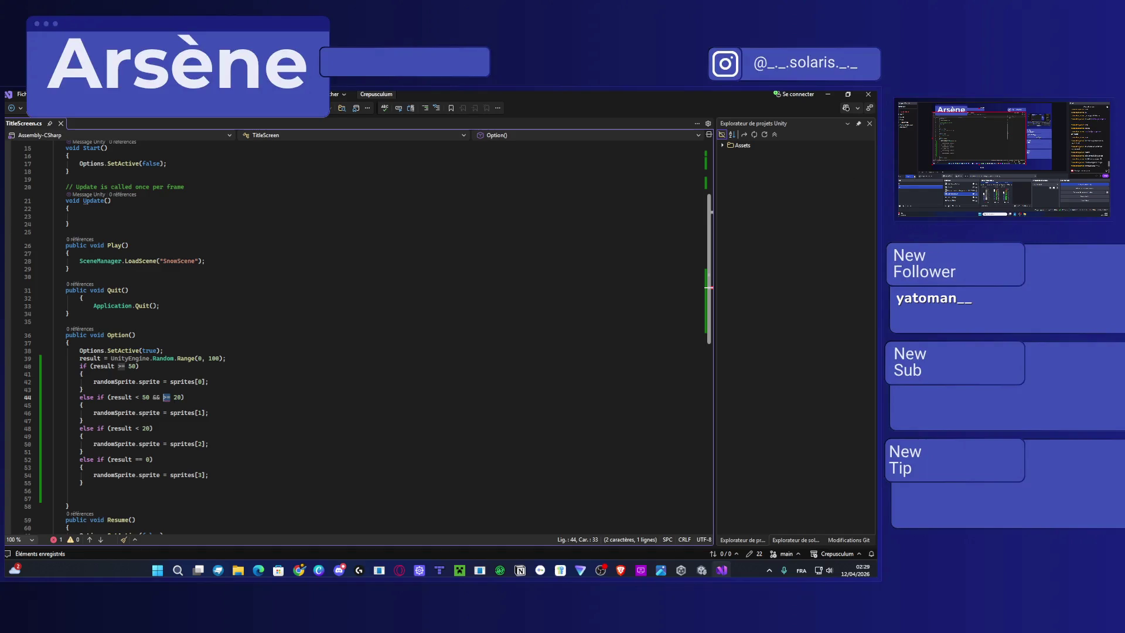
Add the missing 'result' after && on line 44, save, and let Unity recompile.
click(828, 94)
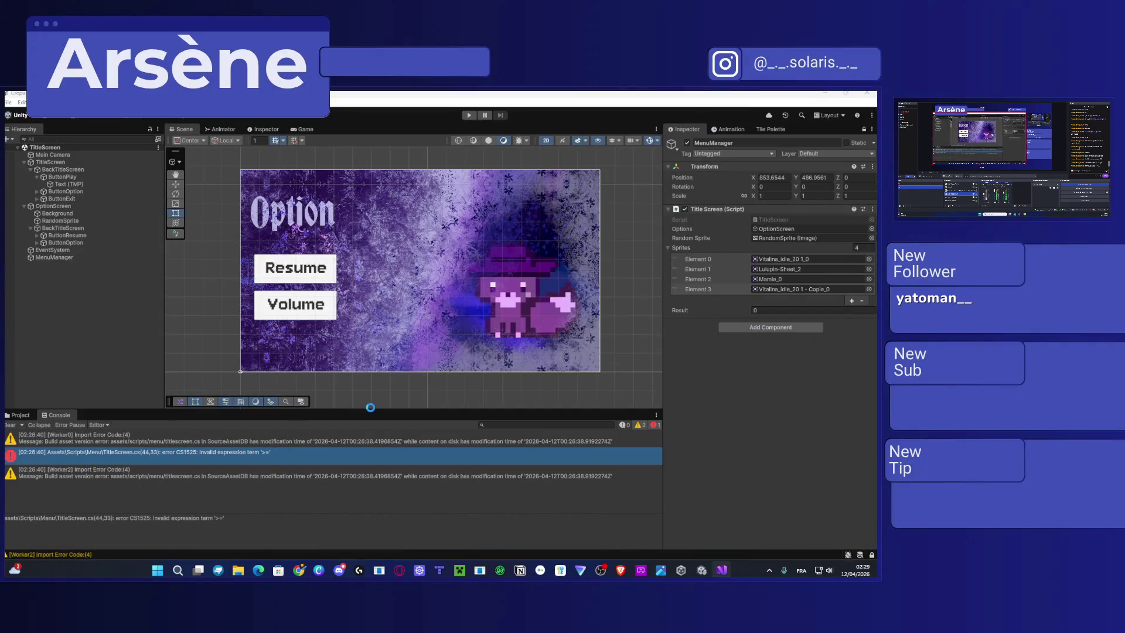
double_click(199, 435)
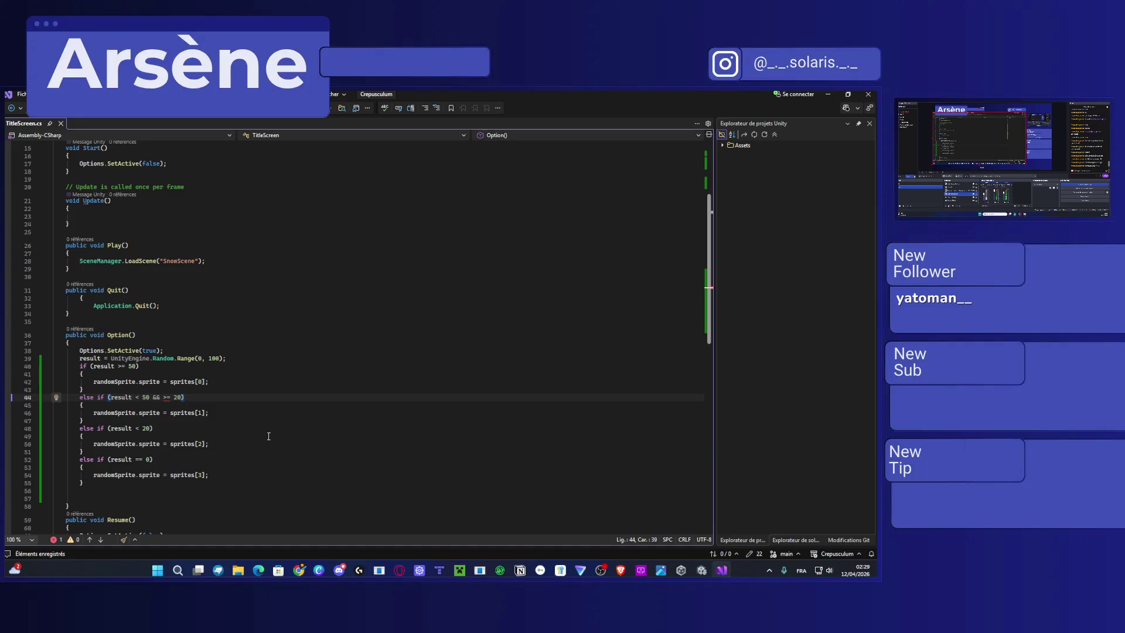
click(125, 368)
drag(125, 368, 120, 368)
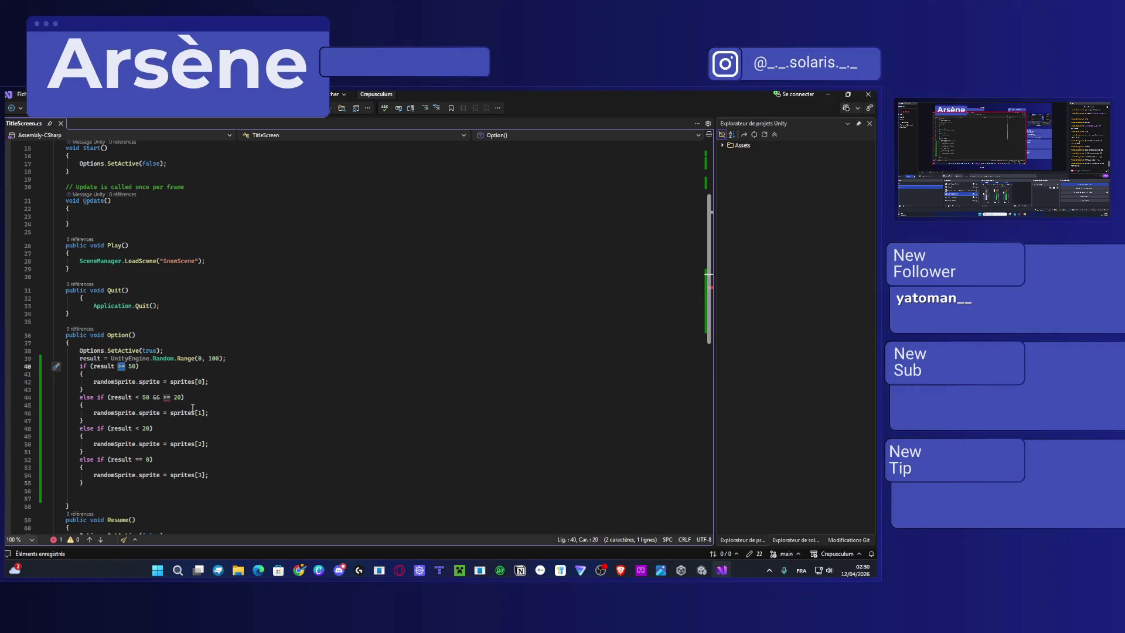
click(167, 400)
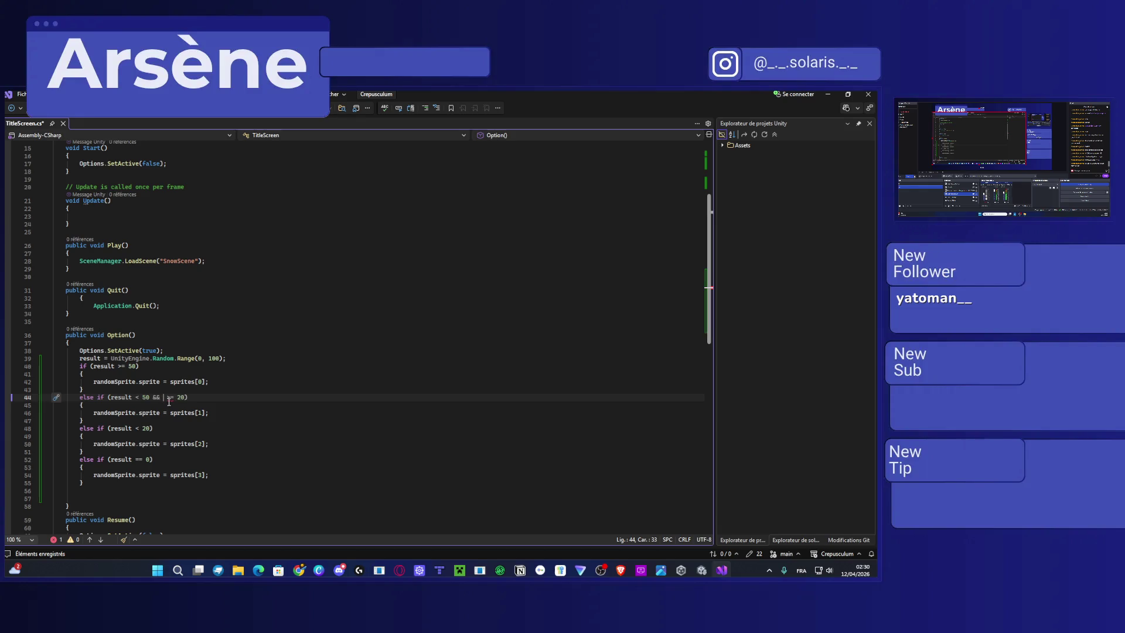
text(result)
key(ctrl+s)
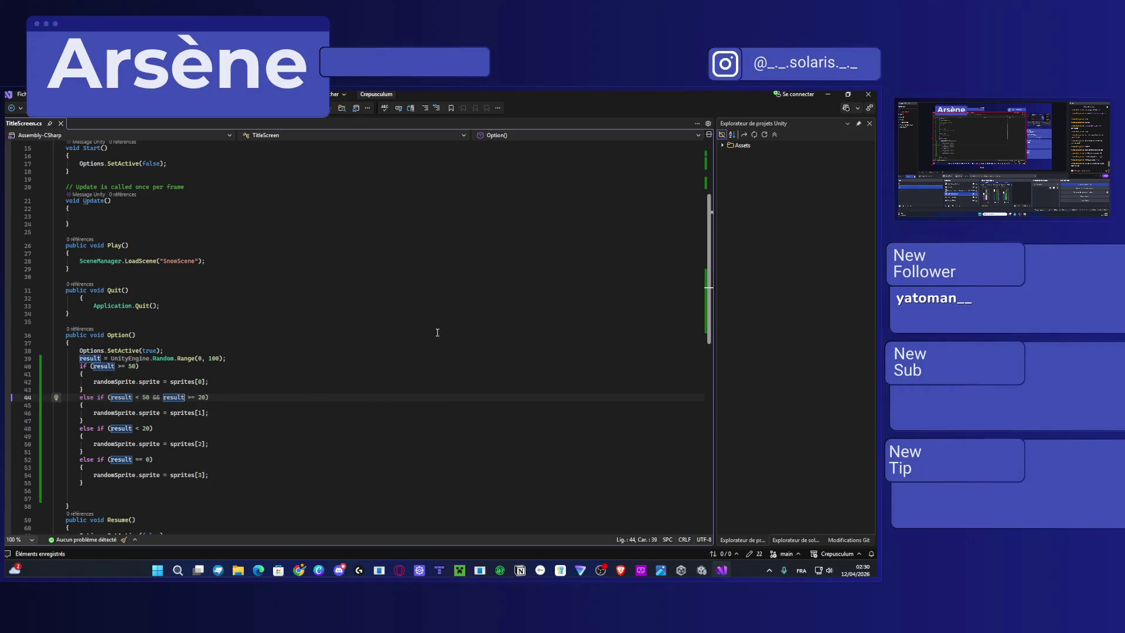
click(827, 93)
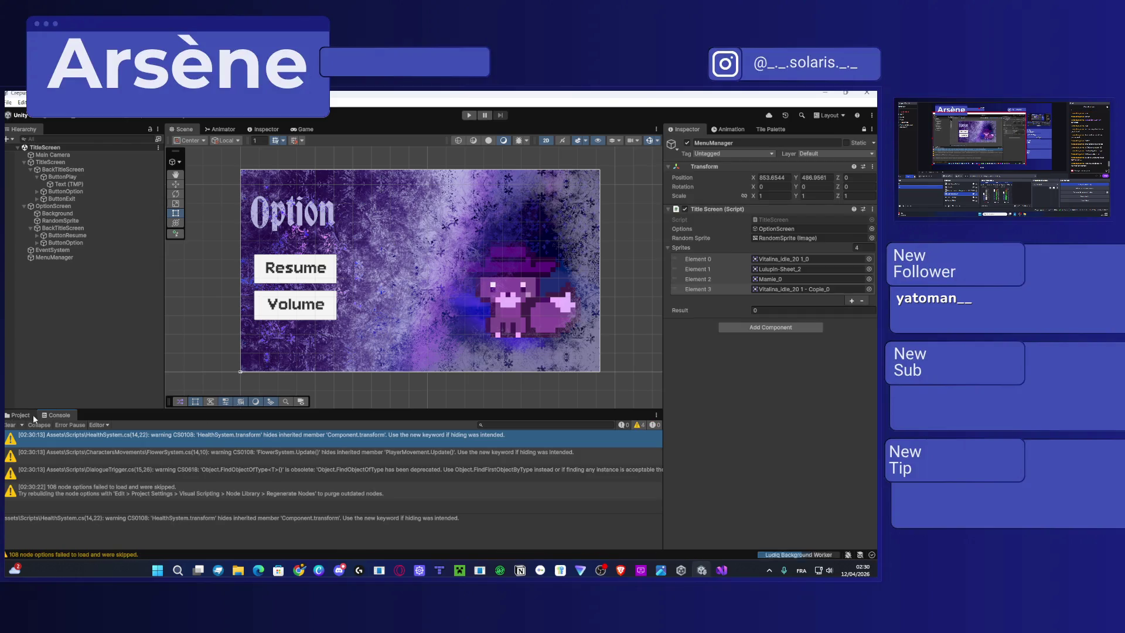
Test the Option screen in play mode, then stop the game and go back to TitleScreen.cs.
click(473, 116)
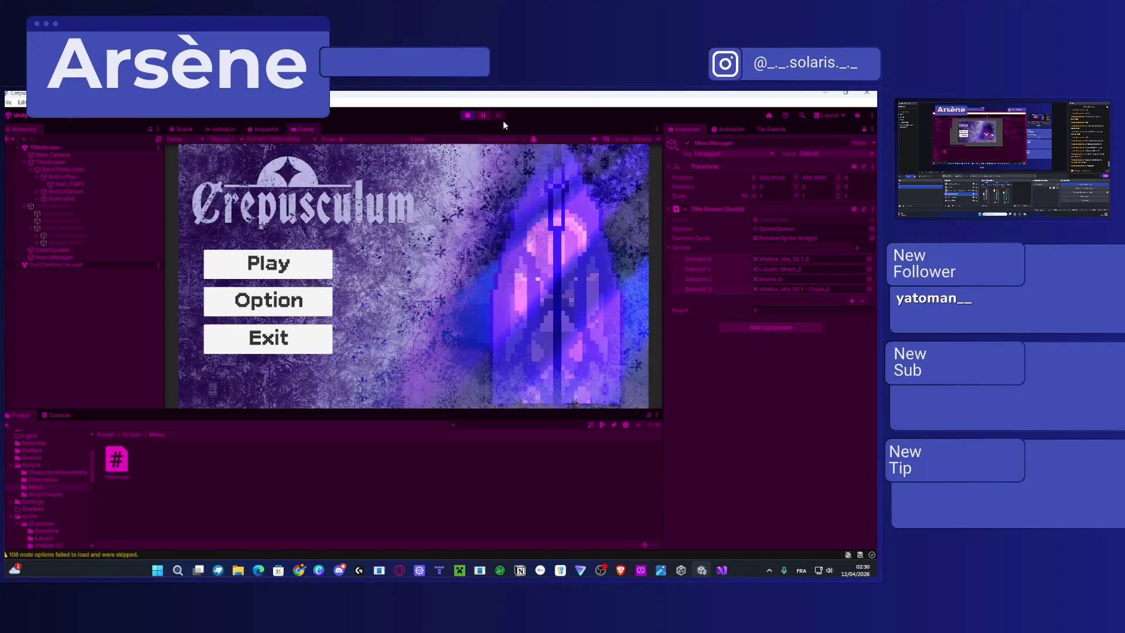
click(286, 316)
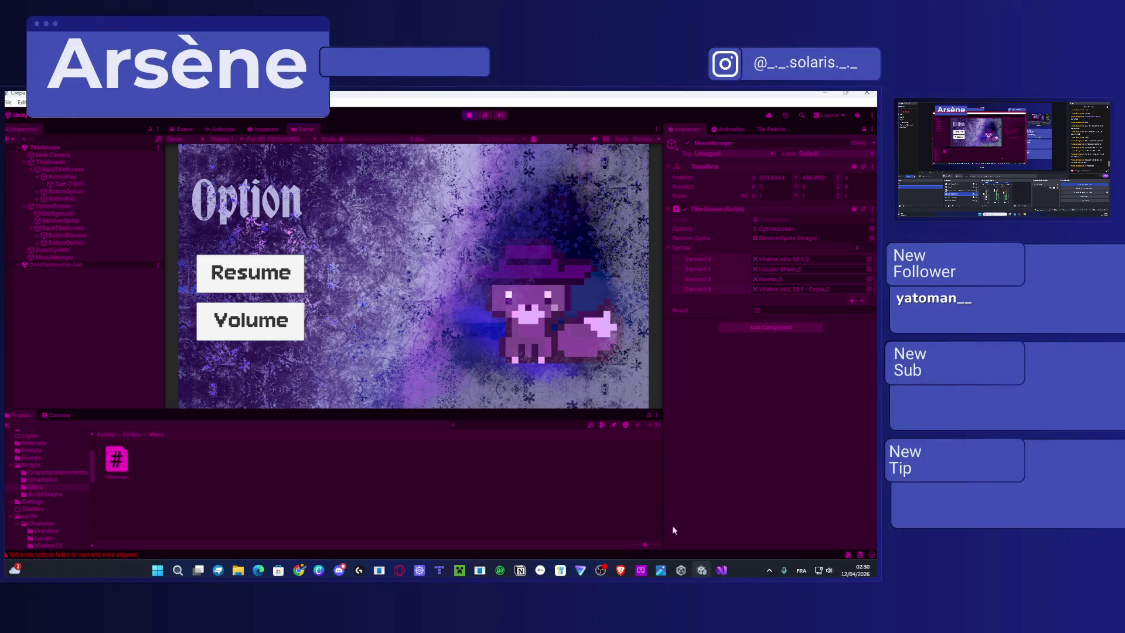
click(722, 571)
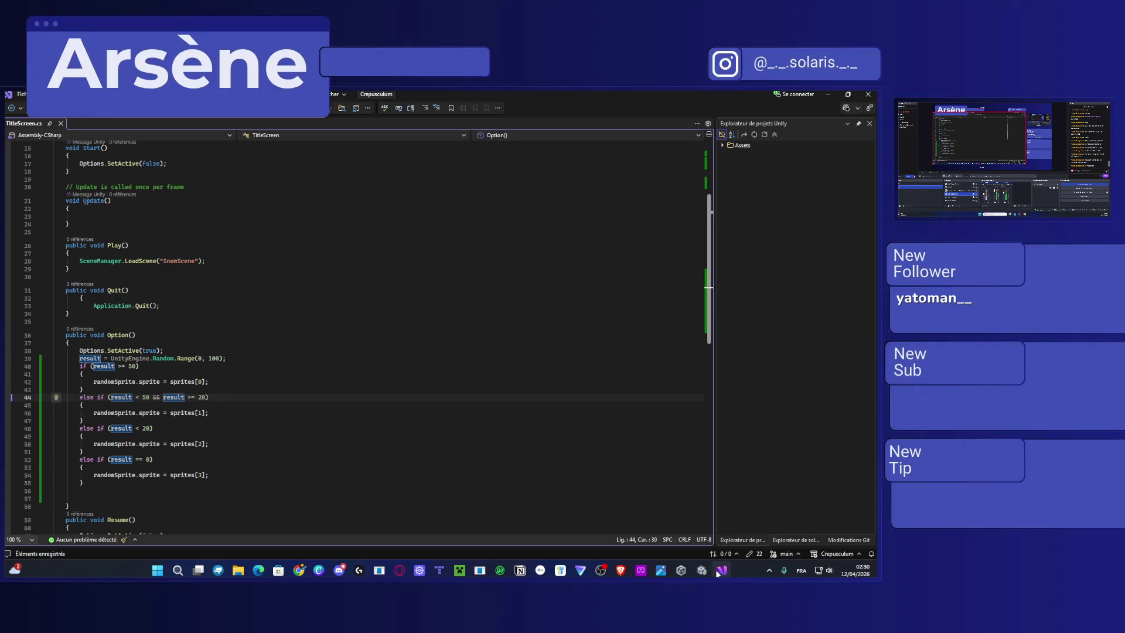
click(703, 571)
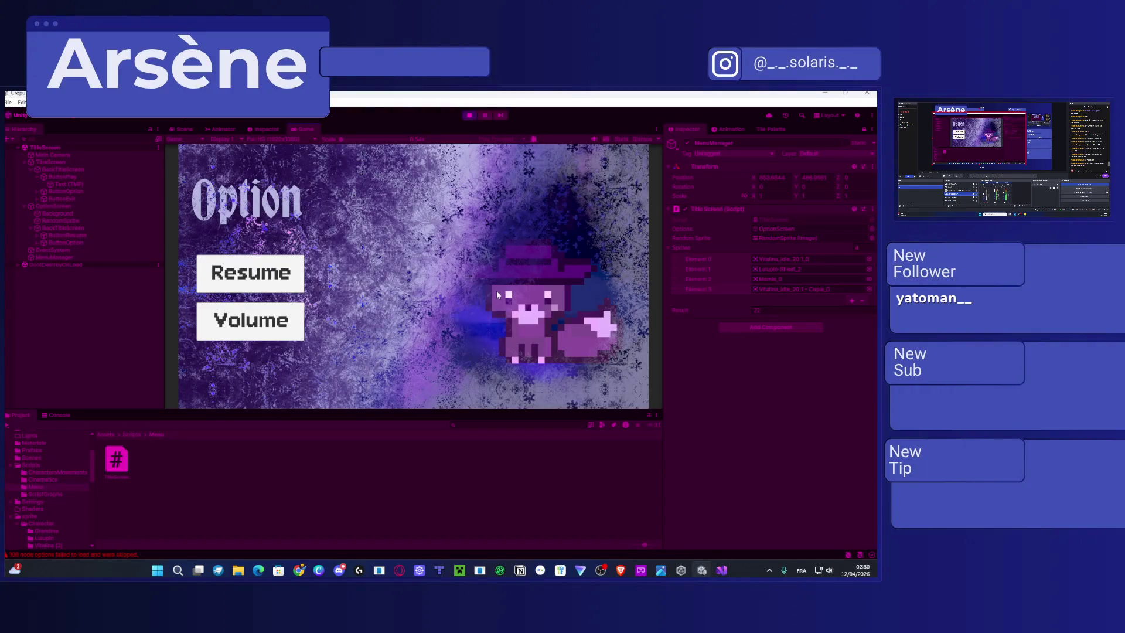
click(472, 115)
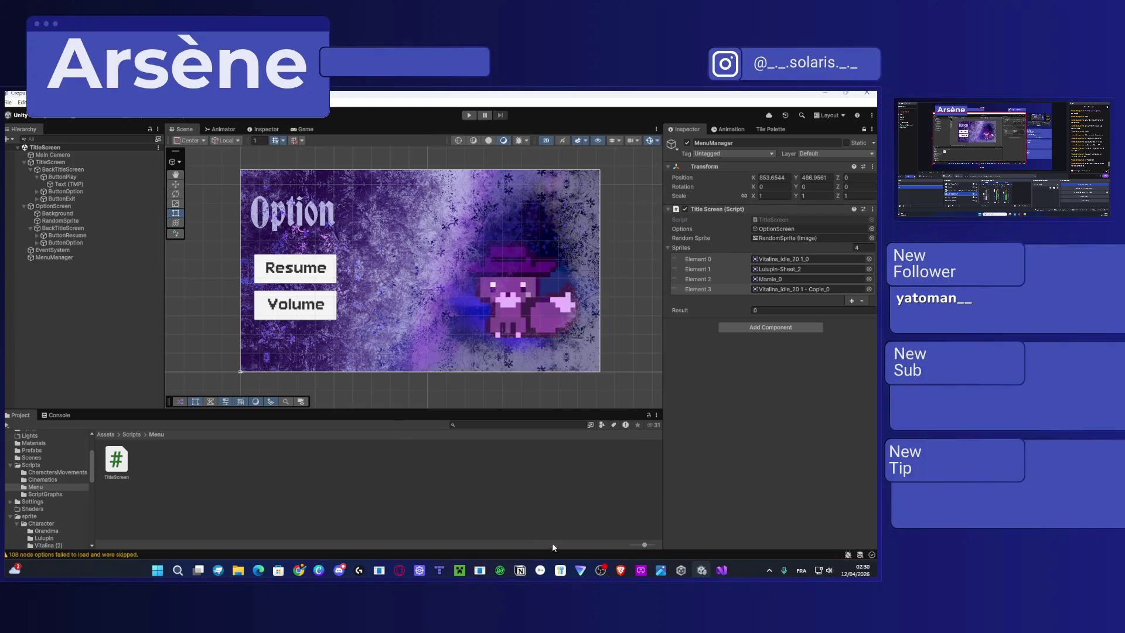
click(721, 570)
click(282, 398)
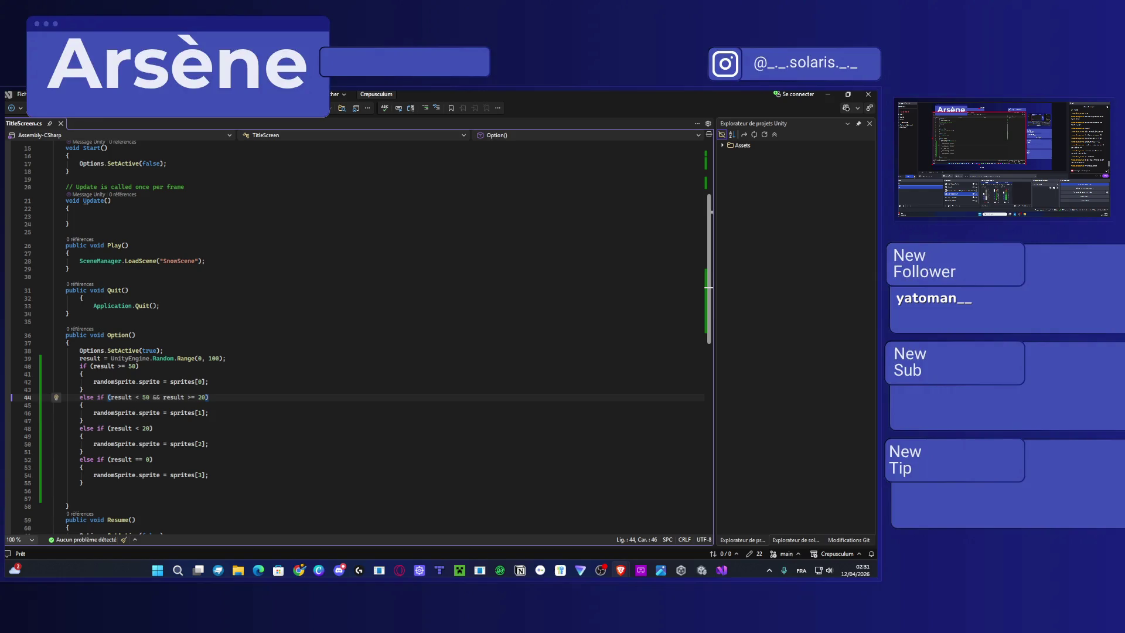
Load github.com/ArseneLupin in Brave and open the TAR_Tyl_idle repository.
key(alt+Tab)
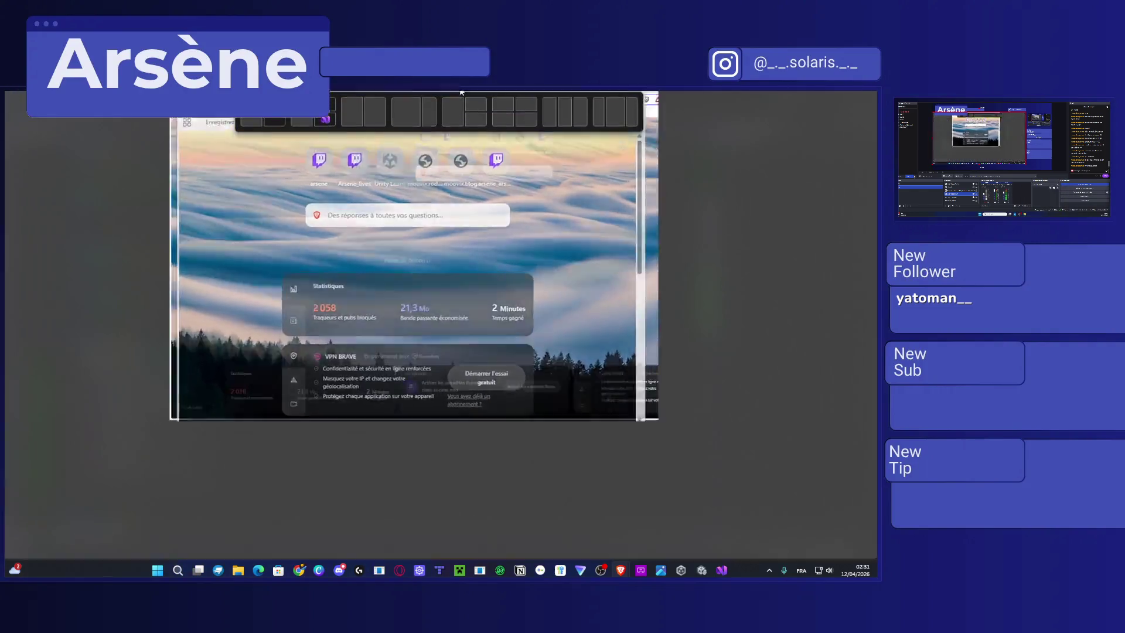
text(github)
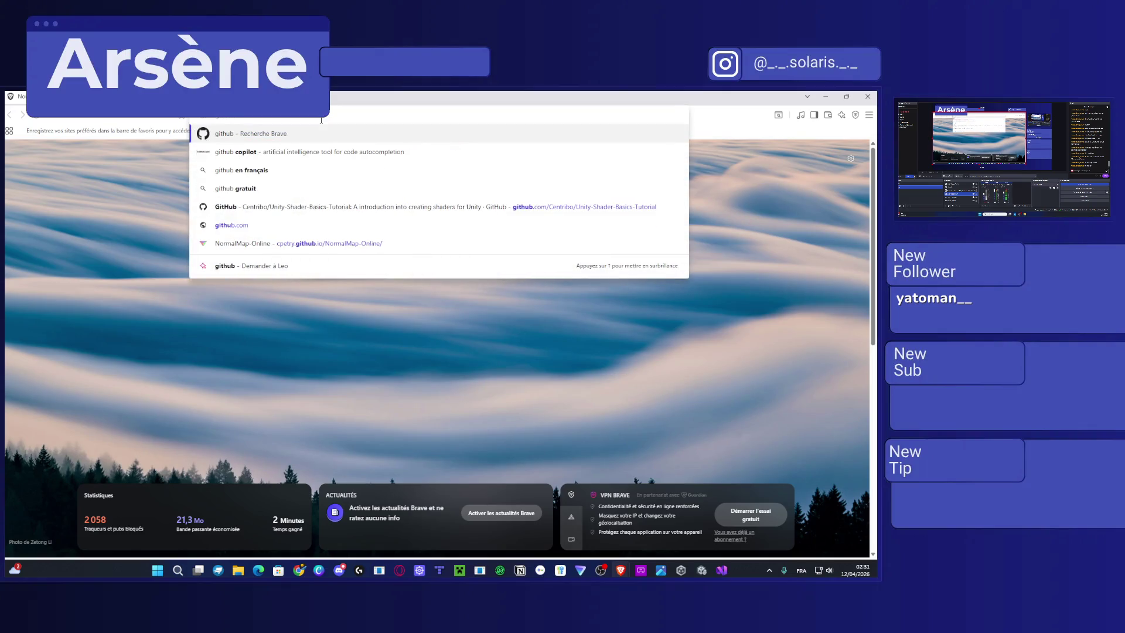
text(.com/Arsene)
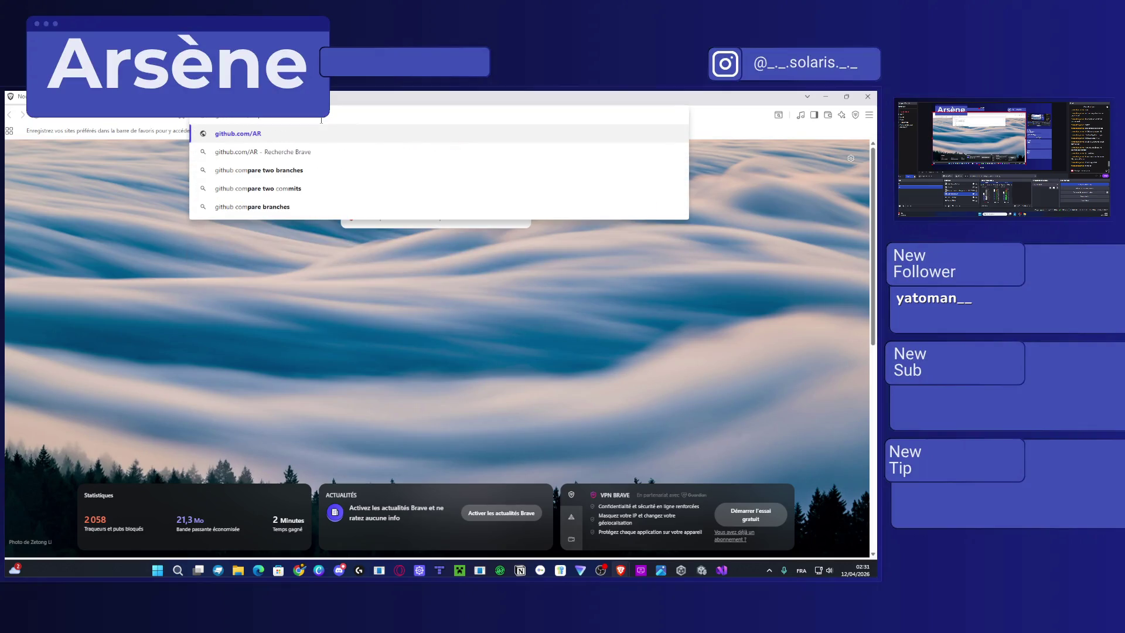
text(Lupin)
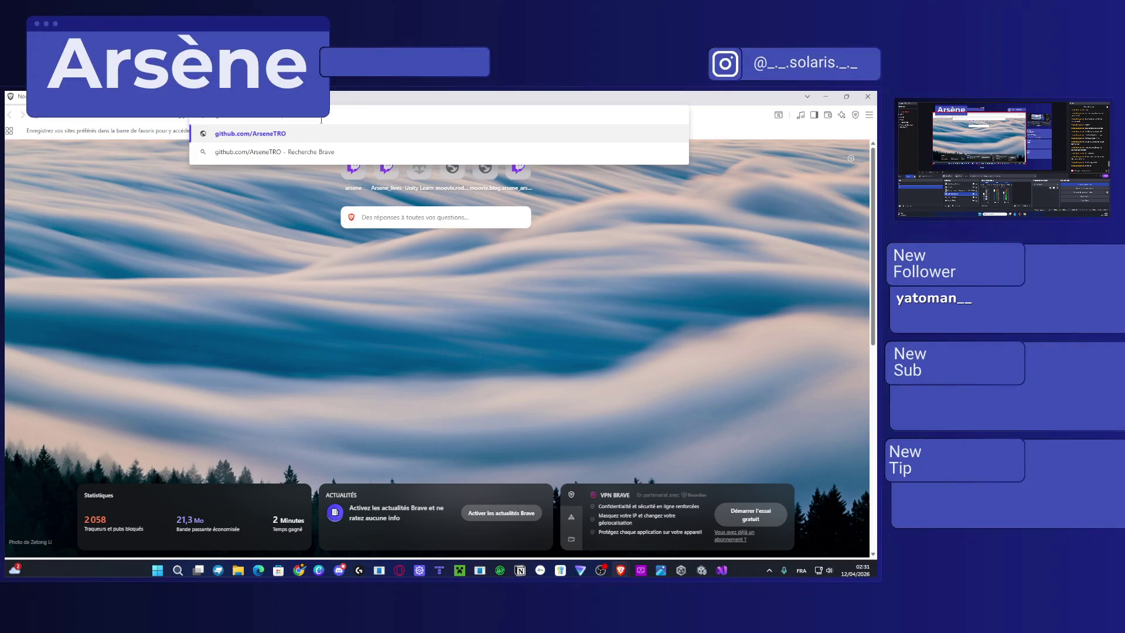
key(Return)
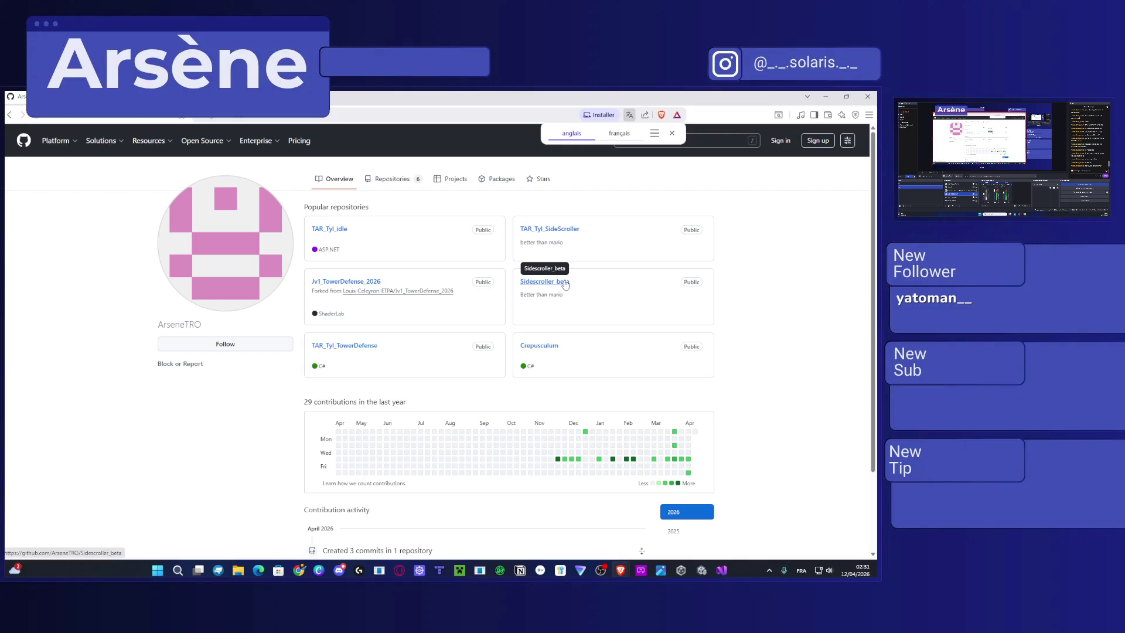
scroll(573, 287, down, 1)
scroll(574, 288, down, 2)
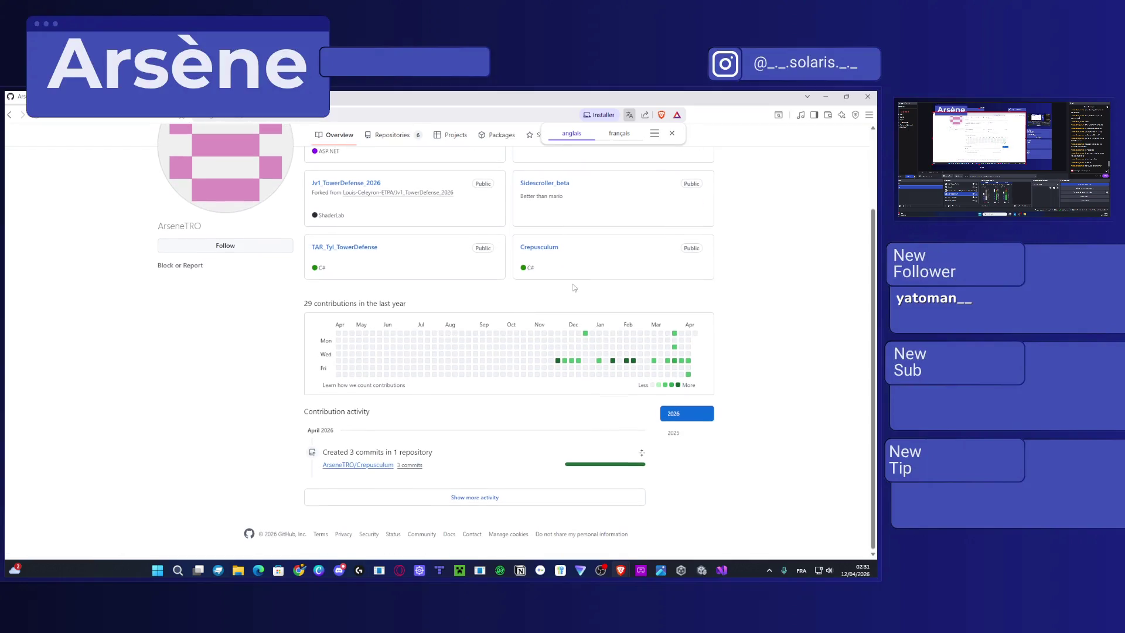
scroll(574, 288, up, 3)
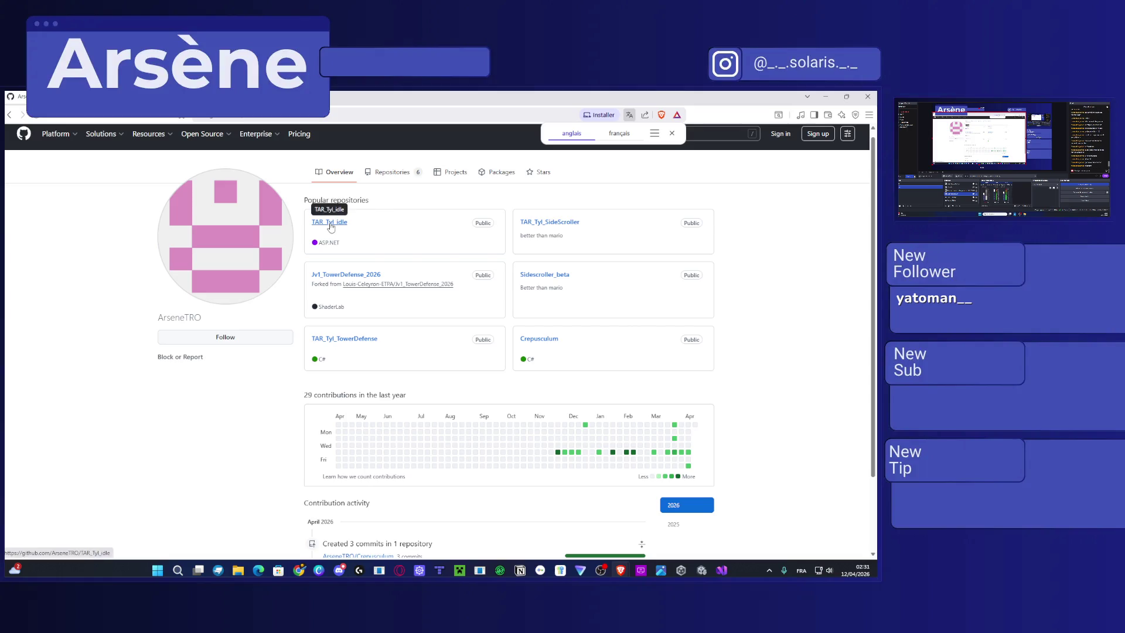
click(533, 225)
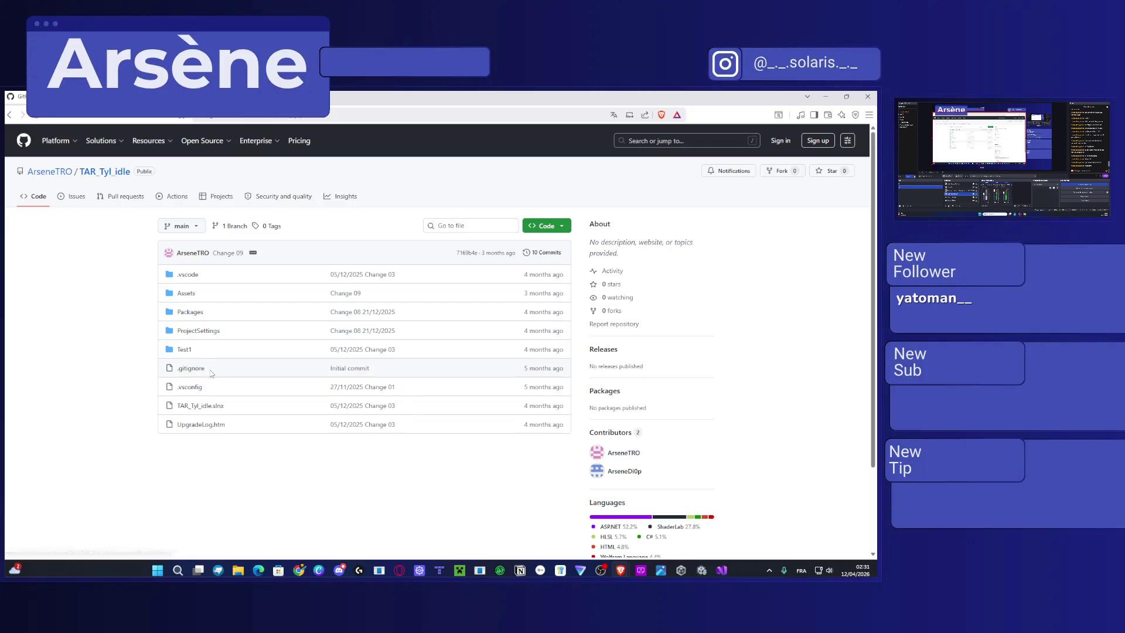
Browse Assets and Sprites, then open Assets/Scripts/GamblingSystem.cs on GitHub.
click(187, 292)
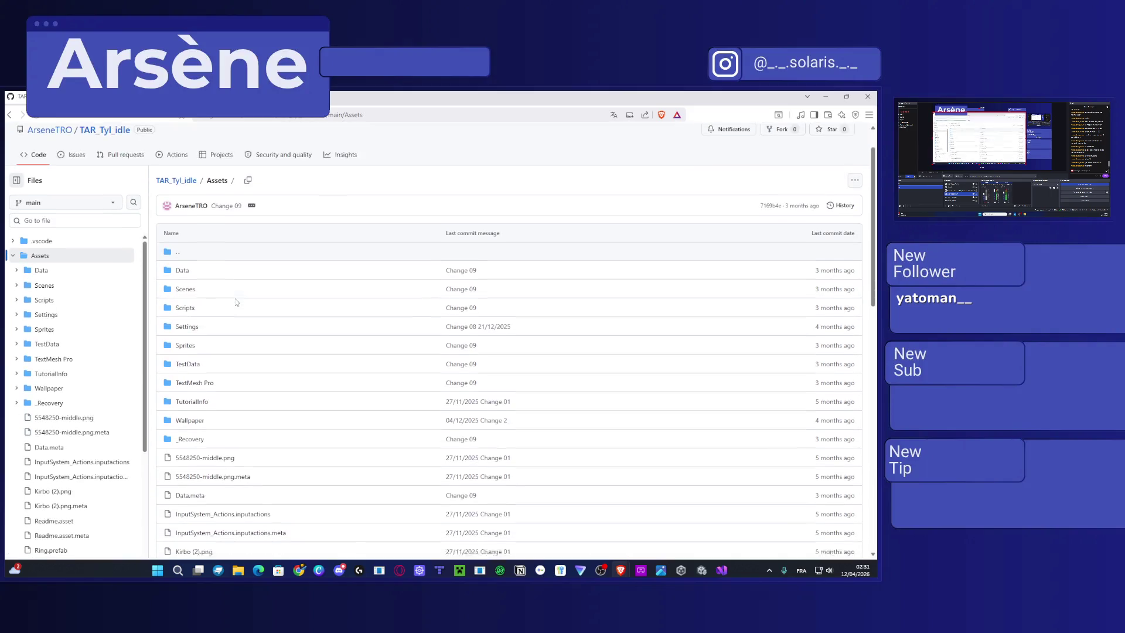
click(186, 341)
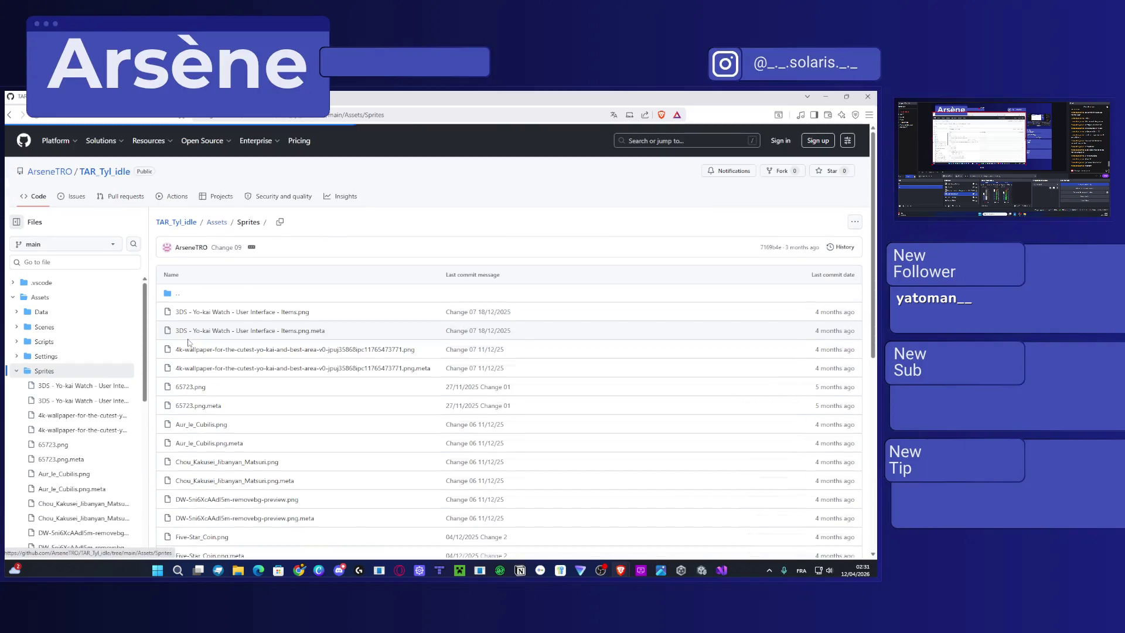
click(179, 297)
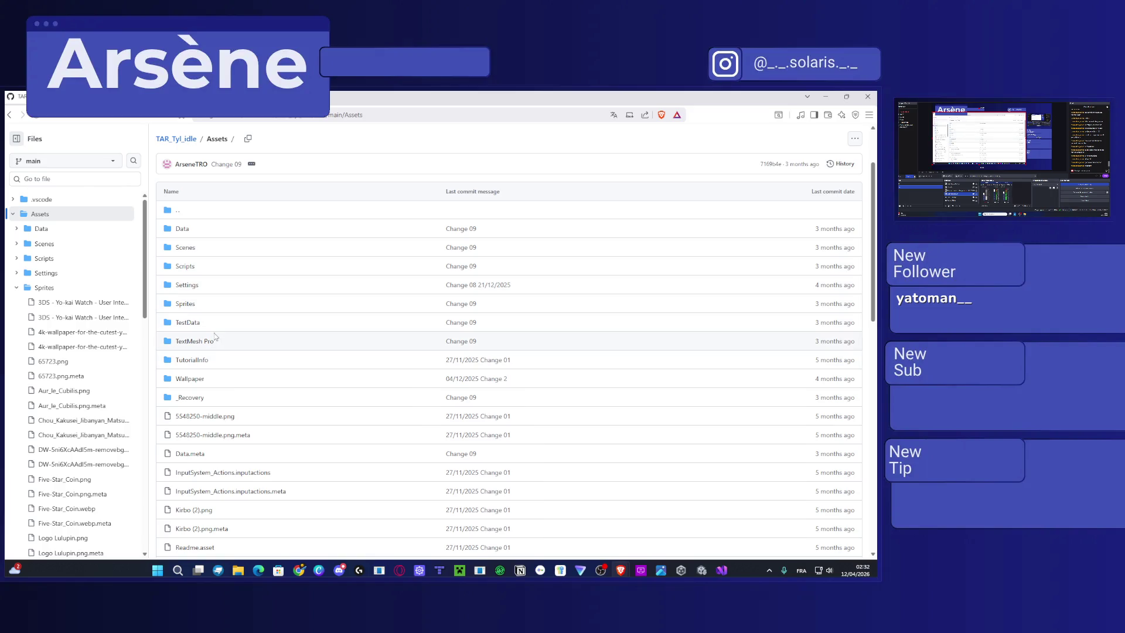
click(187, 266)
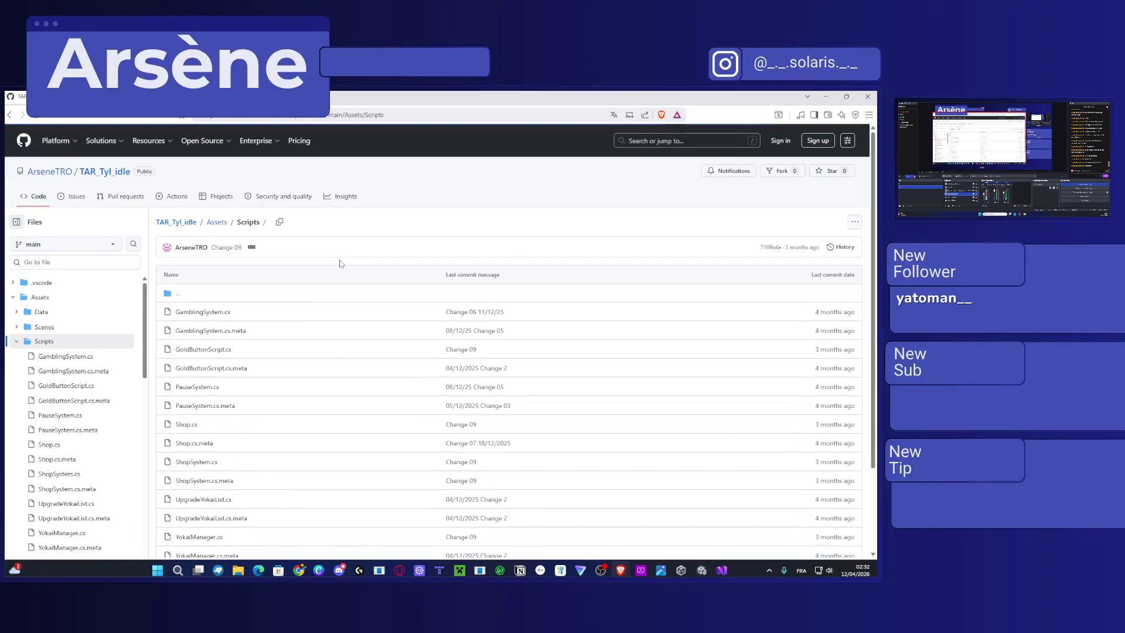
scroll(252, 301, down, 1)
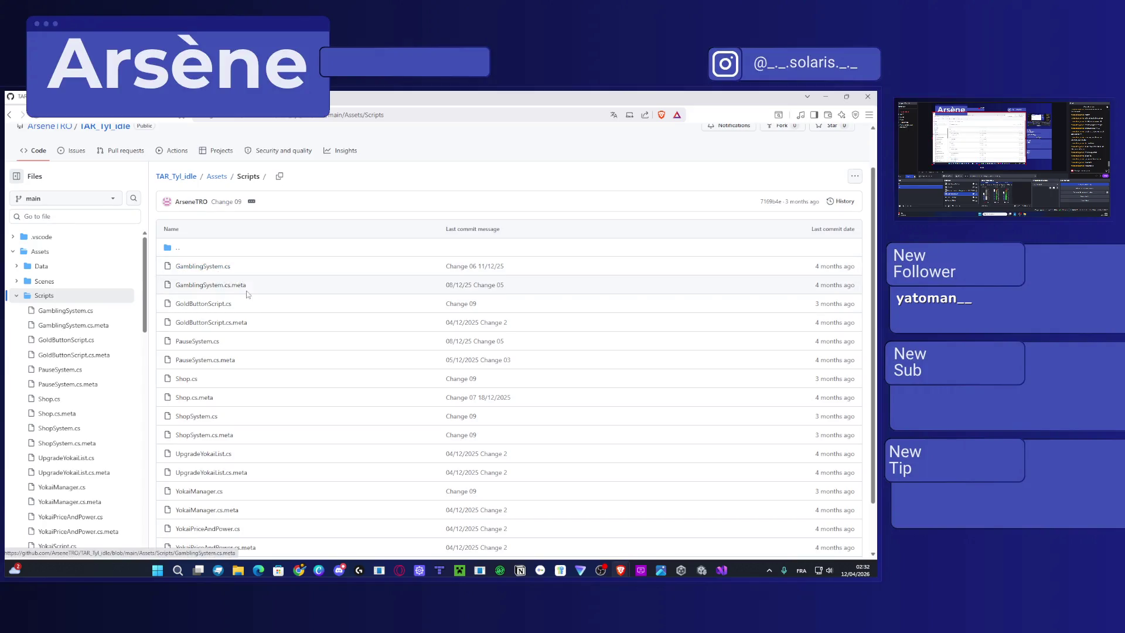
click(213, 267)
Scroll GamblingSystem.cs down to StartRoulette's setVictoire = 1 line.
scroll(302, 295, down, 3)
scroll(302, 296, down, 4)
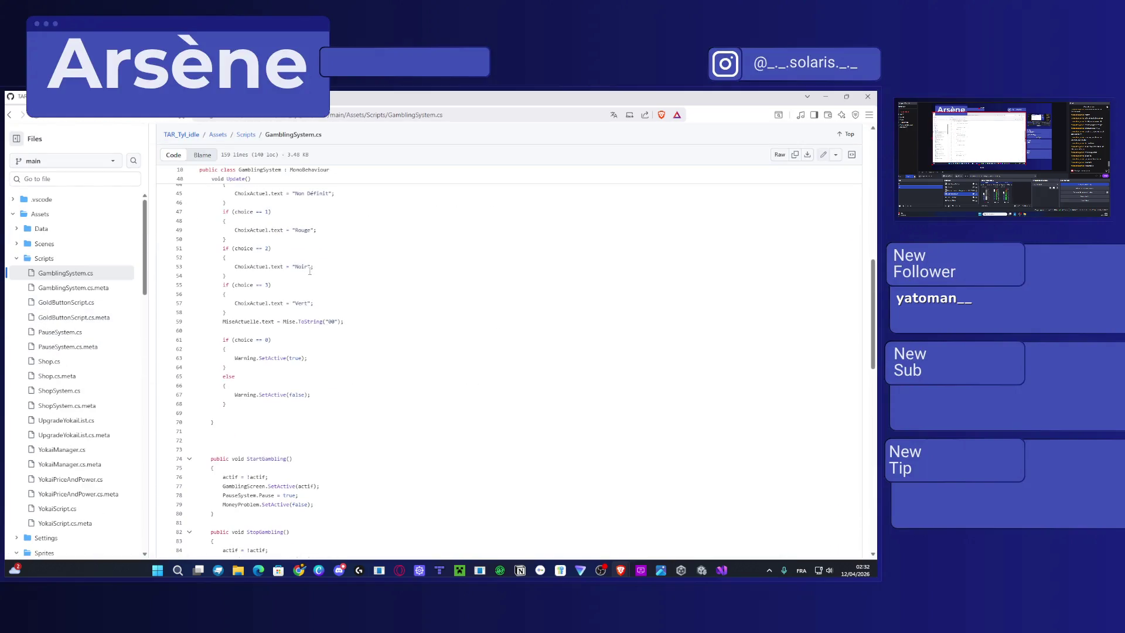
scroll(286, 253, down, 4)
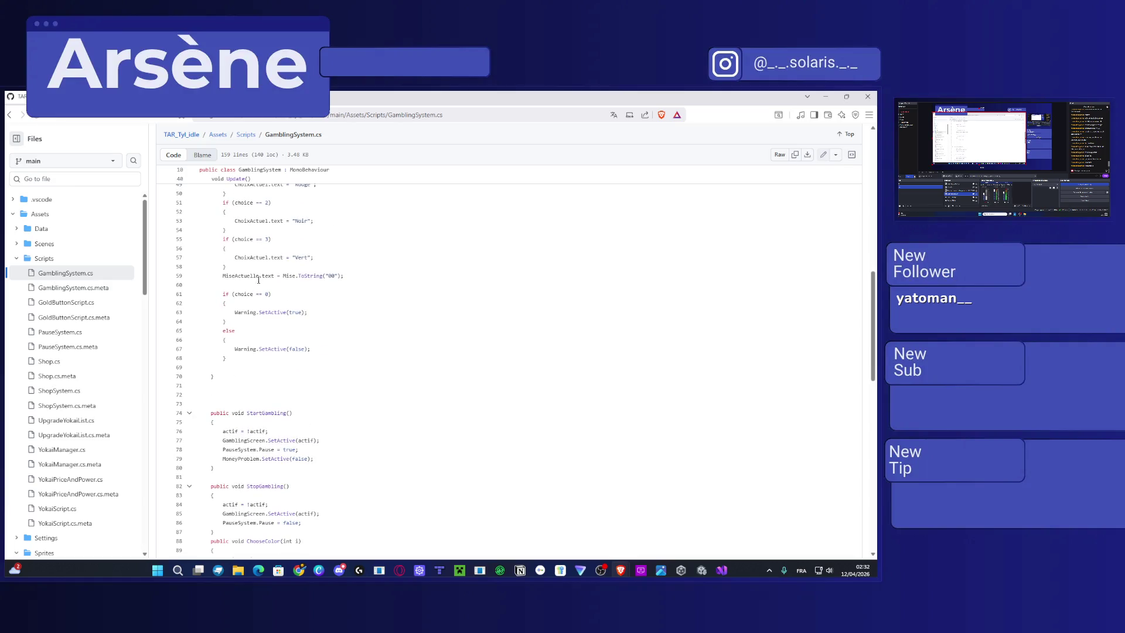
scroll(265, 273, up, 2)
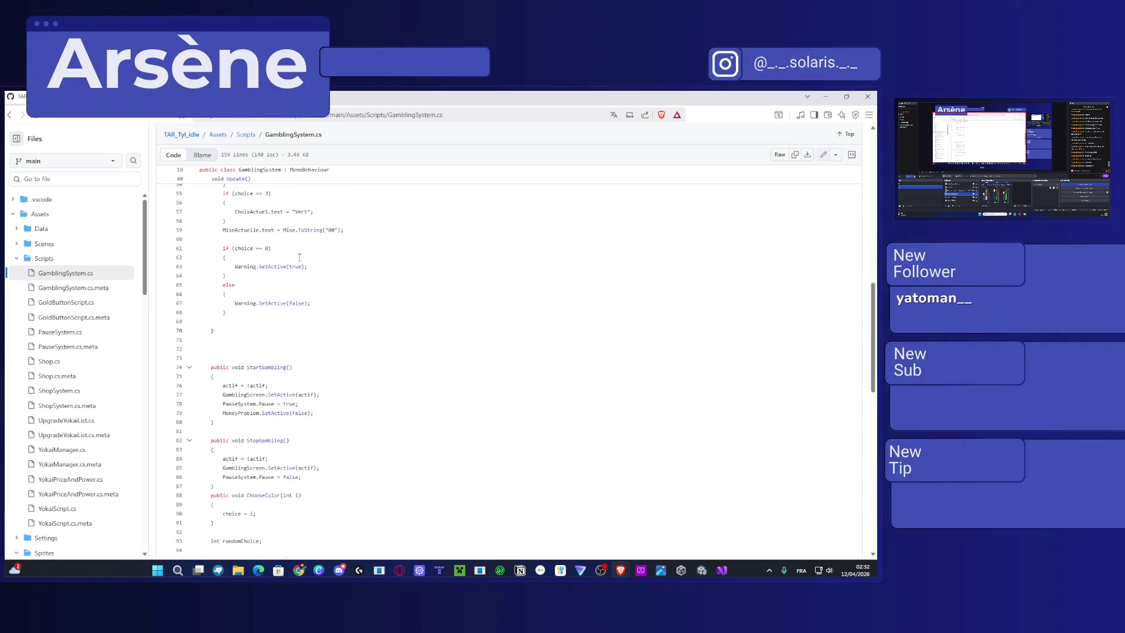
scroll(300, 257, down, 3)
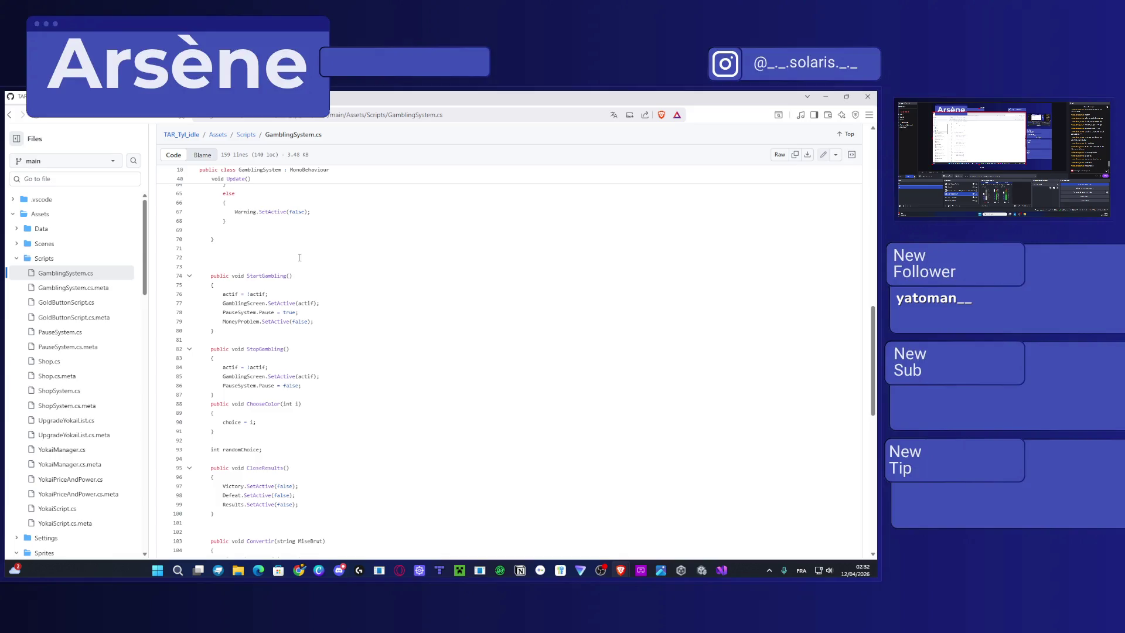
scroll(317, 320, down, 6)
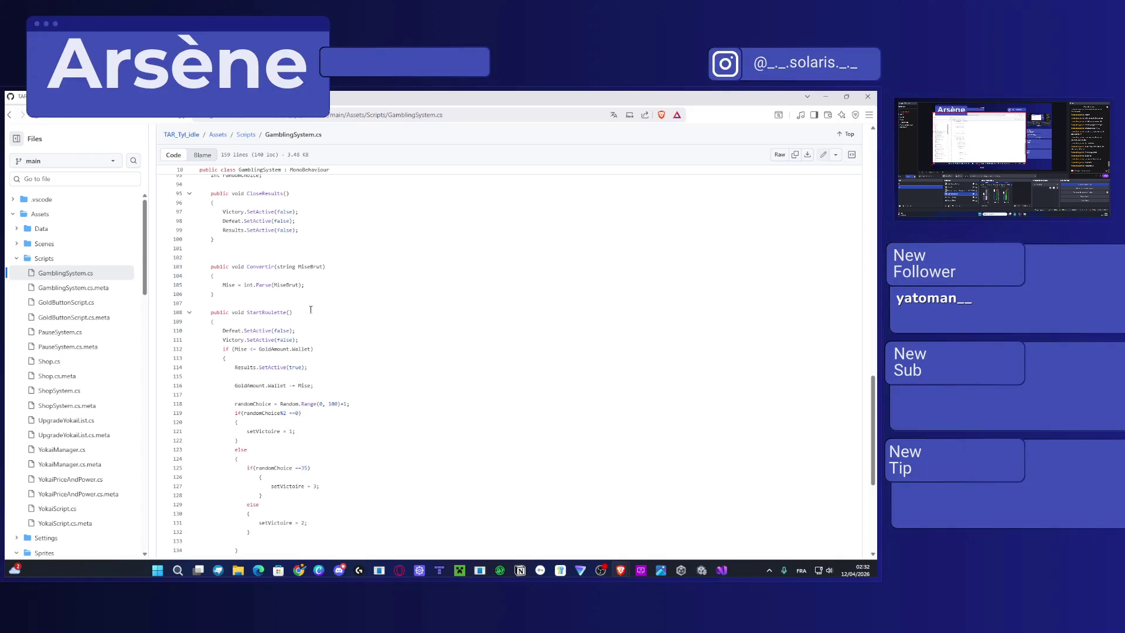
scroll(303, 314, down, 2)
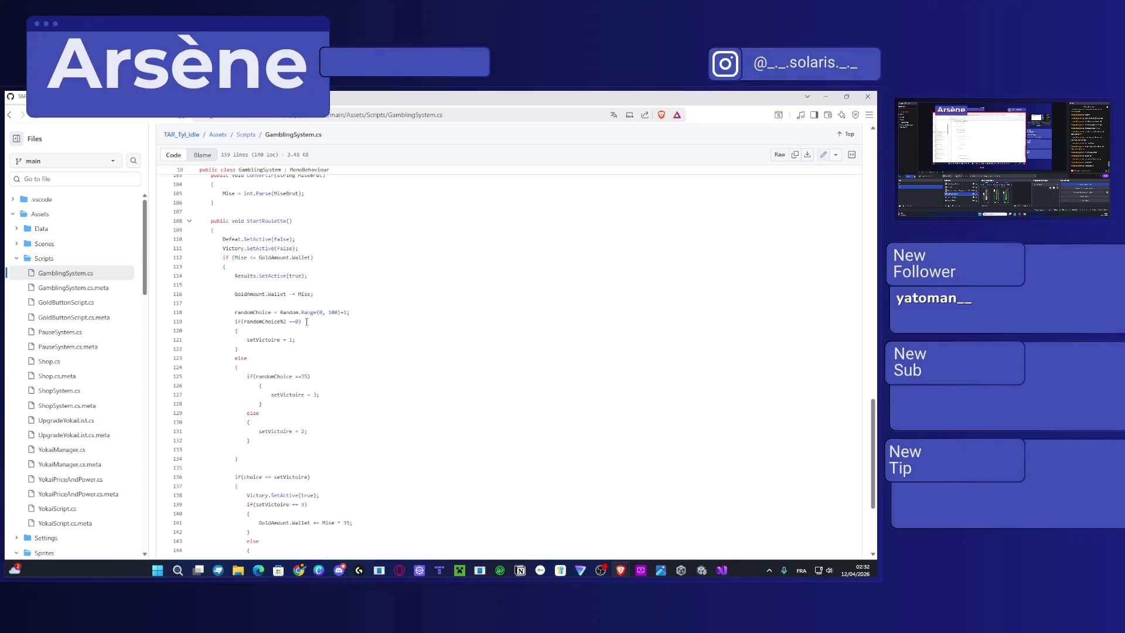
click(291, 342)
scroll(295, 328, down, 1)
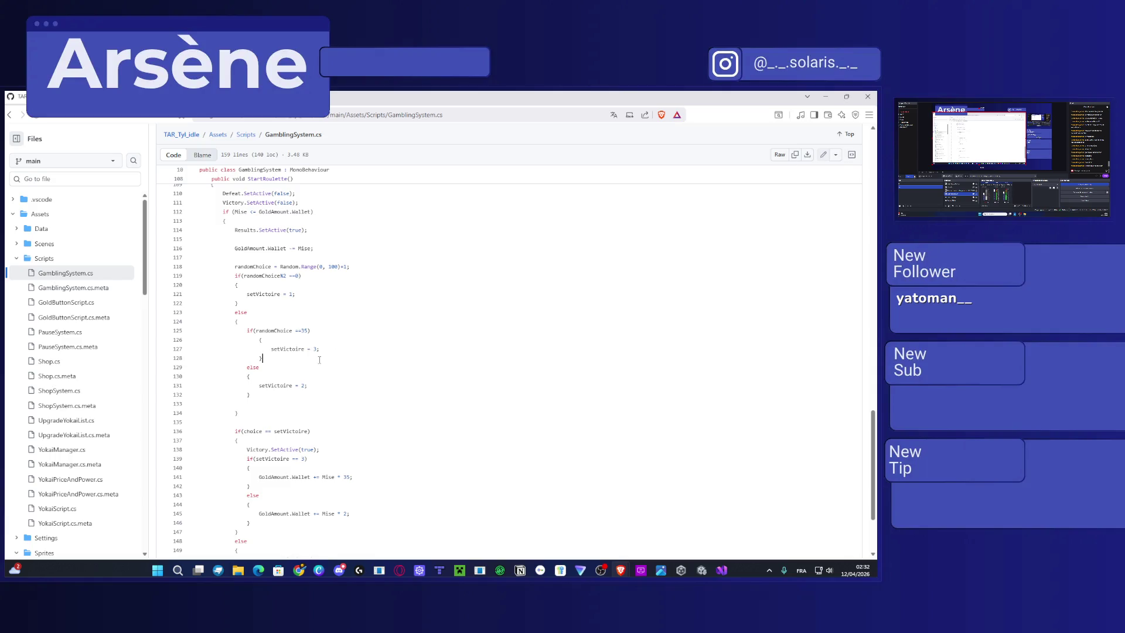
Highlight the even-number check, the randomChoice <= 35 branch, the else branch and the setVictoire = 1 block.
mouse_move(244, 309)
mouse_down()
mouse_move(202, 287)
mouse_move(203, 275)
mouse_up()
click(248, 312)
drag(272, 358, 247, 326)
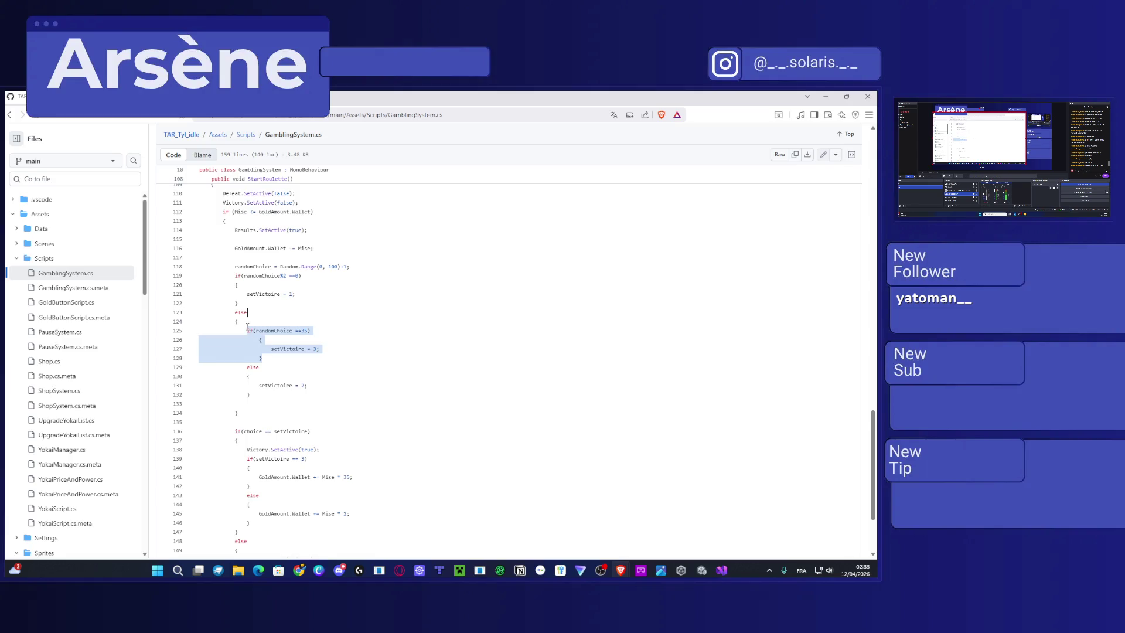
click(290, 363)
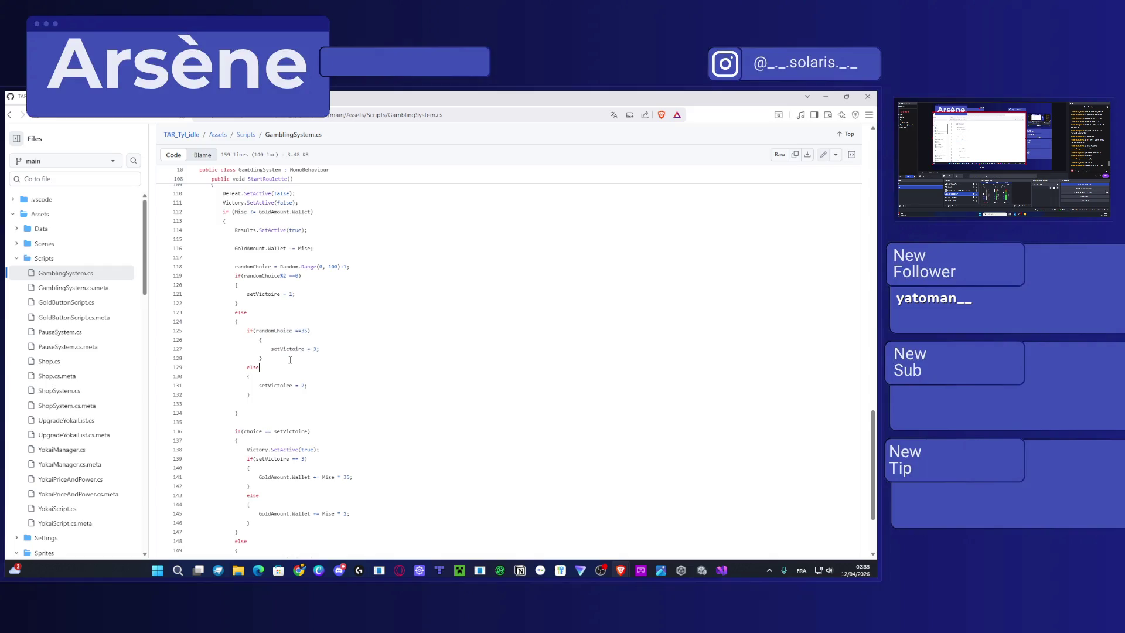
mouse_move(248, 311)
mouse_down()
mouse_move(263, 374)
mouse_move(238, 413)
mouse_up()
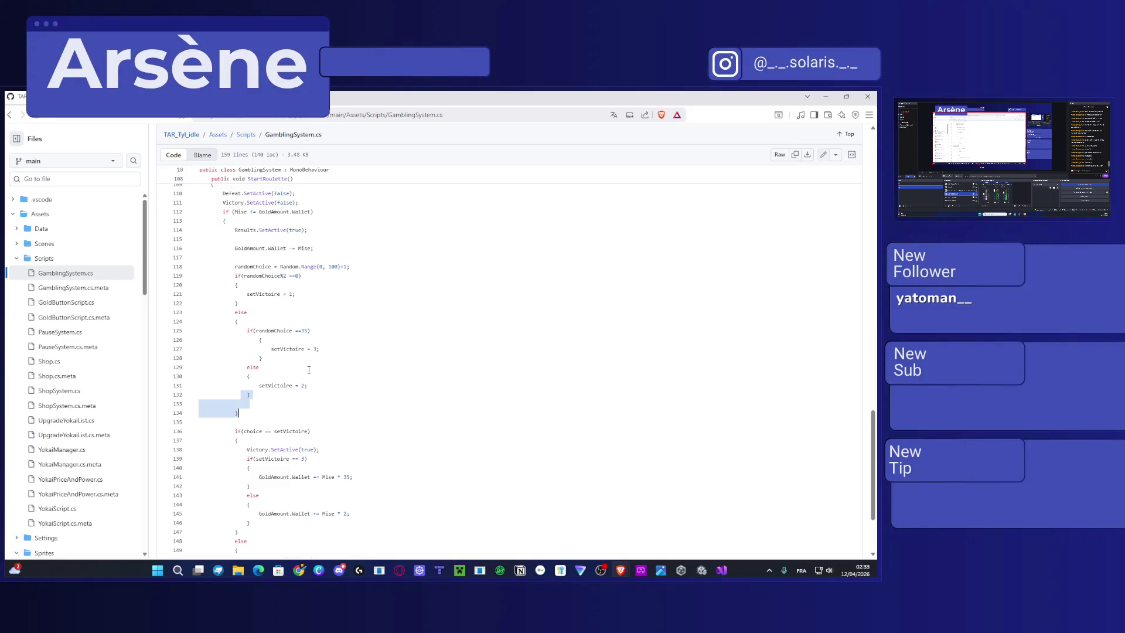
drag(239, 303, 230, 281)
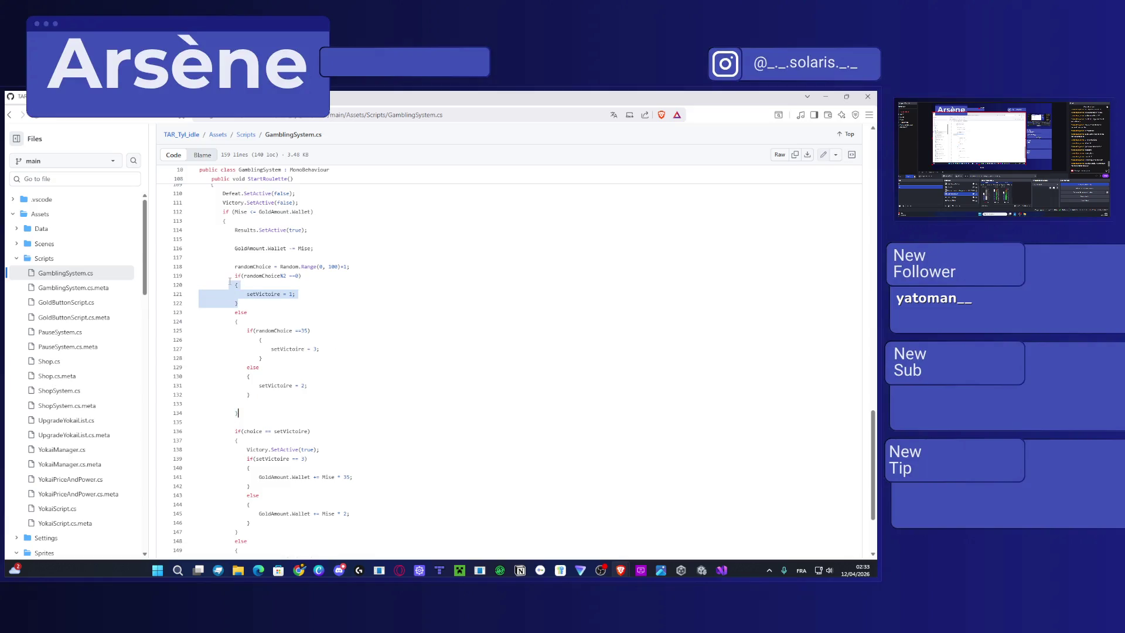
click(311, 331)
mouse_move(239, 304)
mouse_down()
mouse_move(229, 282)
mouse_move(197, 275)
mouse_up()
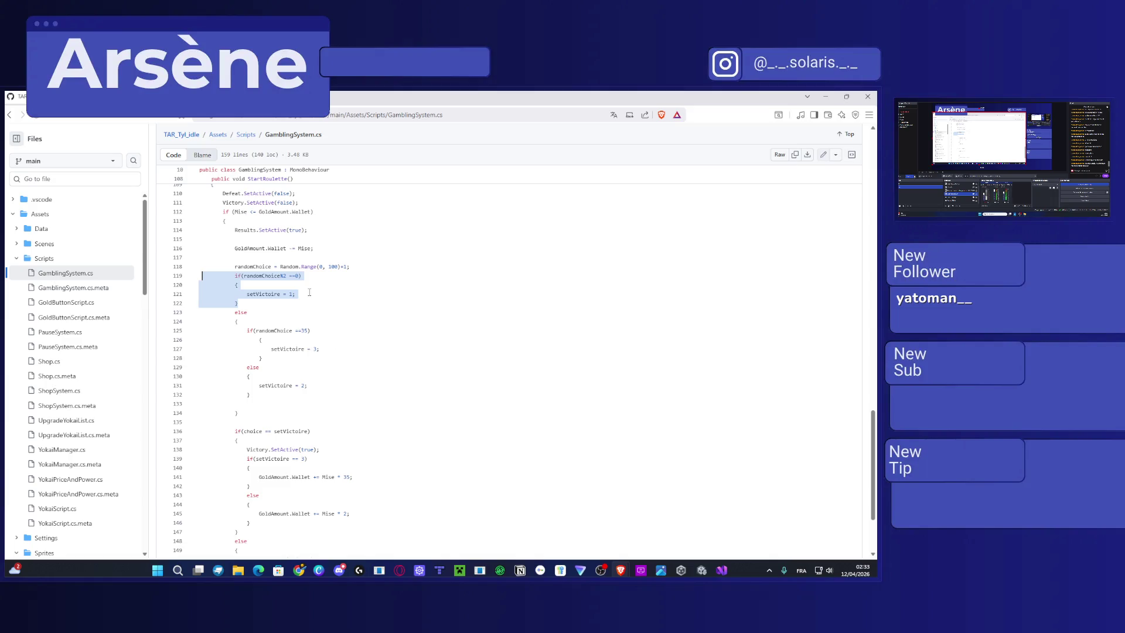
Review the money-problem lines near the end of GamblingSystem.cs.
scroll(309, 291, down, 3)
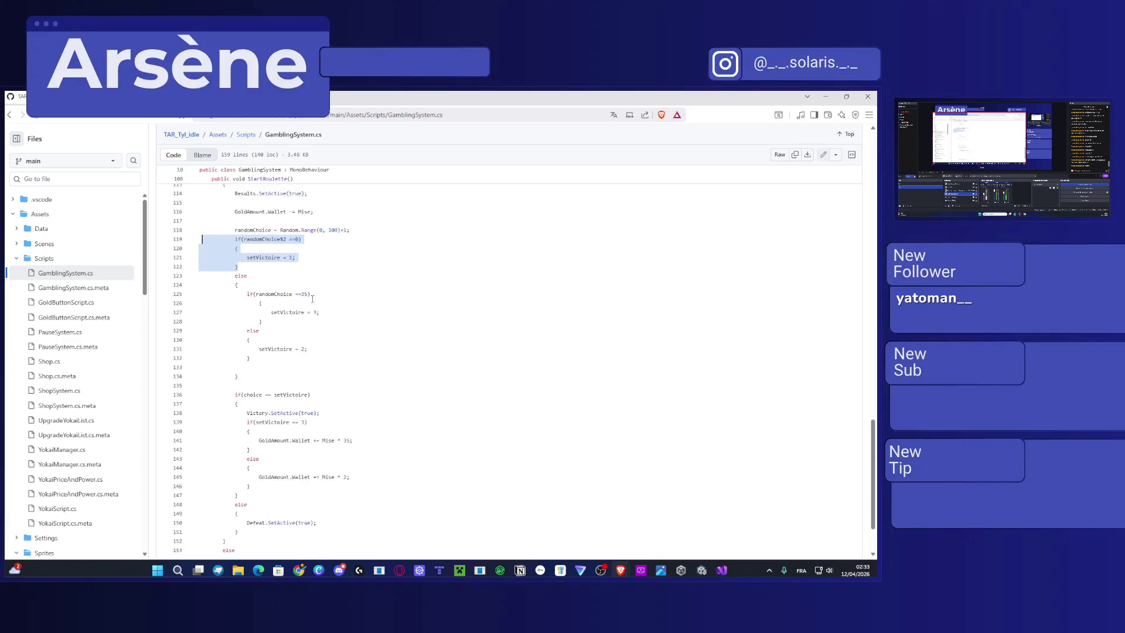
scroll(312, 300, up, 1)
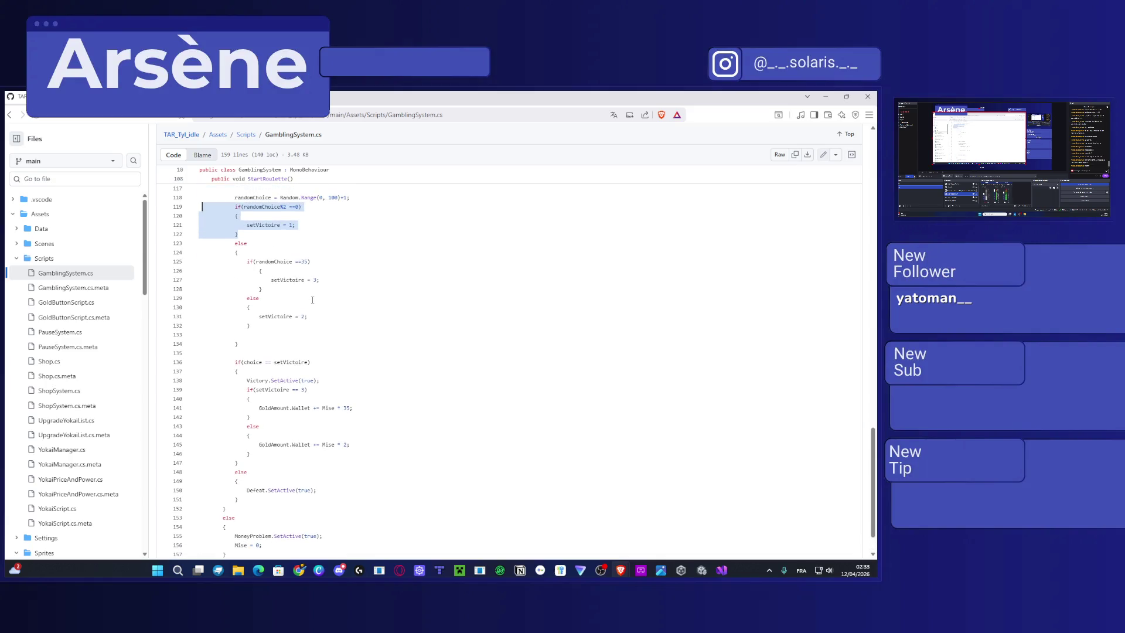
scroll(312, 299, down, 1)
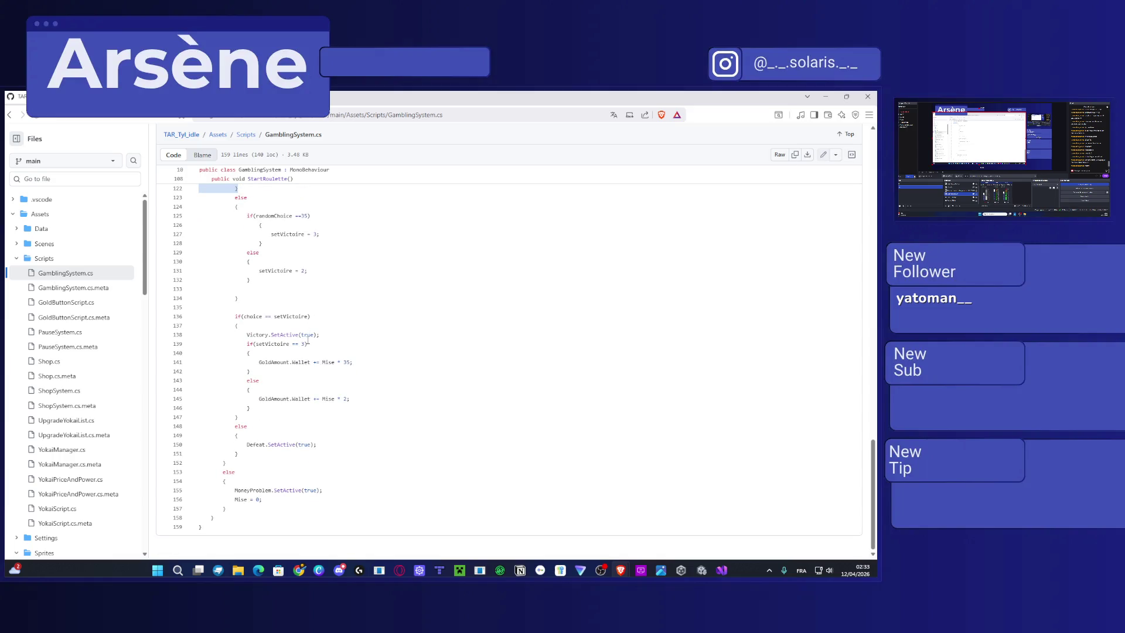
drag(265, 496, 286, 495)
scroll(295, 465, up, 2)
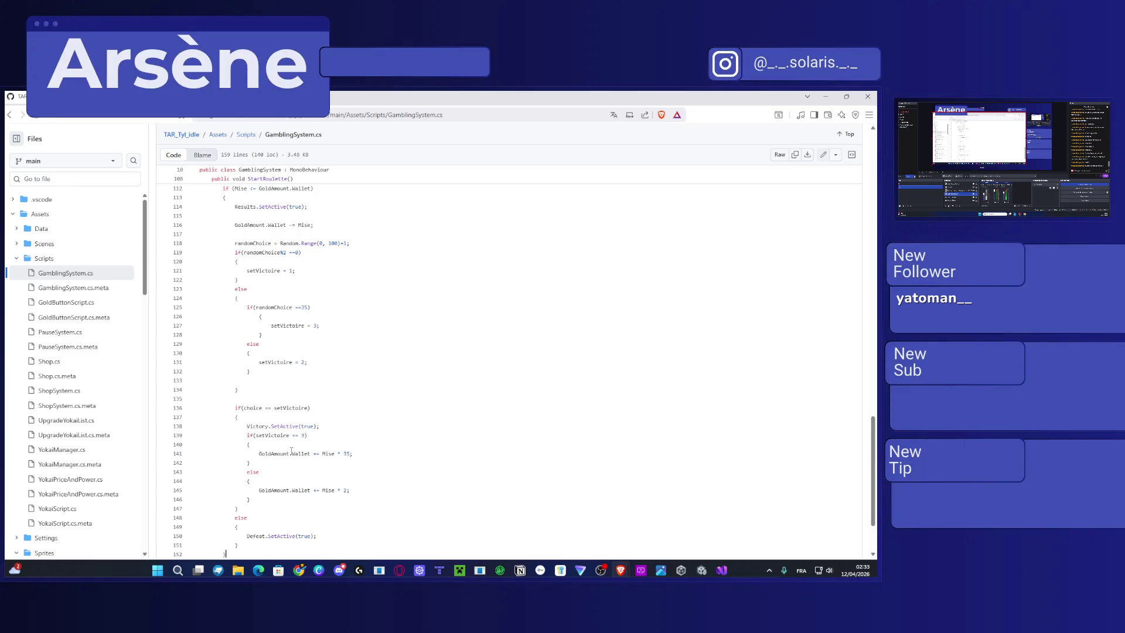
scroll(291, 451, up, 1)
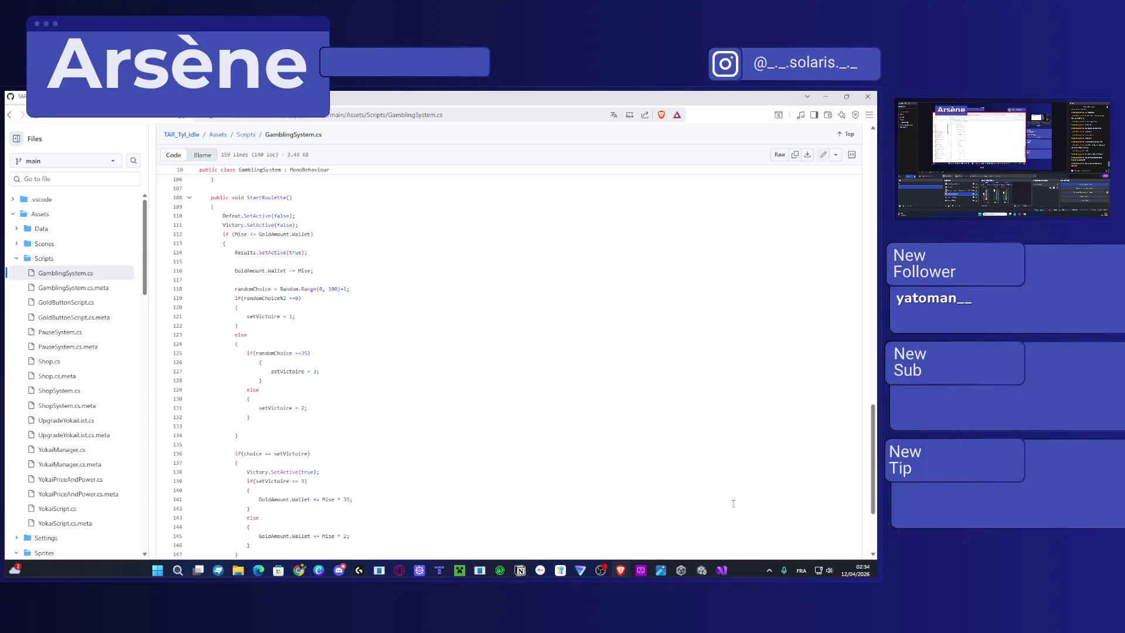
scroll(444, 395, down, 1)
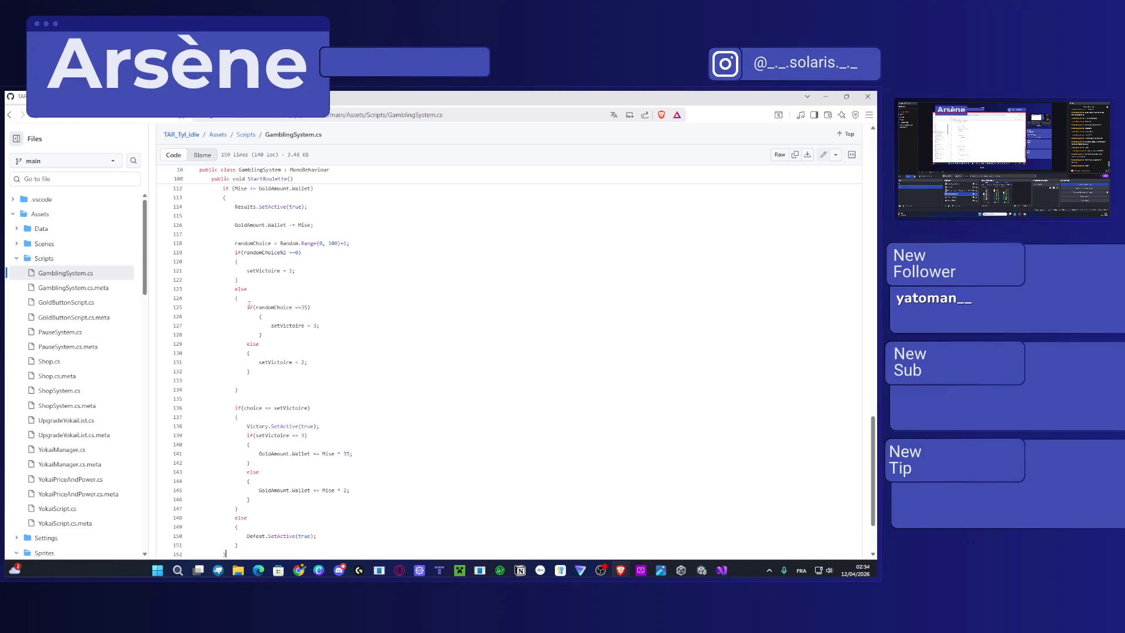
click(824, 96)
Trim 'sprites' to 'sprite' on lines 42, 46, 50 and 54 of Option().
scroll(153, 406, down, 2)
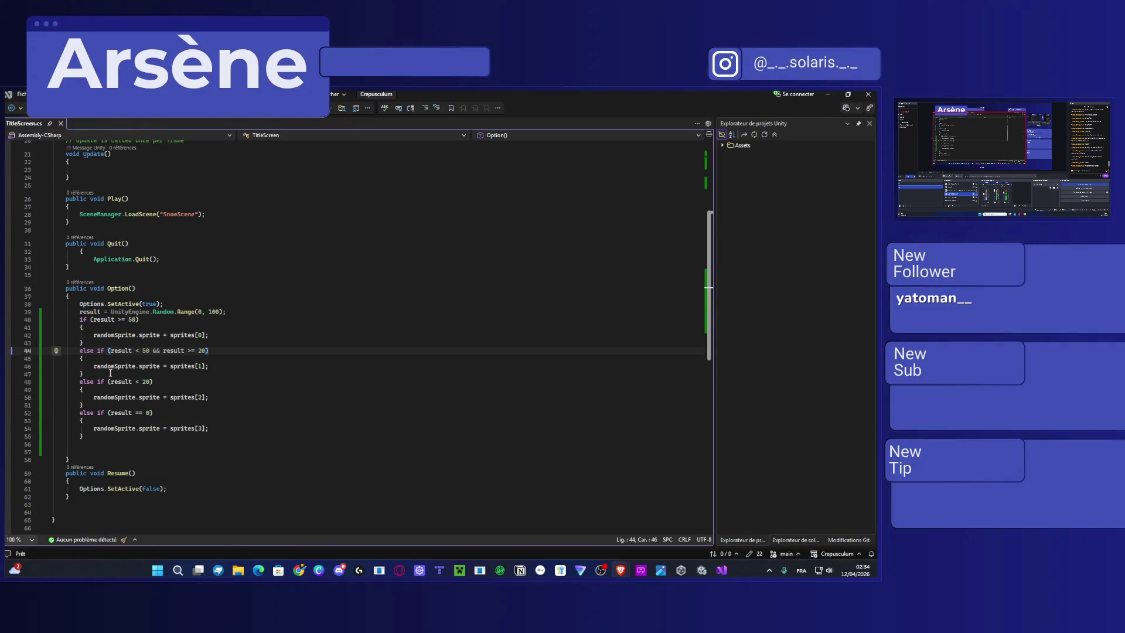
click(328, 392)
click(195, 335)
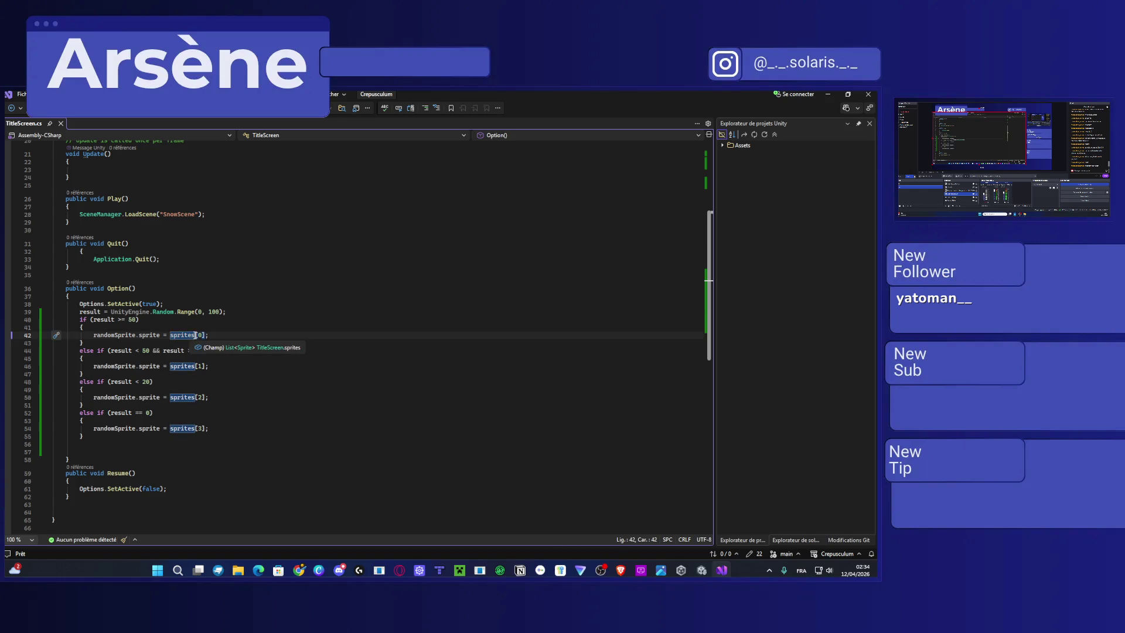
scroll(217, 352, up, 4)
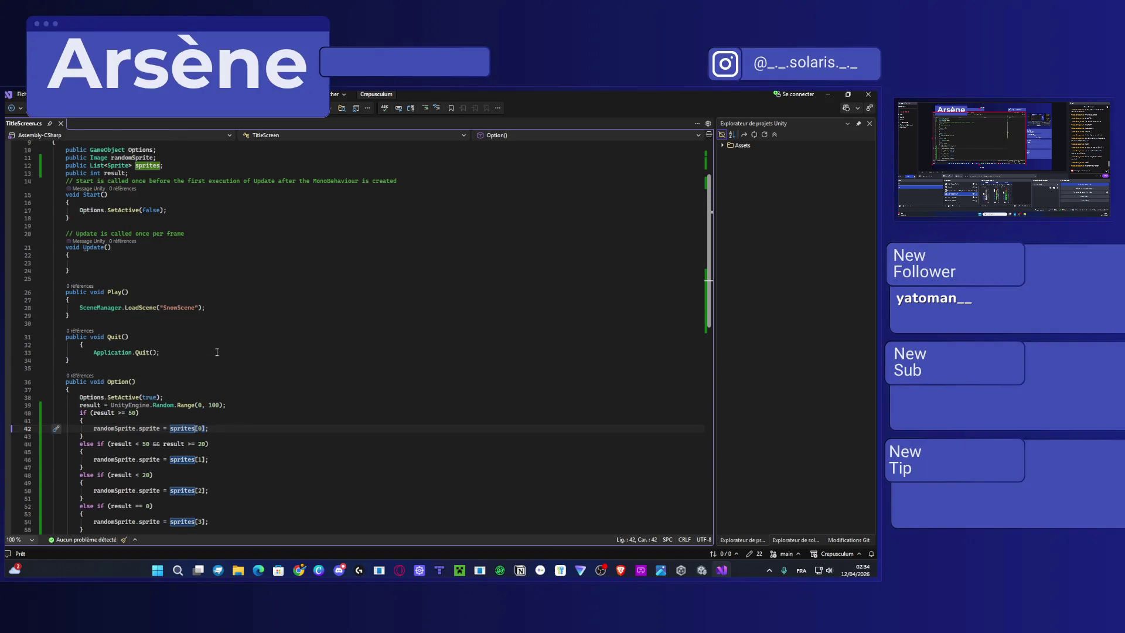
scroll(216, 352, down, 2)
key(BackSpace)
click(195, 414)
key(BackSpace)
click(195, 445)
key(BackSpace)
click(195, 478)
click(196, 475)
key(BackSpace)
click(174, 475)
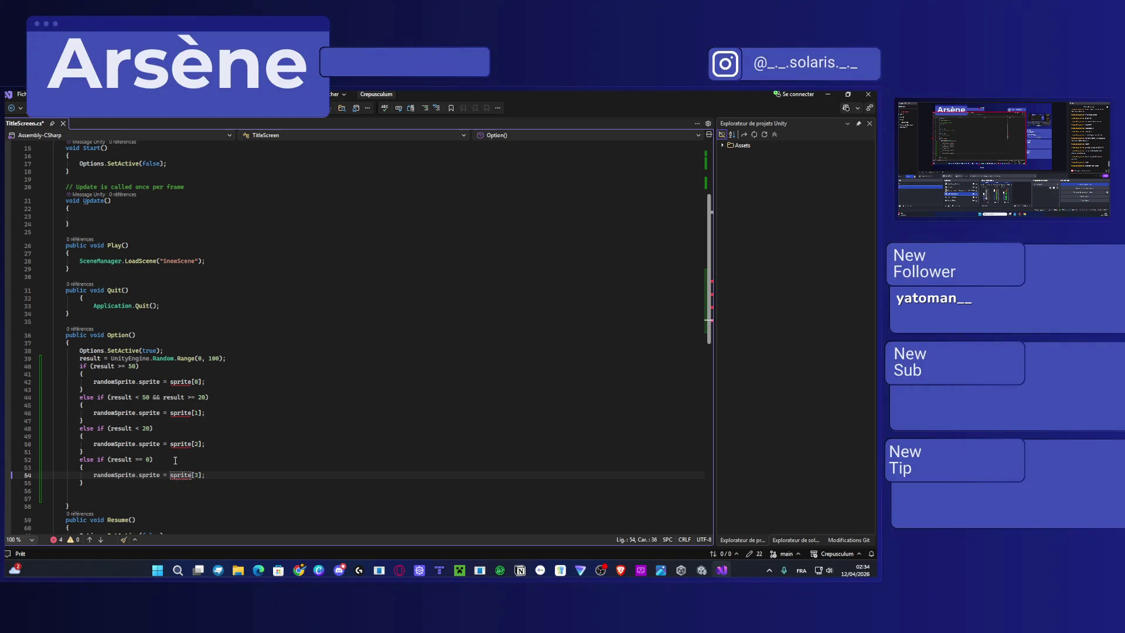
key(BackSpace)
text(S)
click(297, 473)
Undo the renames back to sprites[], save TitleScreen.cs, and start the game in play mode.
key(ctrl+z)
key(ctrl+z)
key(ctrl+z)
key(ctrl+z)
key(ctrl+z)
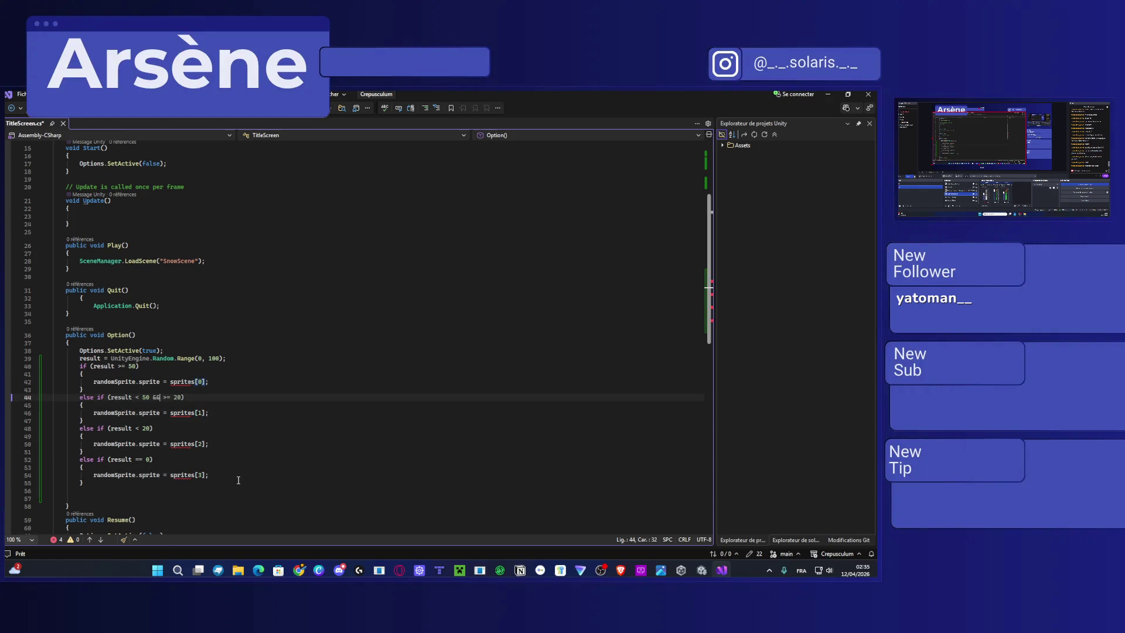
key(ctrl+y)
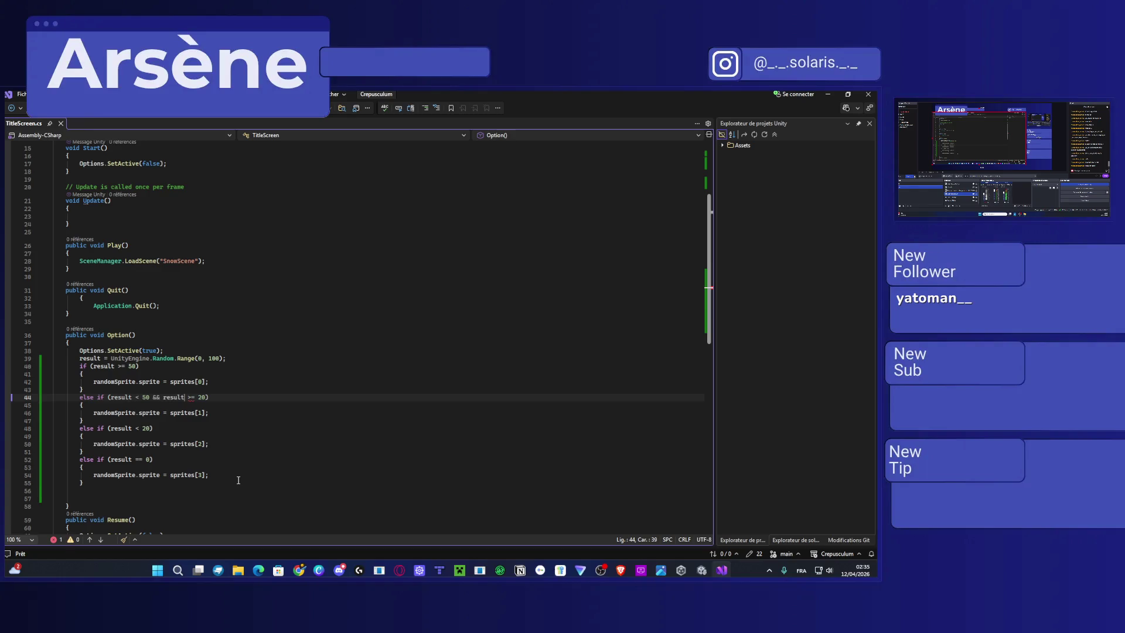
key(ctrl+s)
click(270, 418)
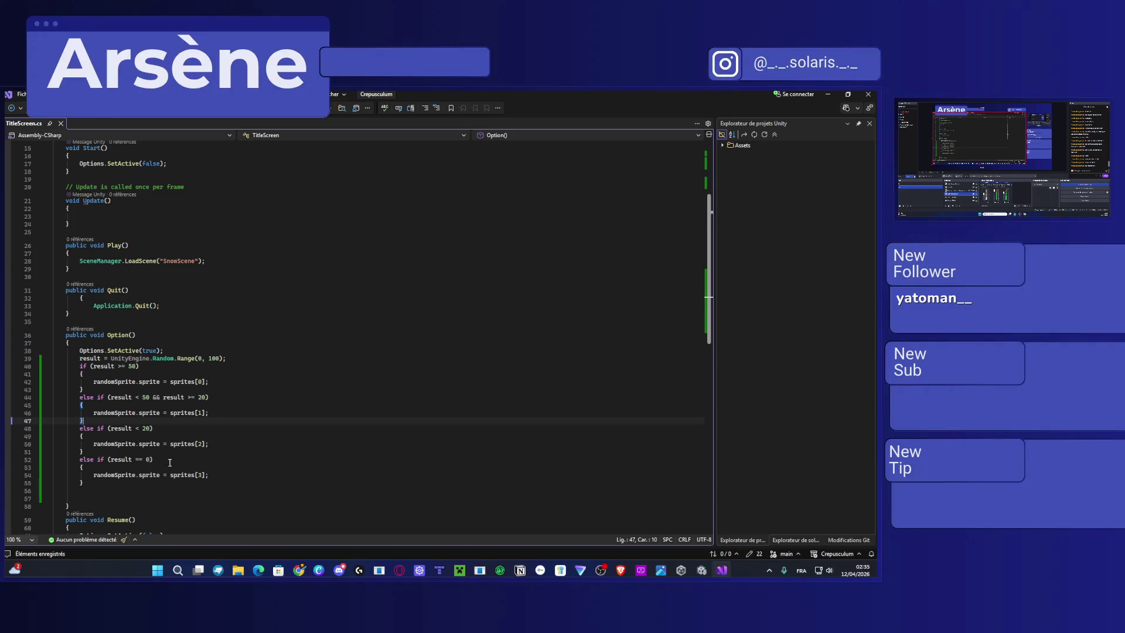
mouse_move(140, 479)
scroll(140, 479, down, 1)
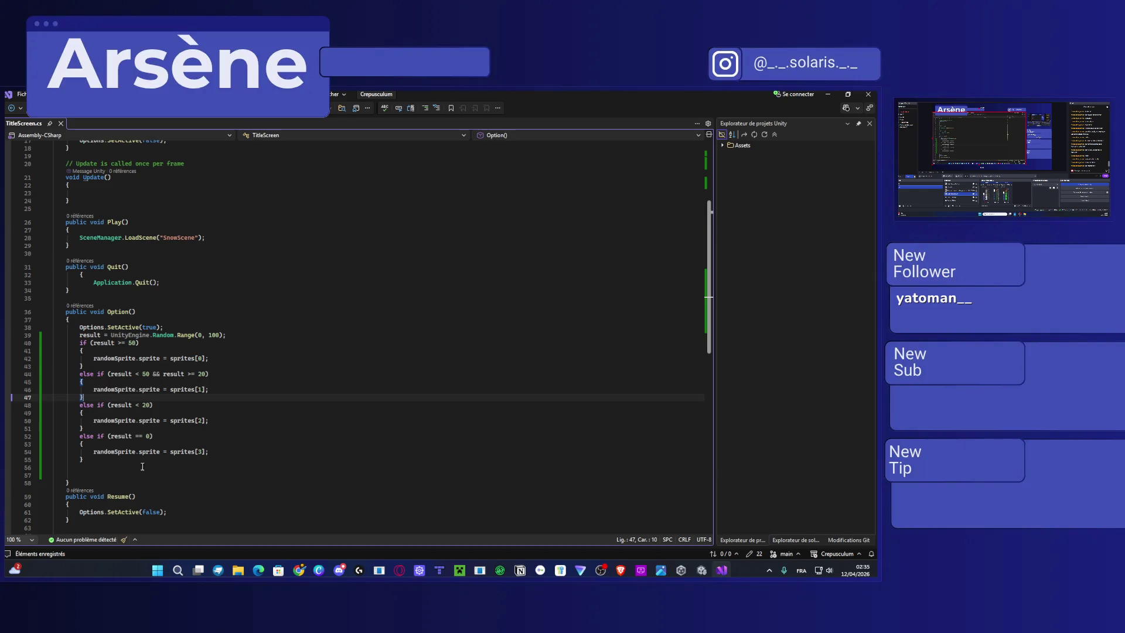
click(828, 93)
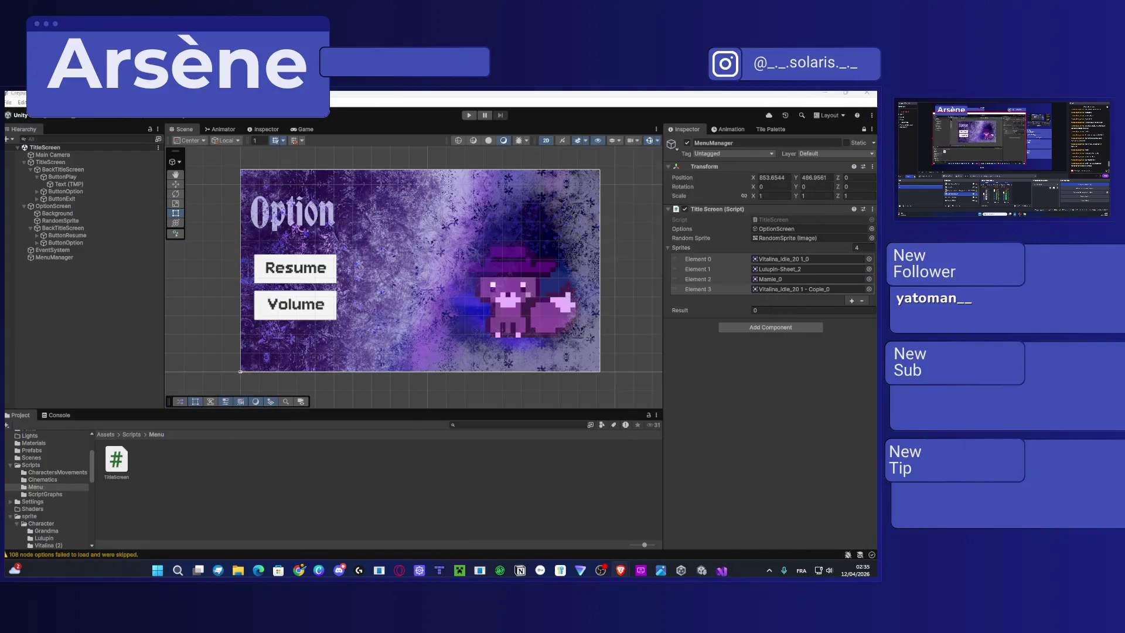
click(482, 116)
click(470, 116)
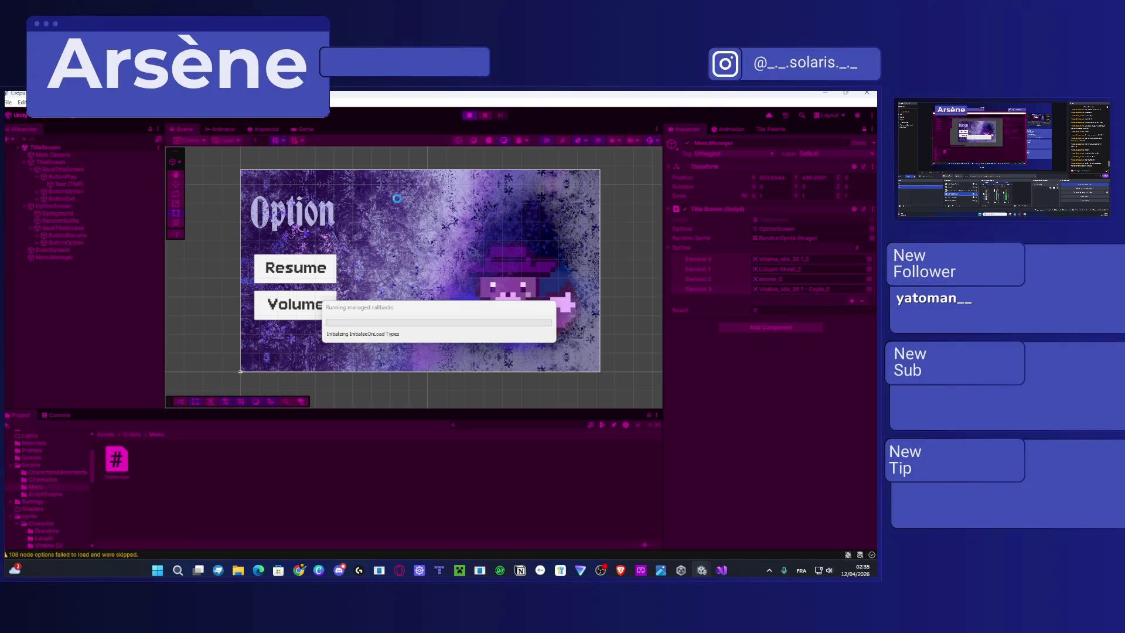
Inspect the result < 20 branch on lines 47–48 while the game runs.
click(719, 573)
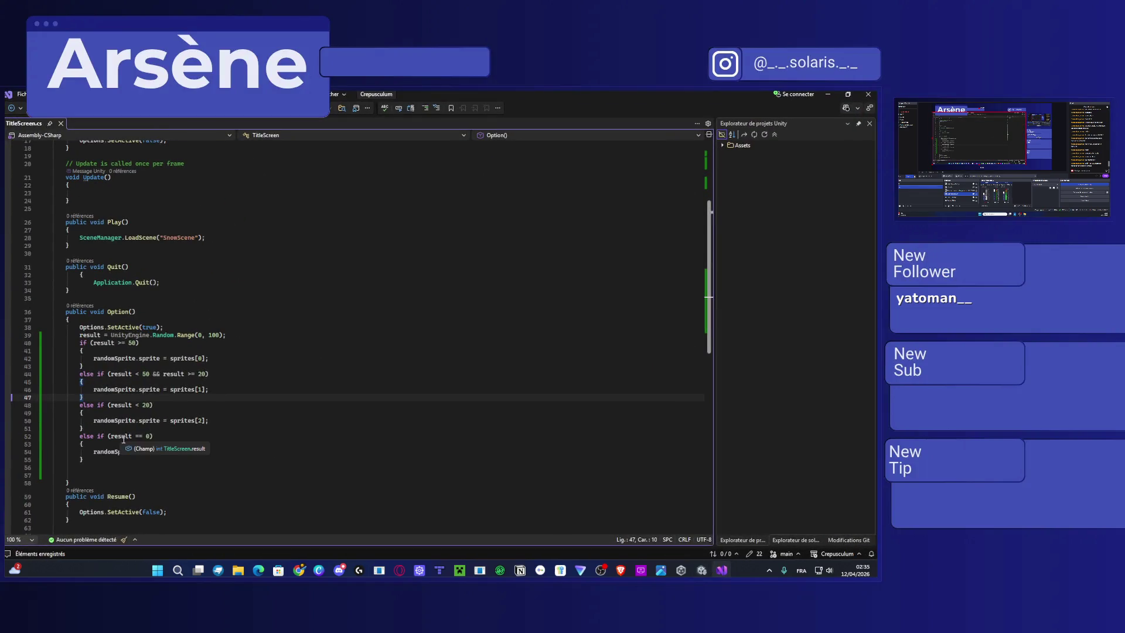
click(126, 404)
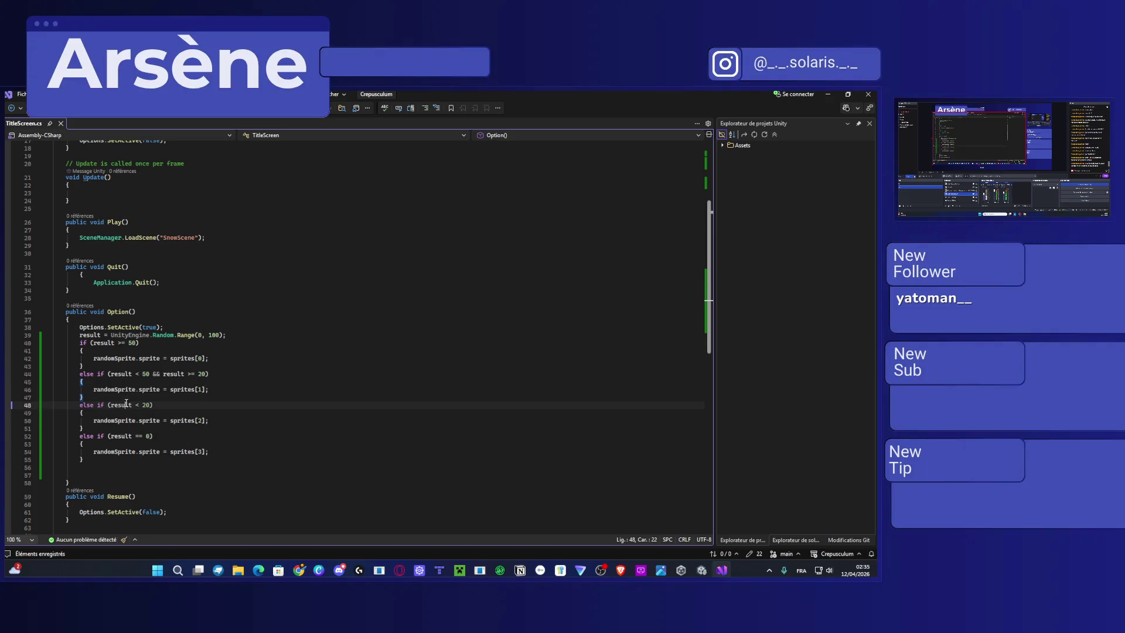
drag(136, 397, 158, 412)
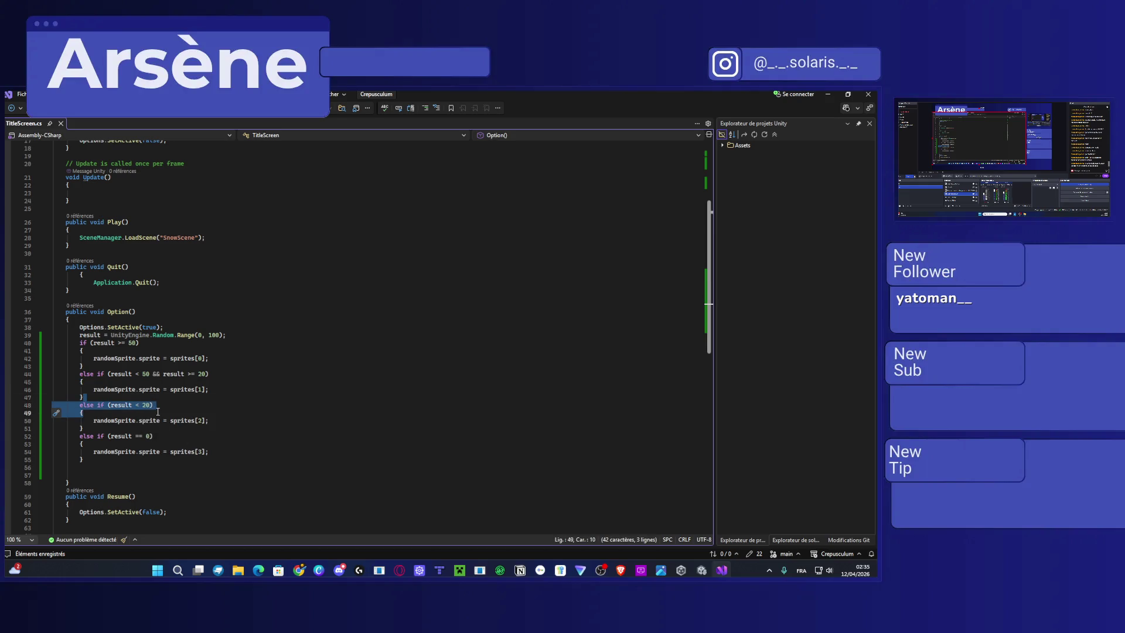
click(153, 405)
key(shift+Up)
click(149, 436)
key(shift+Up)
click(170, 444)
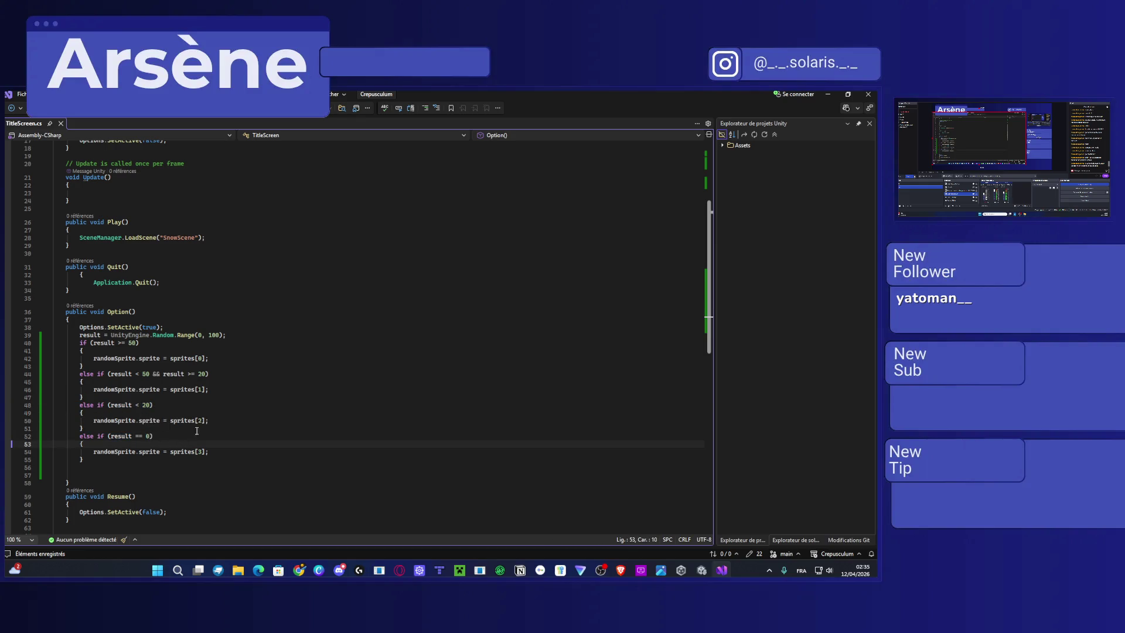
key(alt+Tab)
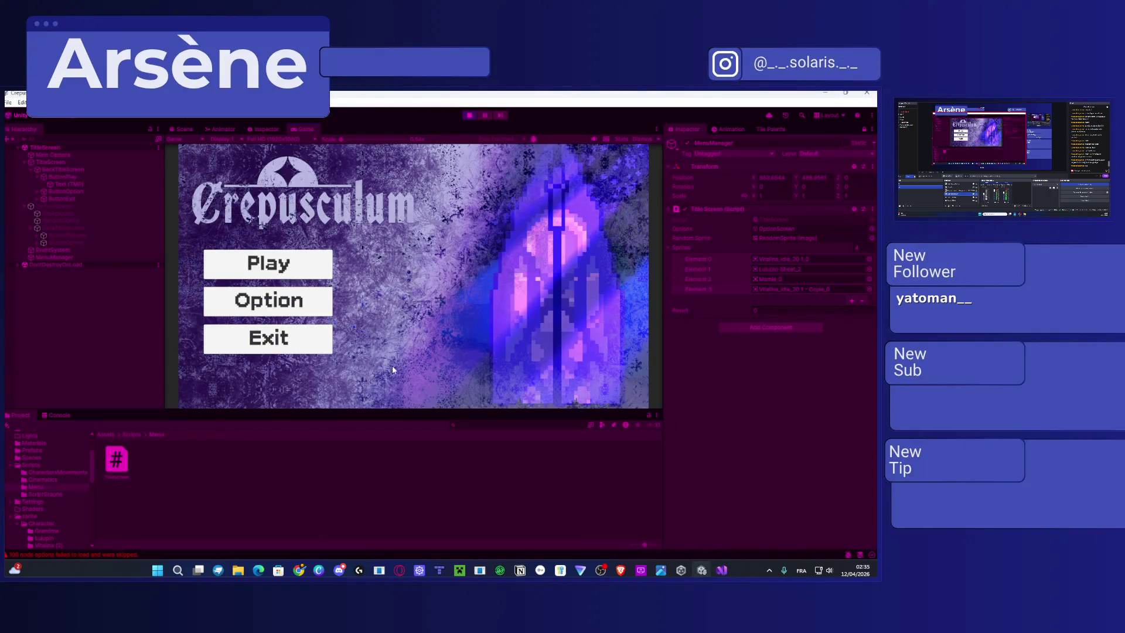
Reopen the Option screen about nine times to confirm the sprite rerolls, then begin a screenshot.
click(60, 416)
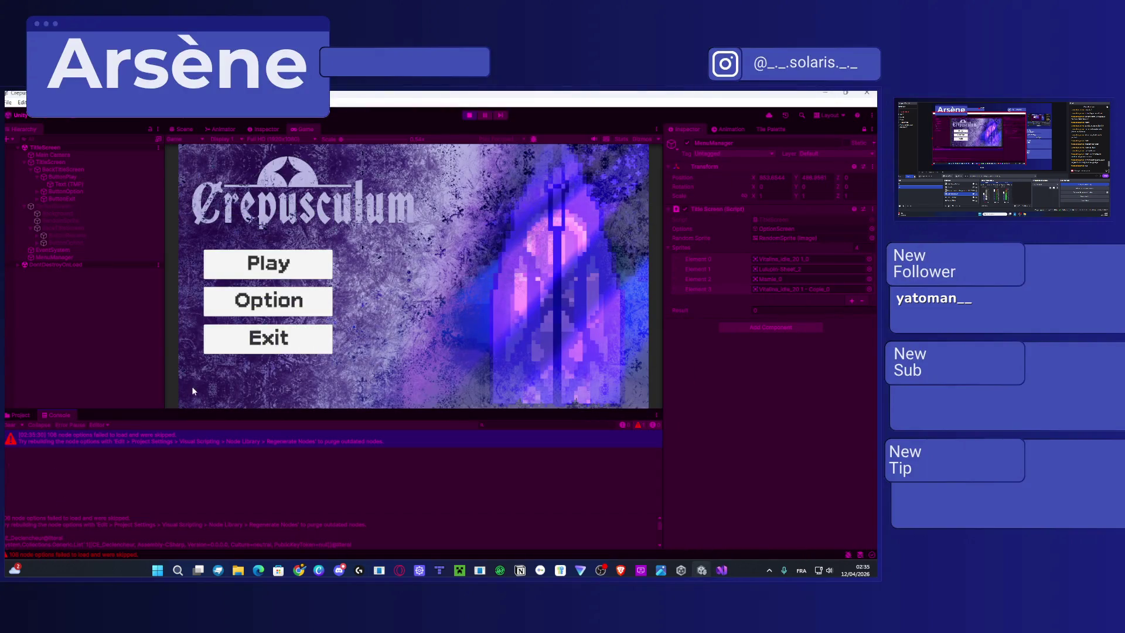
click(257, 308)
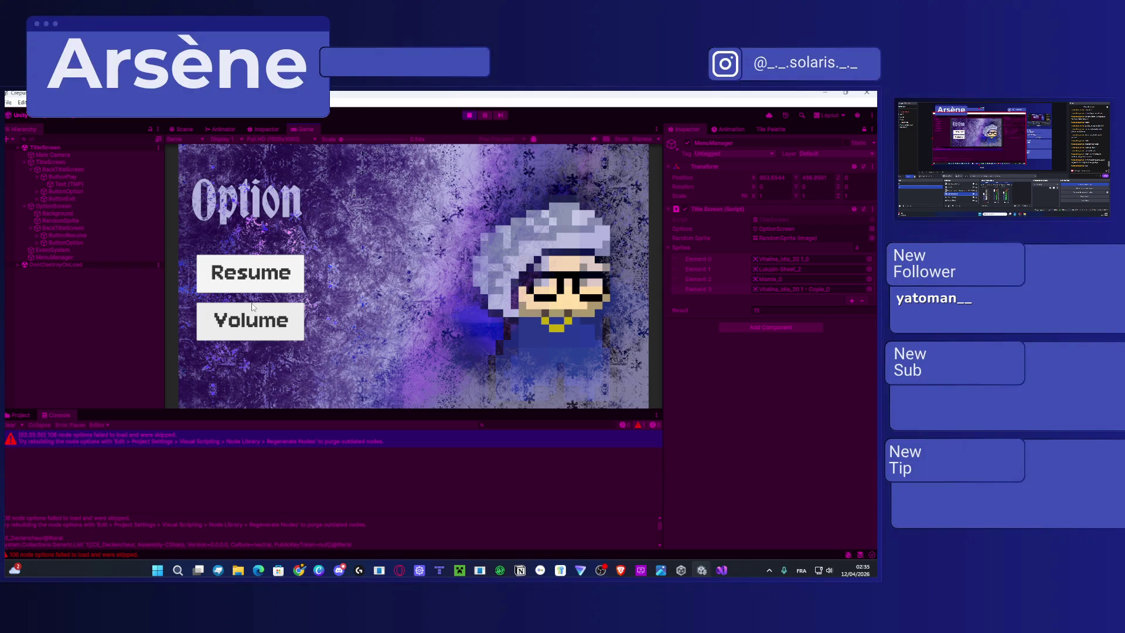
click(249, 287)
click(252, 289)
click(258, 287)
click(264, 284)
click(264, 284)
click(265, 287)
click(265, 286)
click(264, 287)
click(265, 284)
click(265, 287)
click(265, 286)
click(266, 287)
click(266, 286)
click(265, 287)
click(265, 285)
click(266, 285)
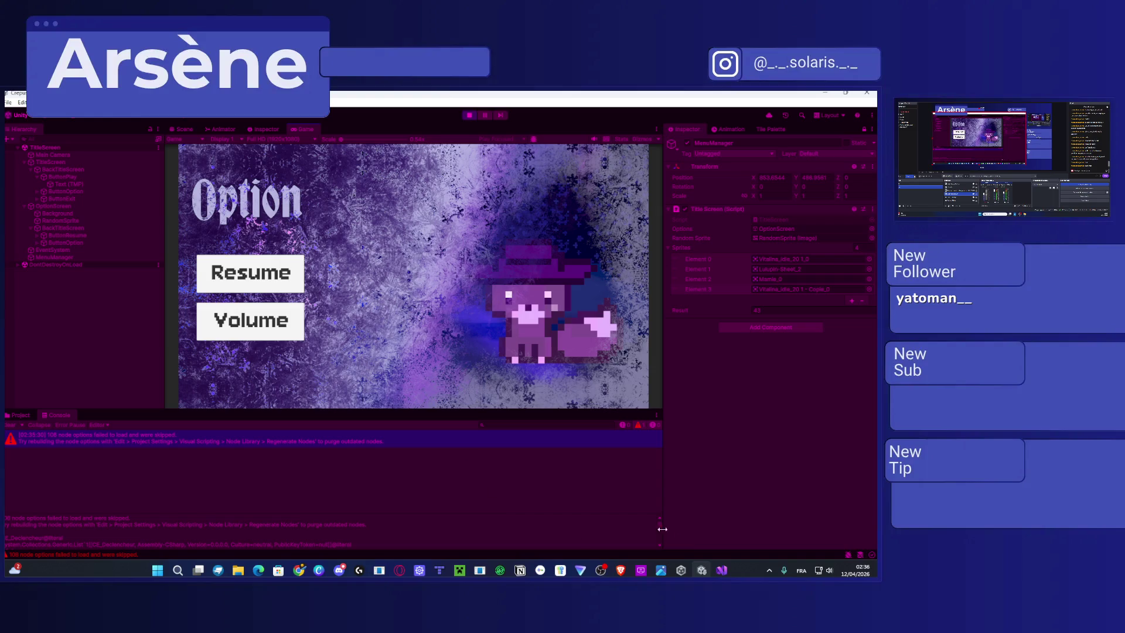
click(722, 570)
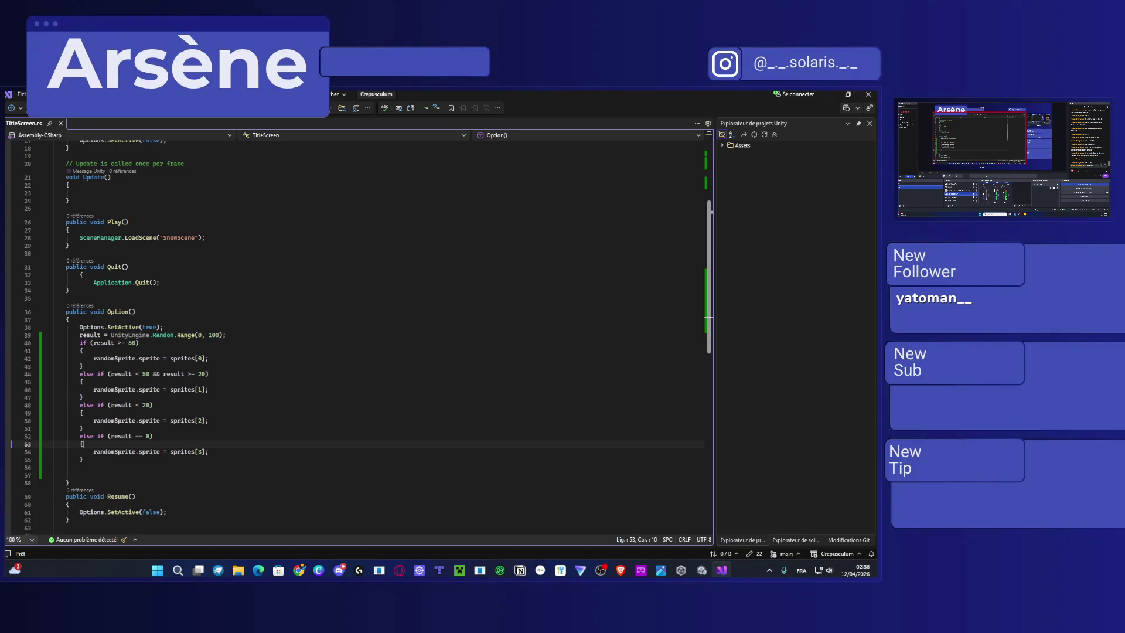
key(super+shift+s)
Capture a screen region and save it as Héhéhé.png.
drag(6, 140, 725, 444)
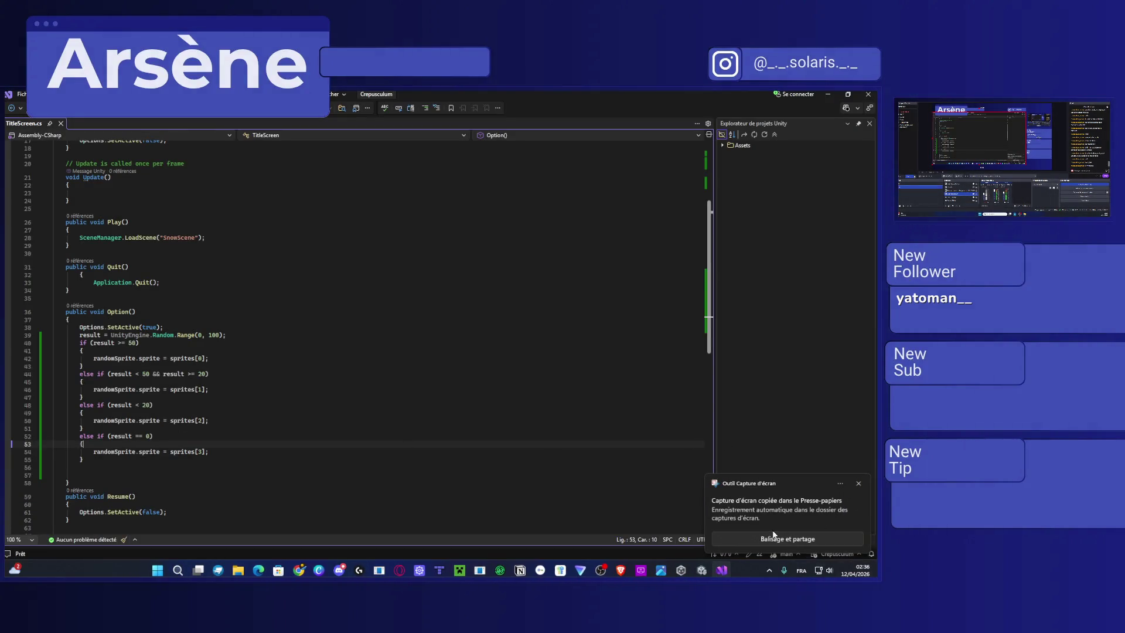
click(779, 509)
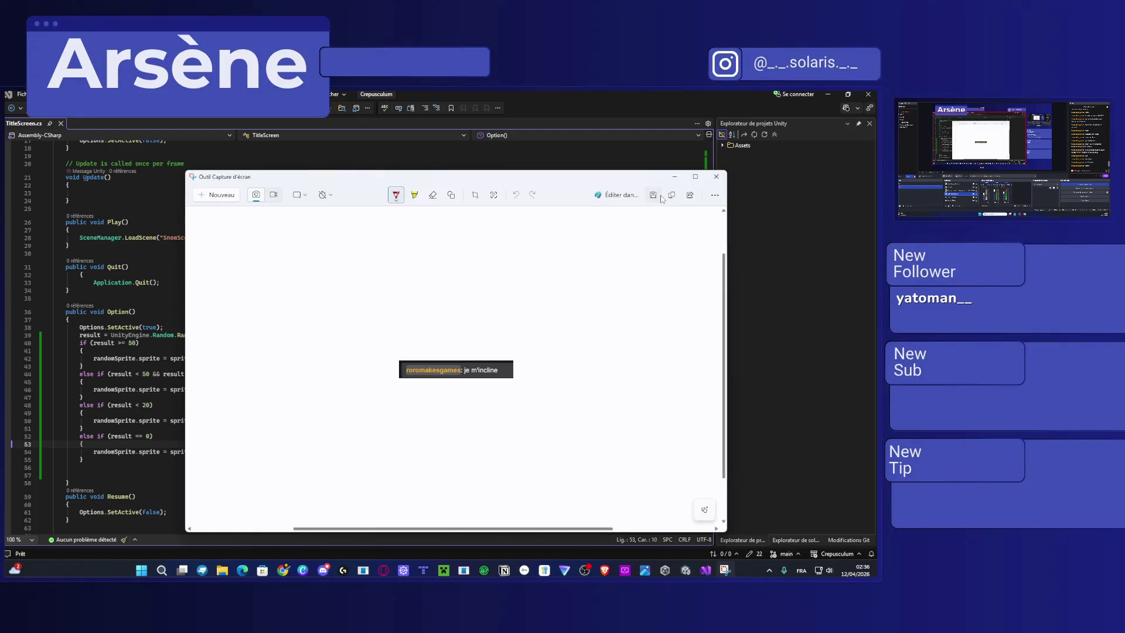
key(ctrl+s)
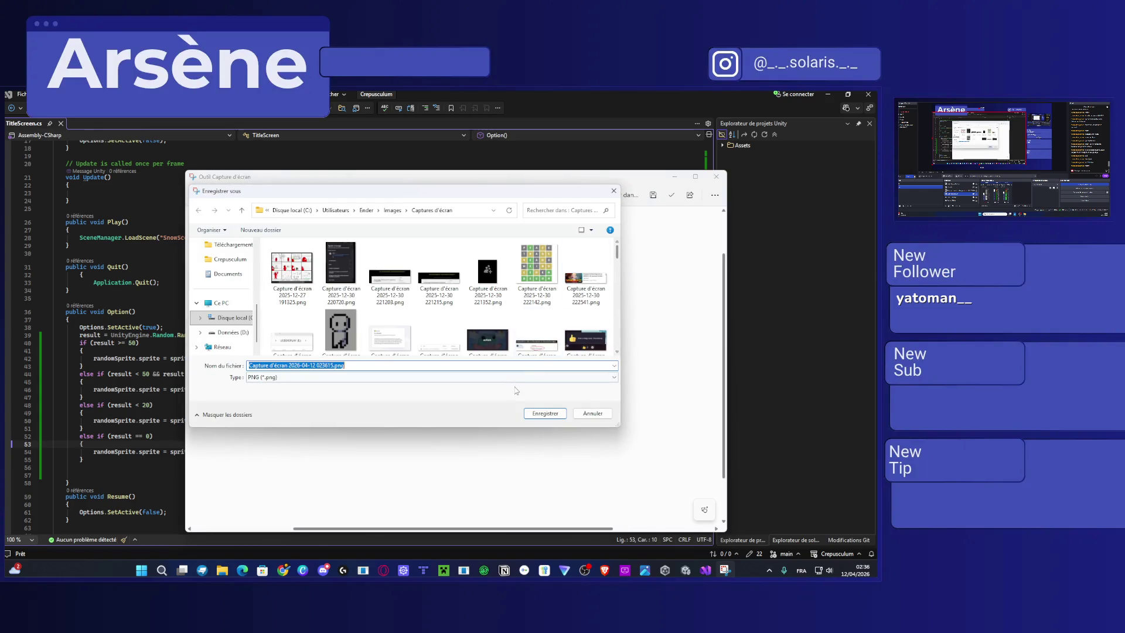
click(537, 413)
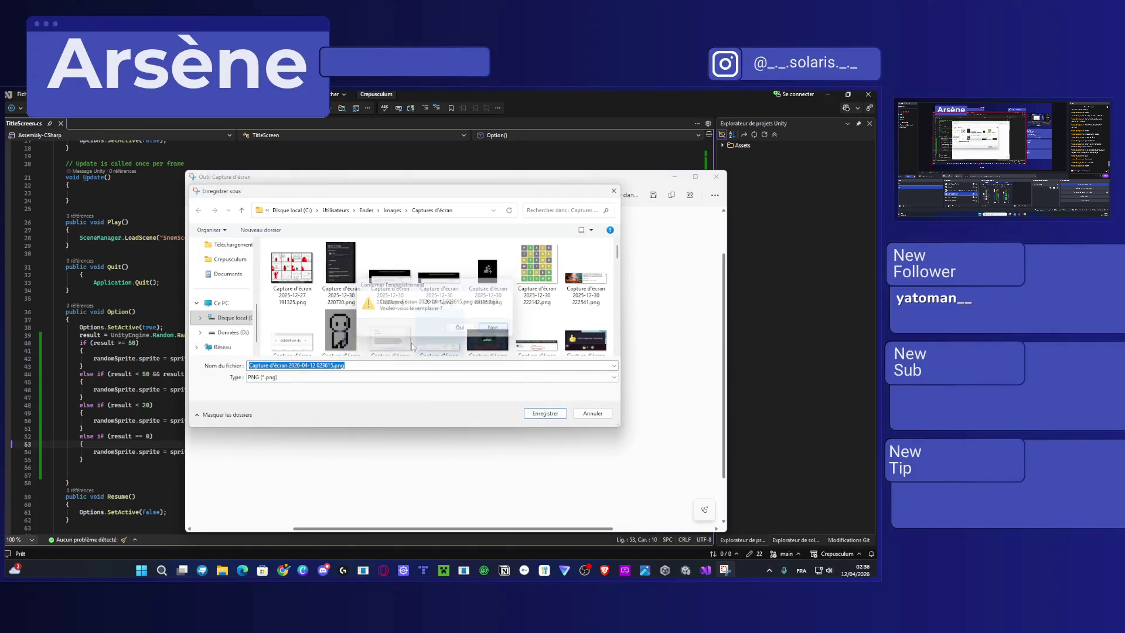
click(489, 328)
click(332, 365)
drag(334, 364, 243, 365)
text(Héhéhé)
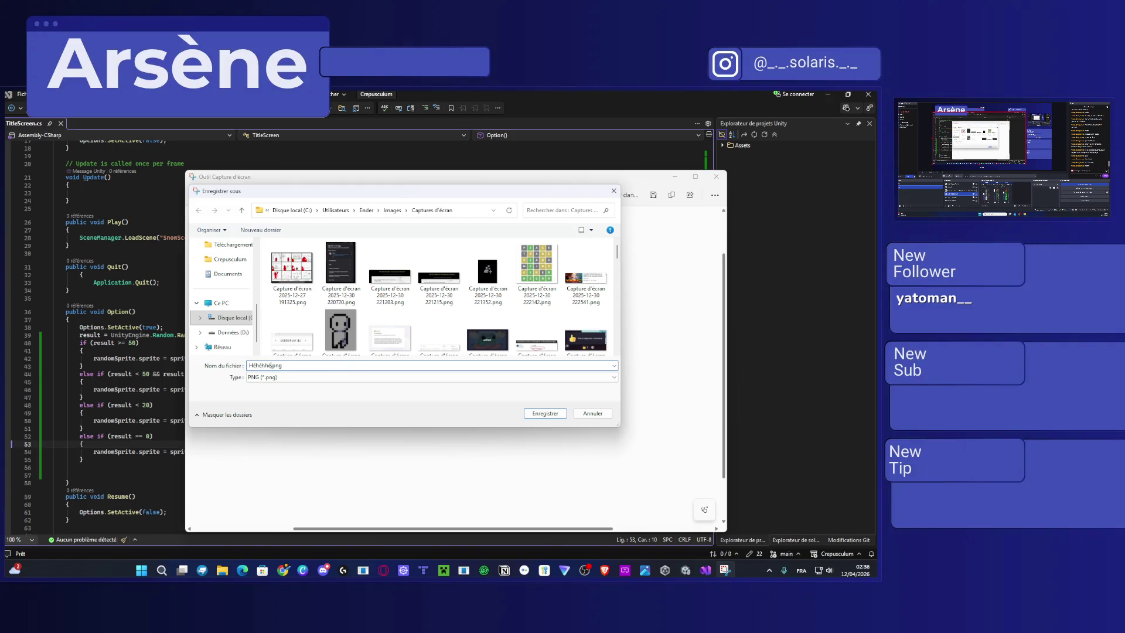
key(Return)
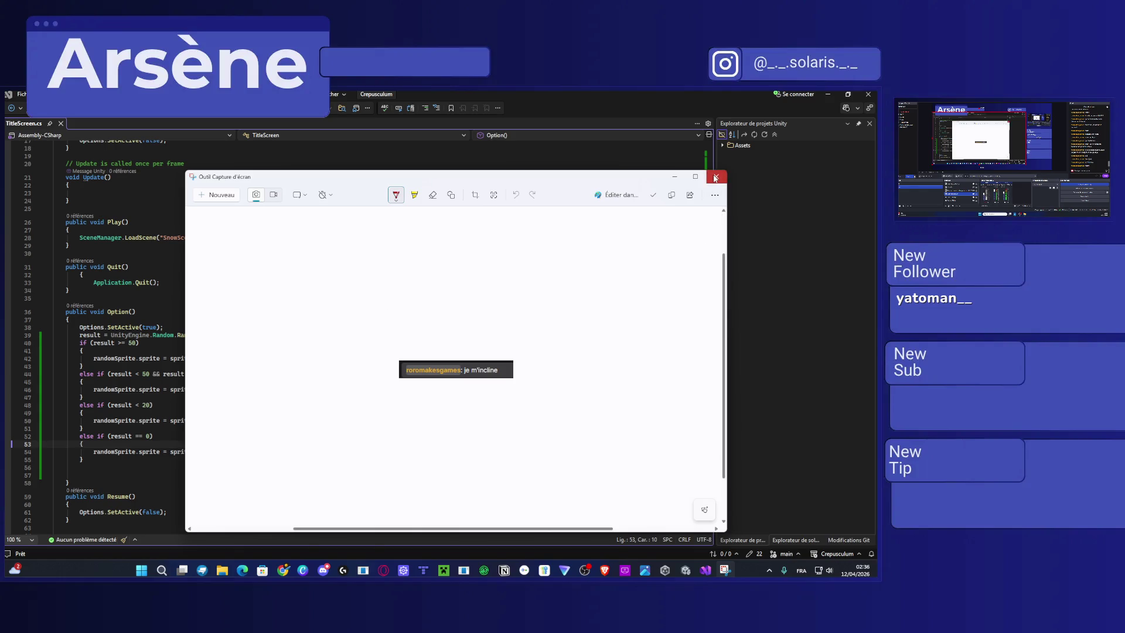
Close Snipping Tool and bring up Unity's project asset browser.
click(716, 176)
key(alt+Tab)
click(19, 415)
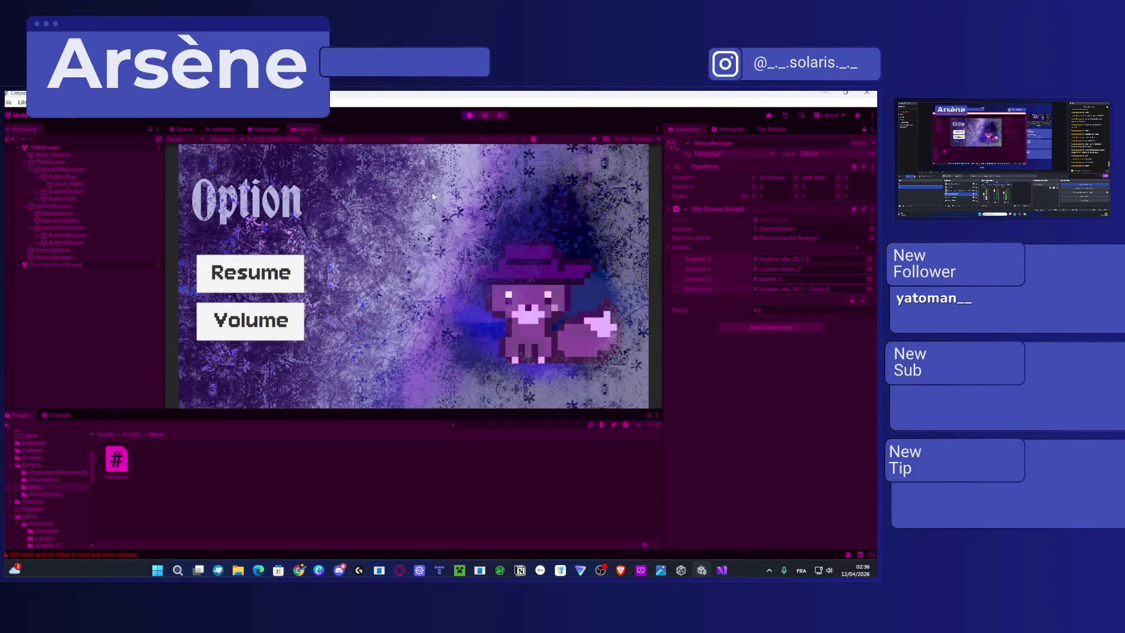
Stop play mode and open Assets > sprite > UI in the Project window.
click(468, 115)
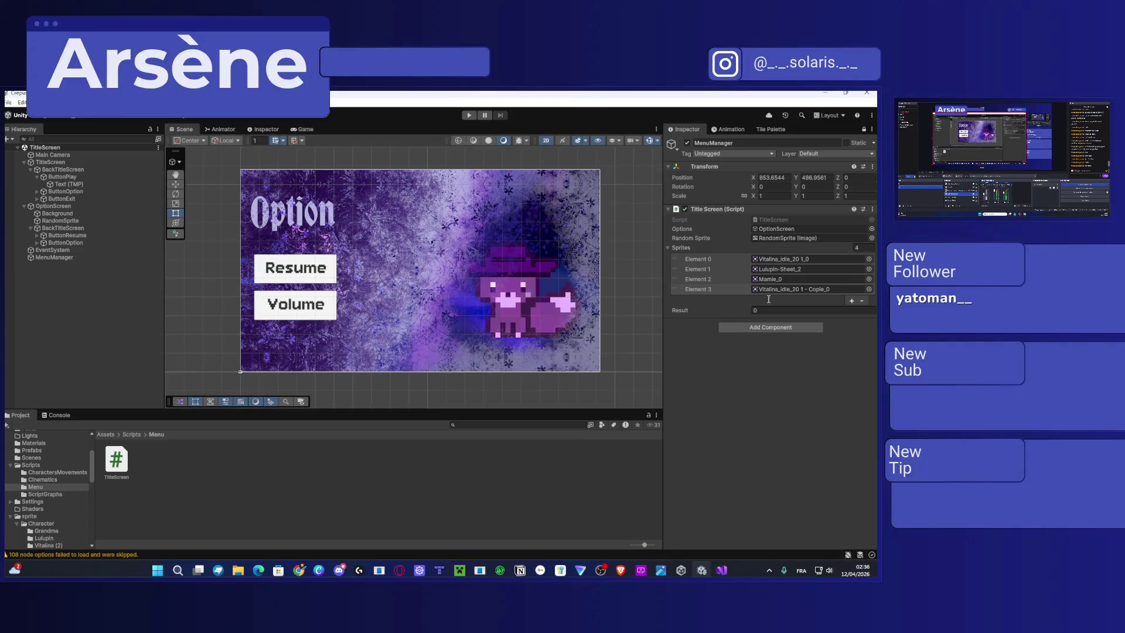
click(135, 435)
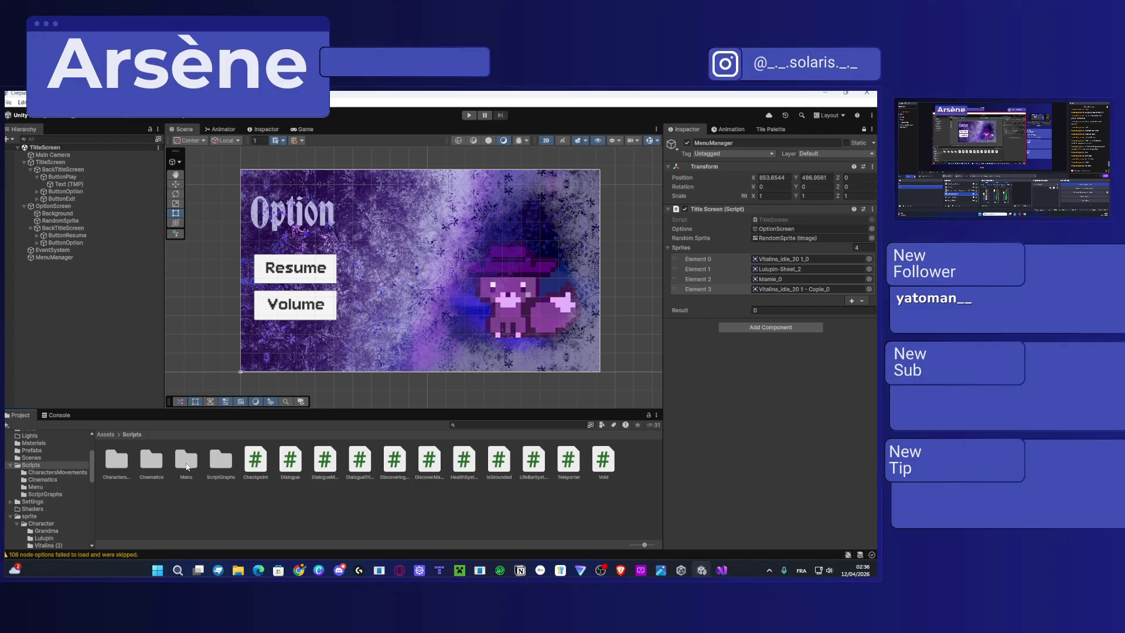
click(108, 435)
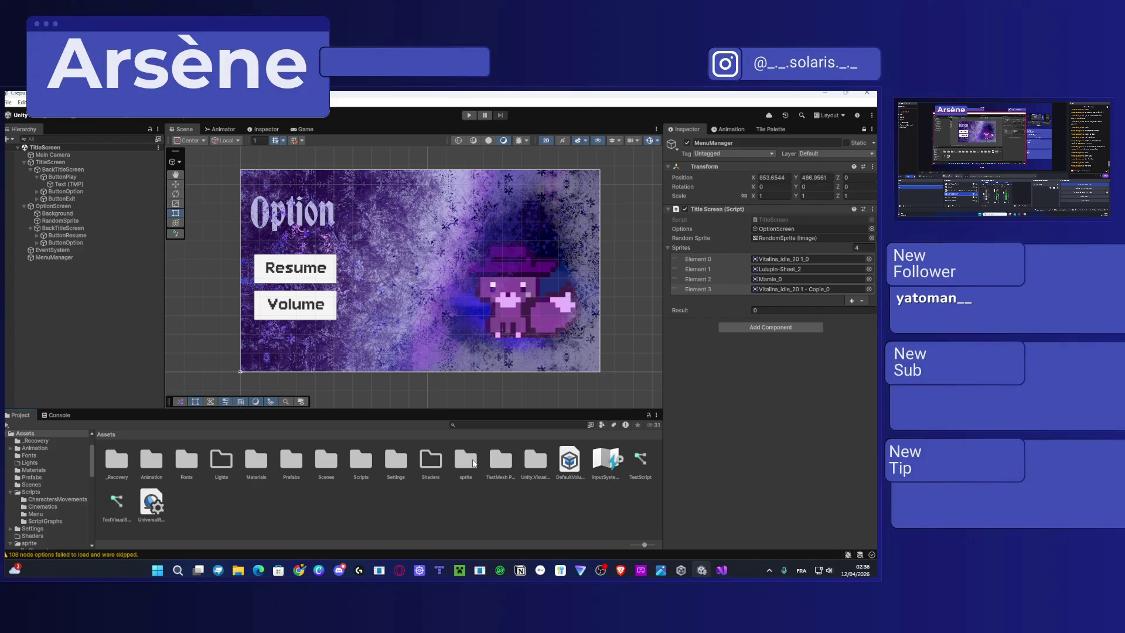
double_click(465, 460)
double_click(325, 459)
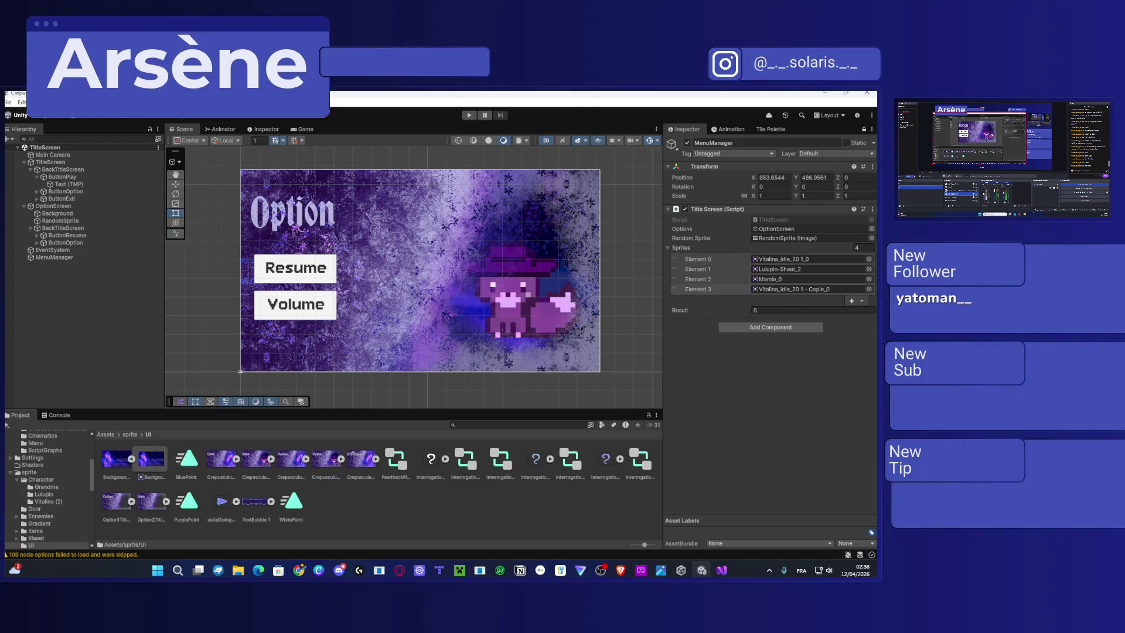
Import the saved screenshot into the UI folder and assign it to Sprites Element 3.
click(908, 116)
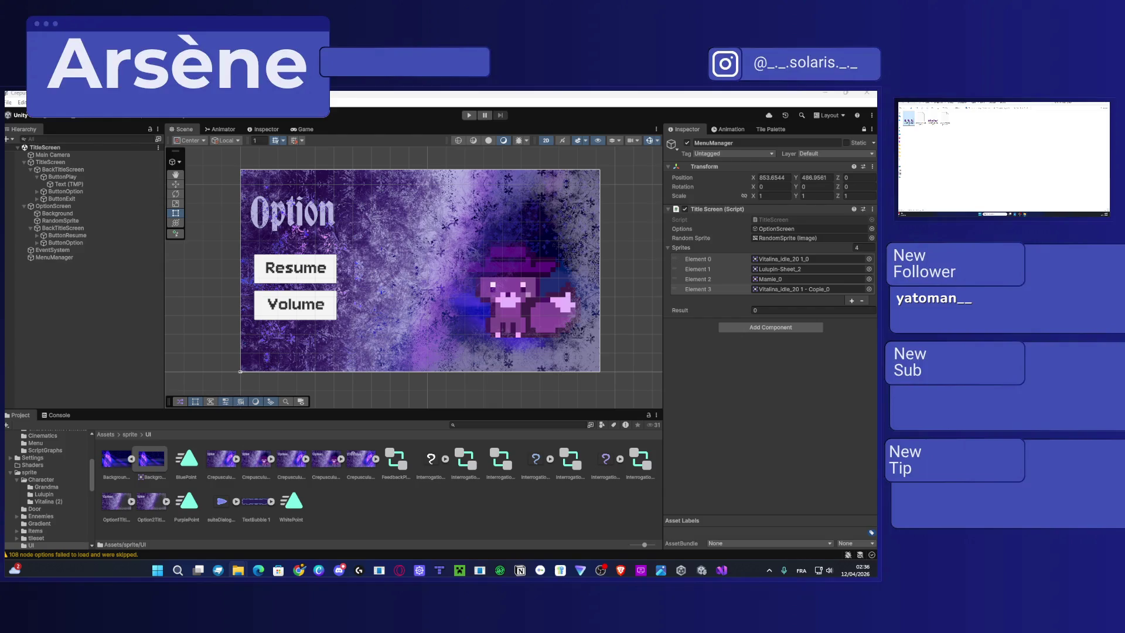
double_click(905, 119)
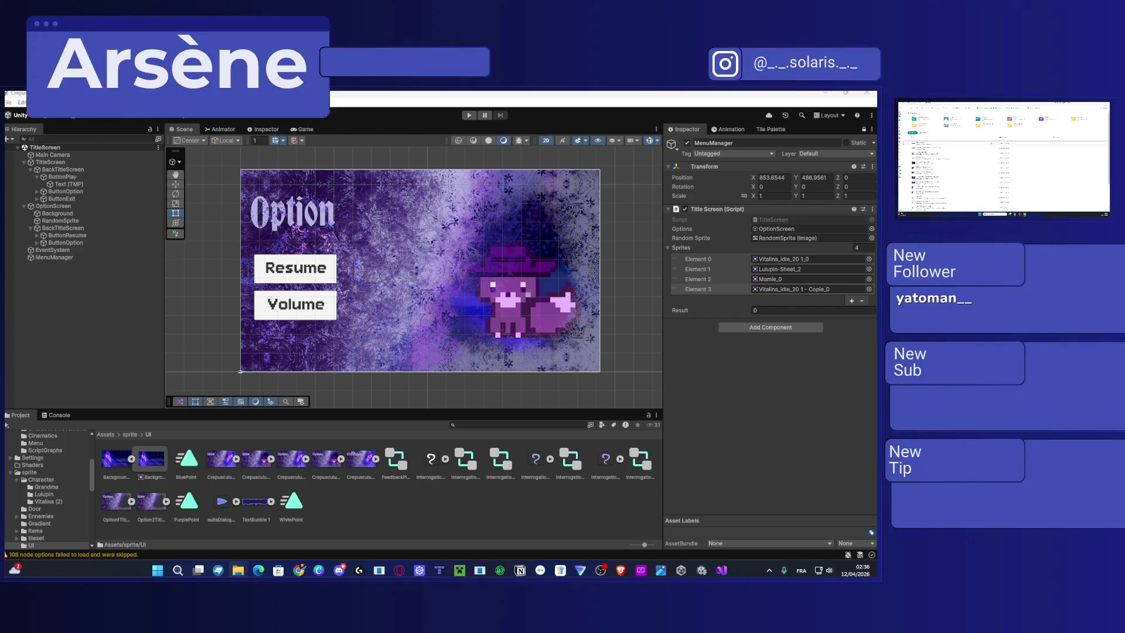
drag(392, 505, 389, 501)
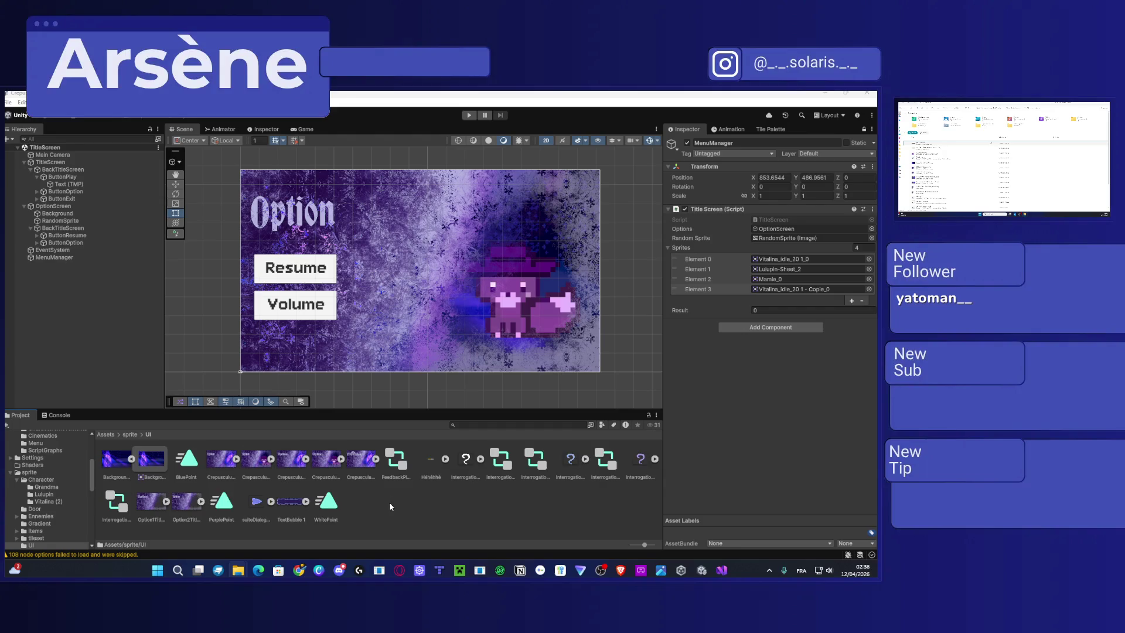
key(alt+F4)
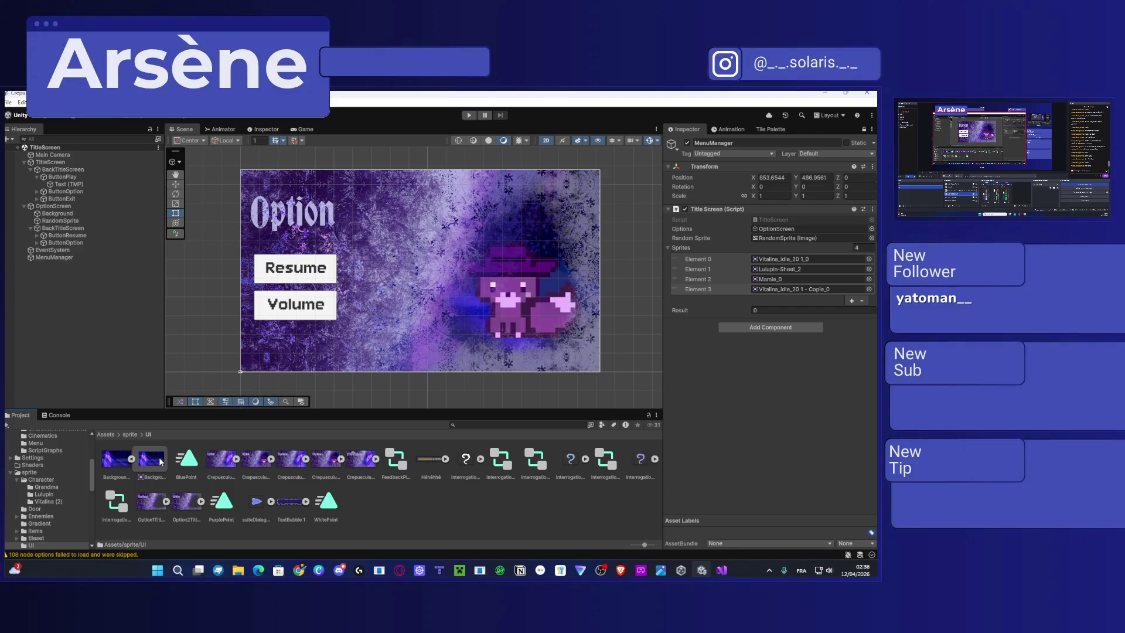
mouse_move(430, 460)
mouse_down()
mouse_move(615, 363)
mouse_move(808, 288)
mouse_up()
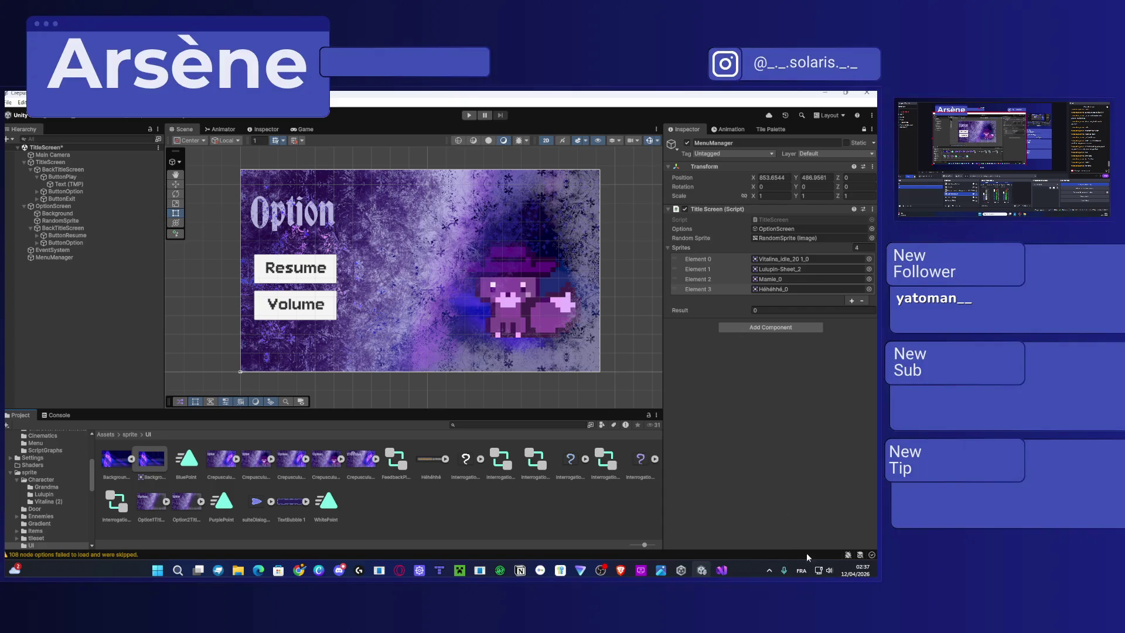
click(721, 570)
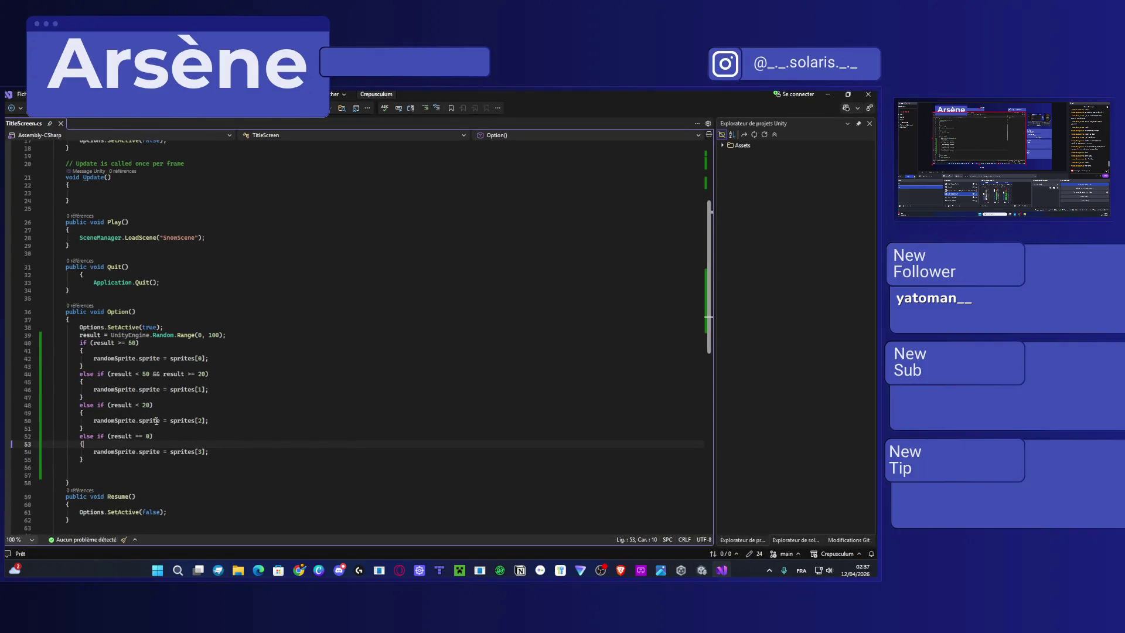
Append '&& >=1' to the result < 20 condition on line 48.
click(140, 405)
click(150, 405)
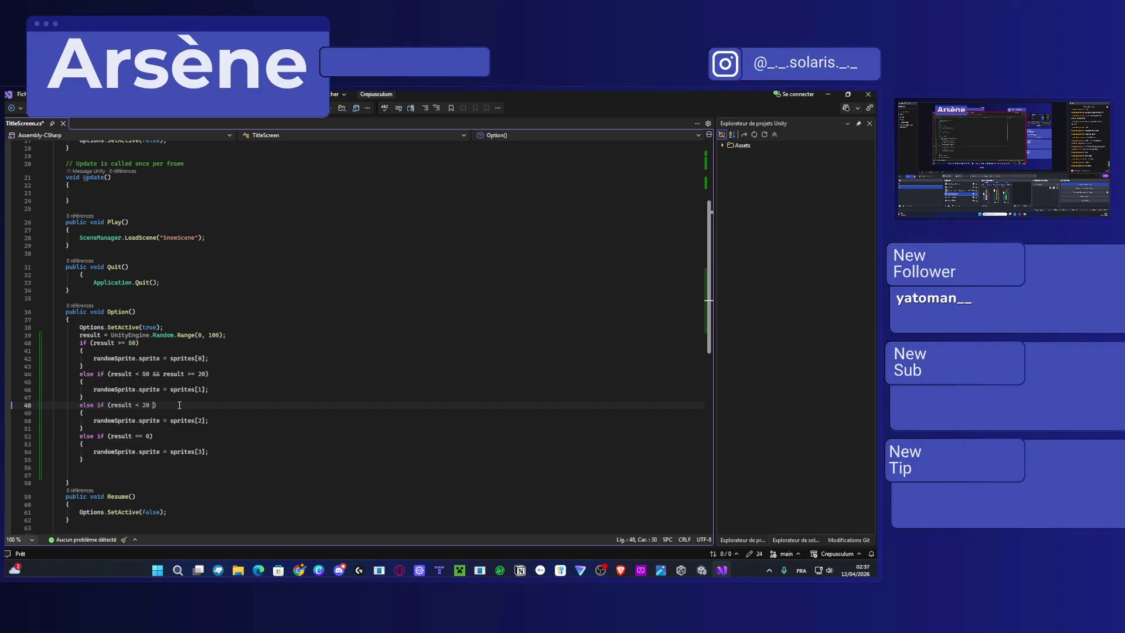
text(&&)
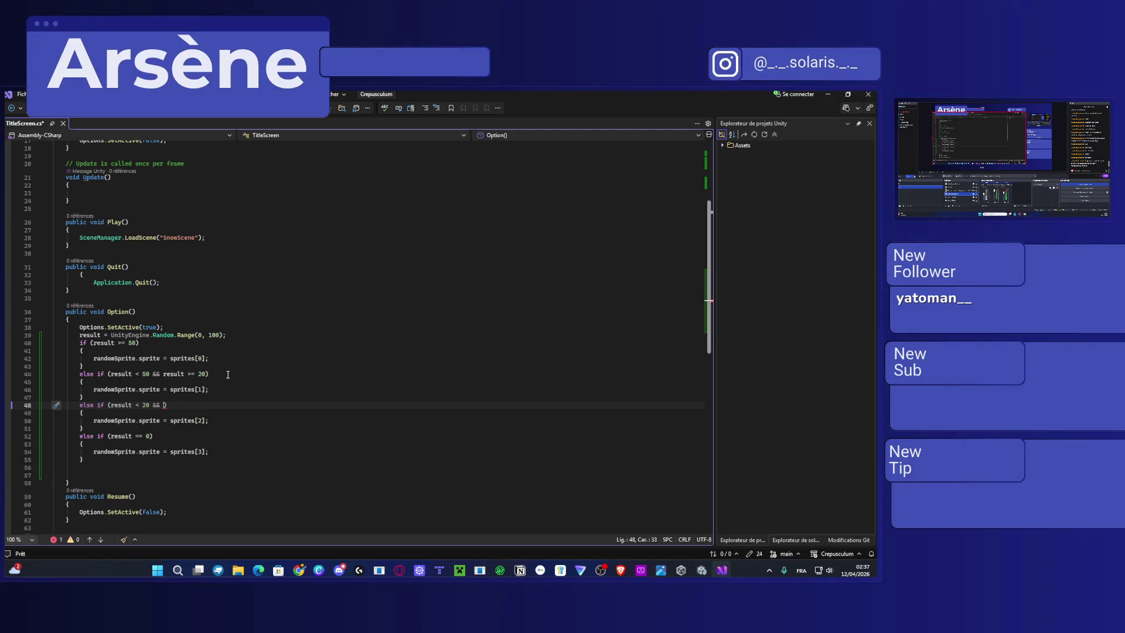
text(>=1)
Try to start play mode in Unity, then return to the code editor.
click(828, 93)
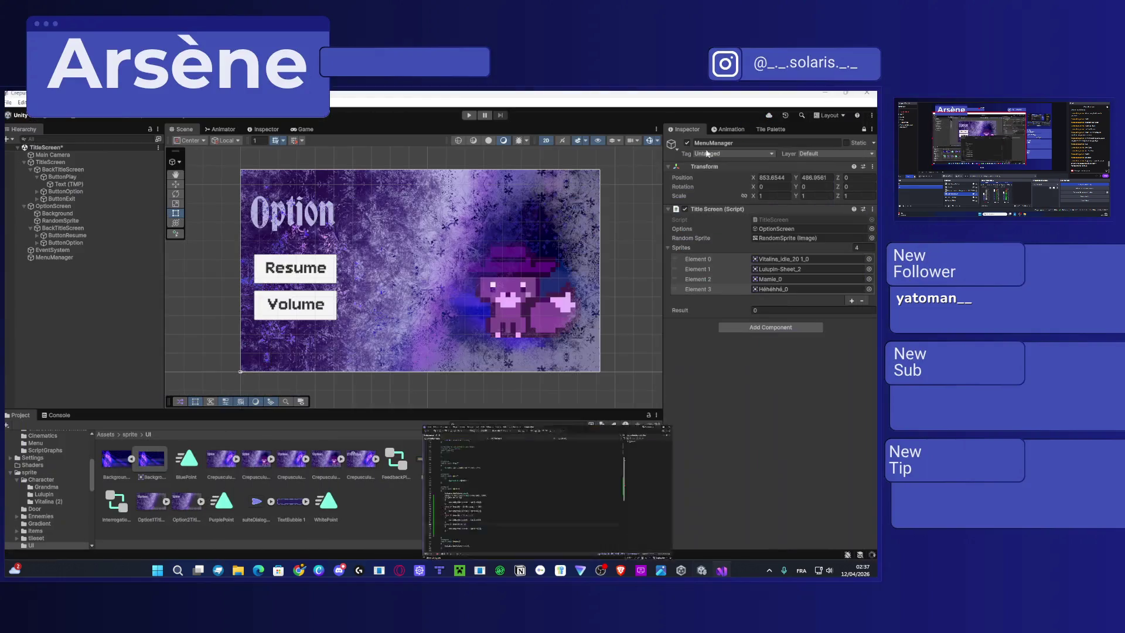
click(467, 115)
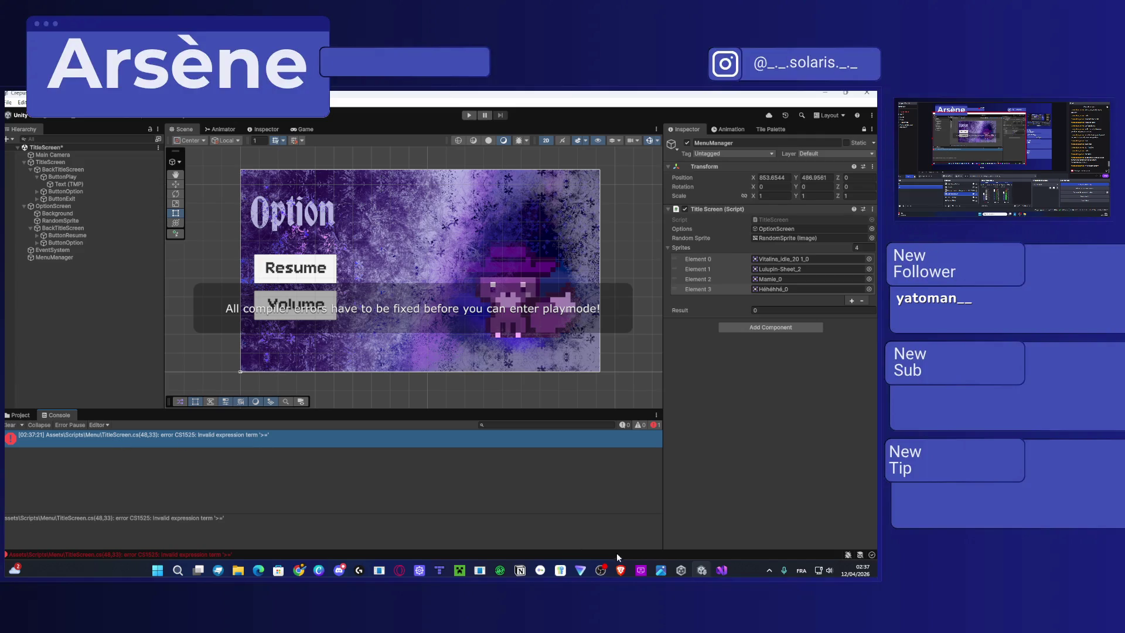
click(722, 569)
Complete line 48 as (result < 20 && result >=1), save TitleScreen.cs, and return to Unity.
click(164, 406)
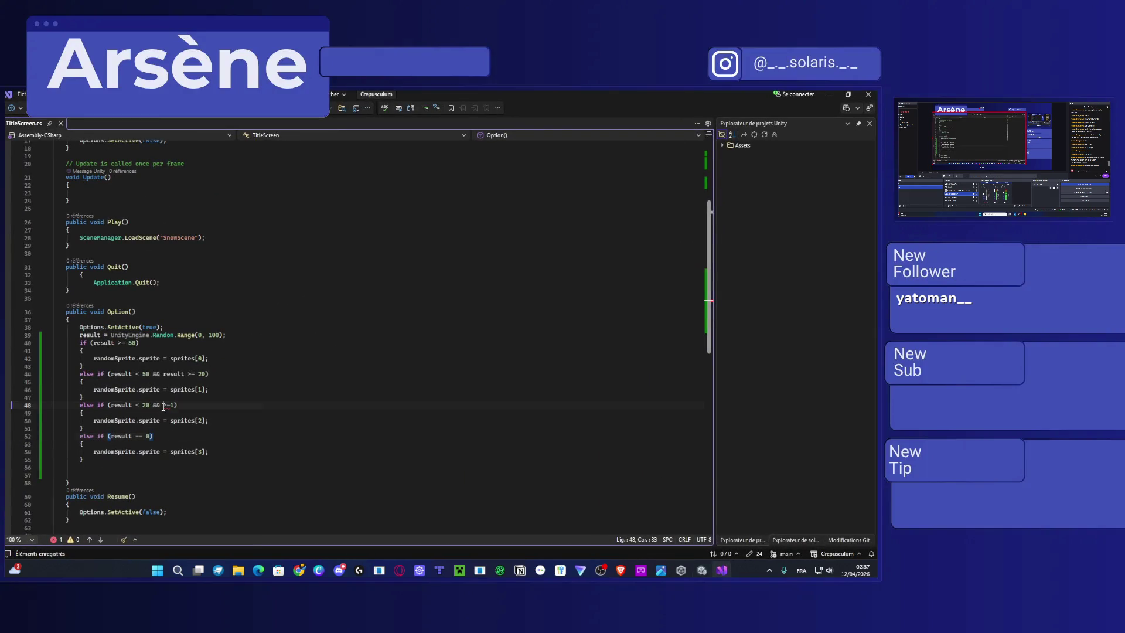
text(result)
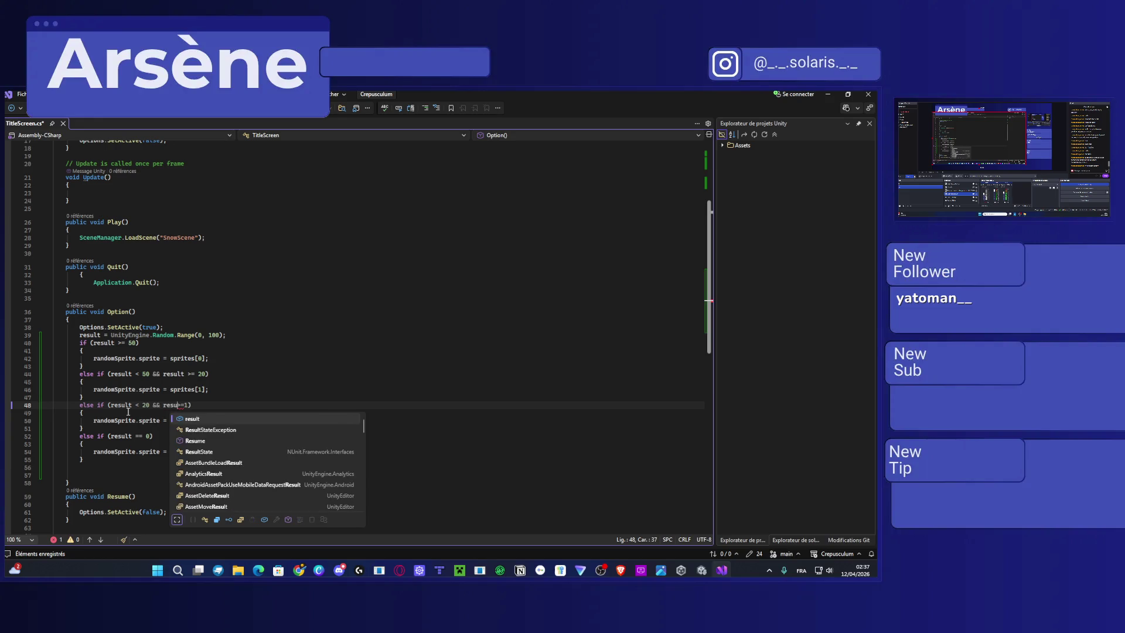
key(ctrl+s)
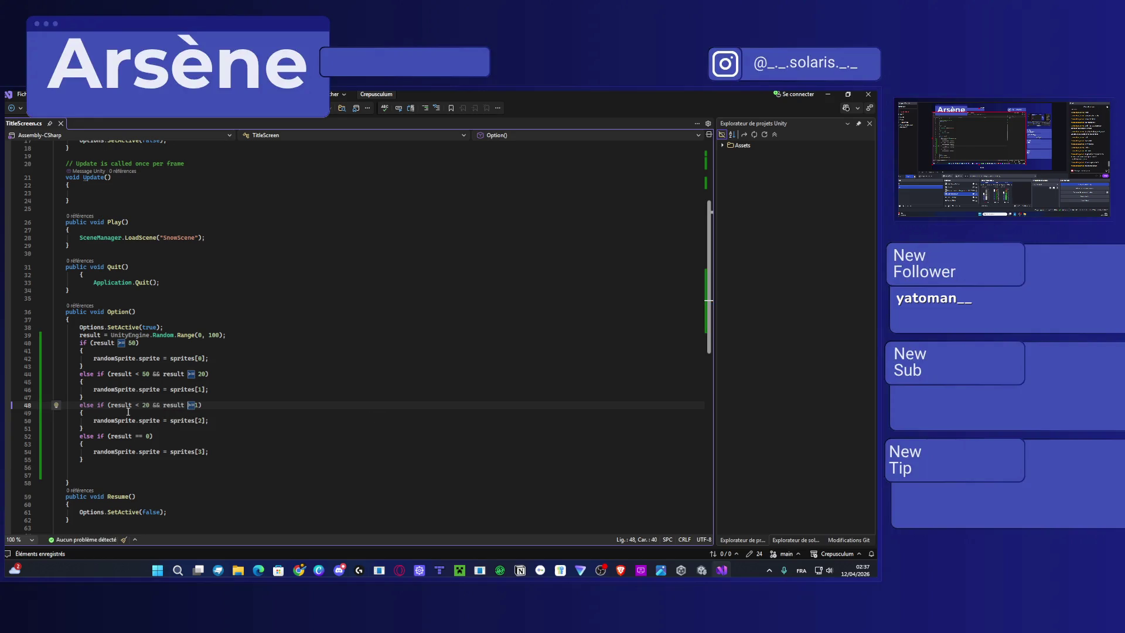
click(243, 428)
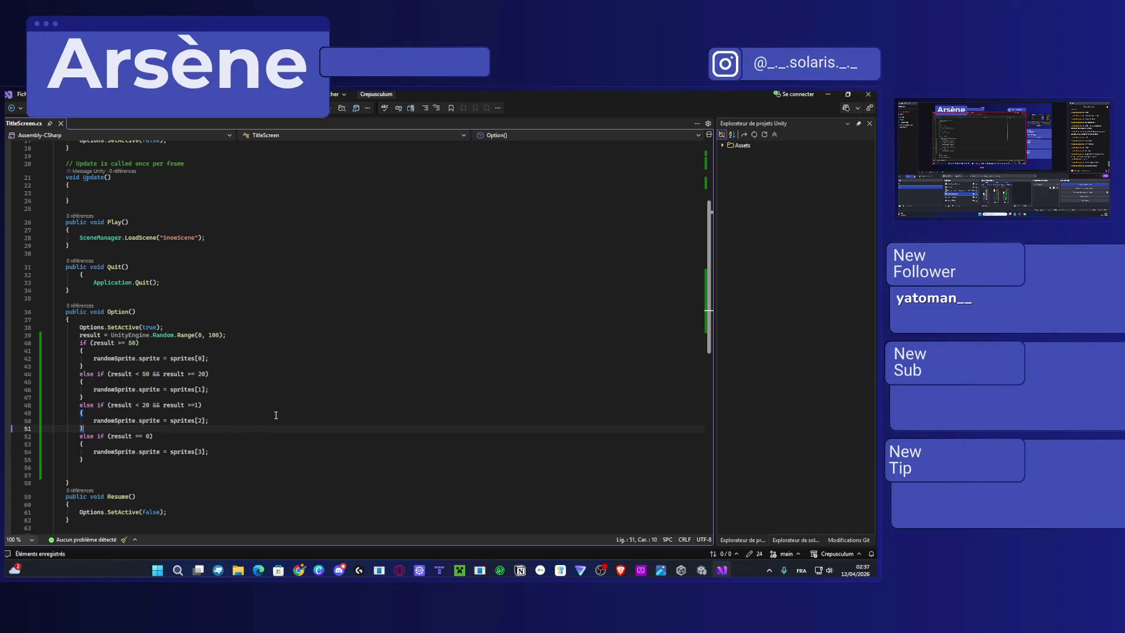
key(alt+Tab)
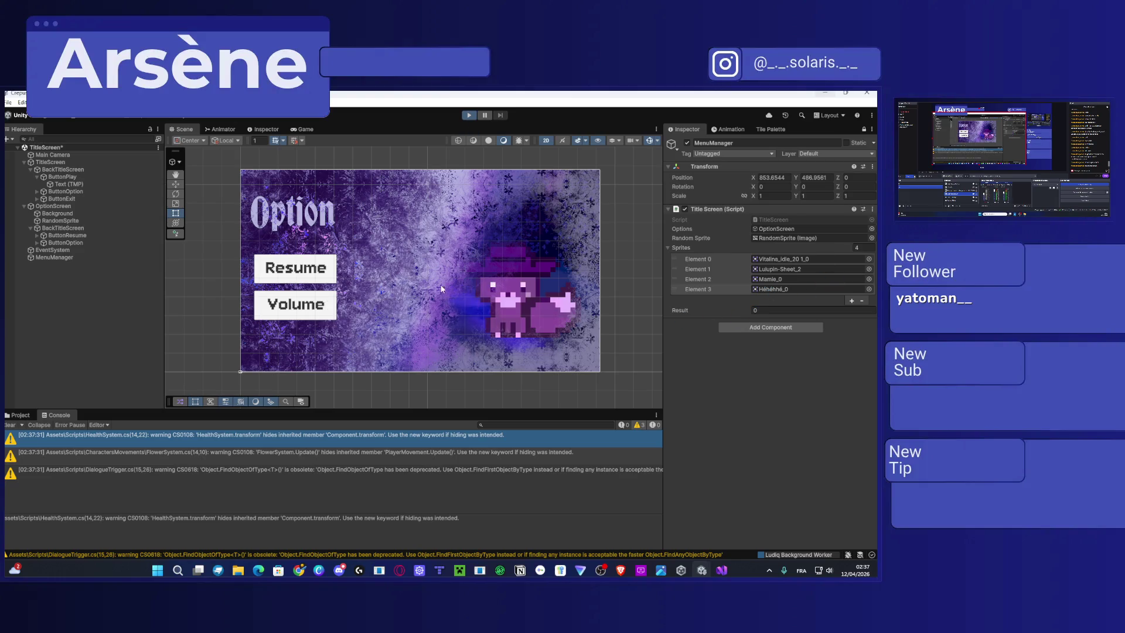
Start play mode with Ctrl+P and toggle Option and Resume repeatedly, checking the random portrait each time.
key(ctrl+p)
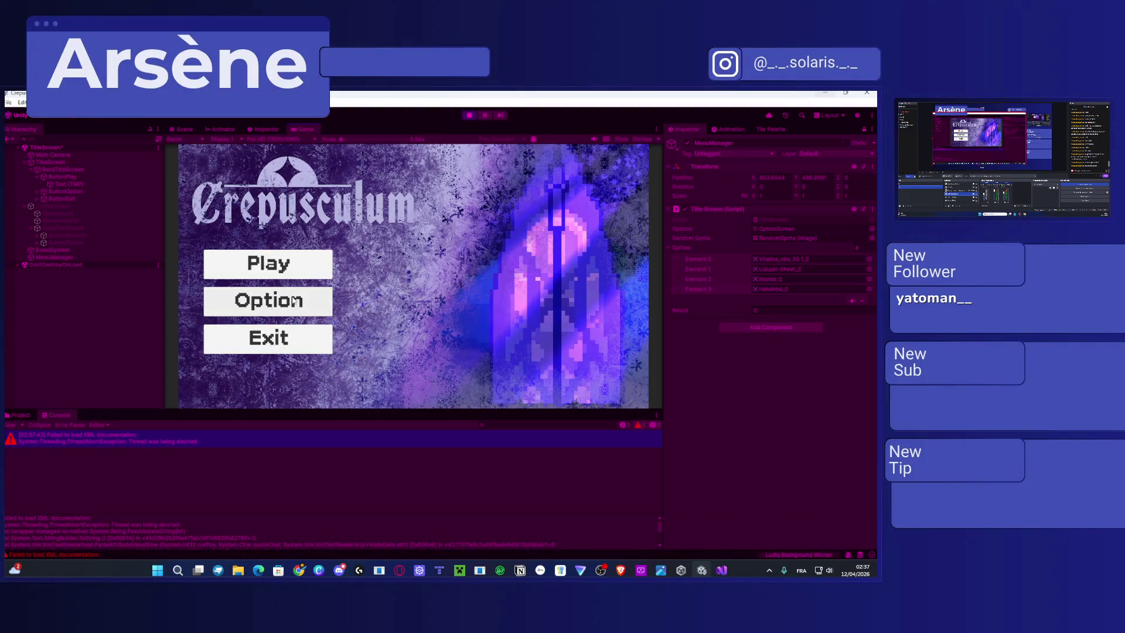
click(293, 300)
click(275, 273)
click(269, 290)
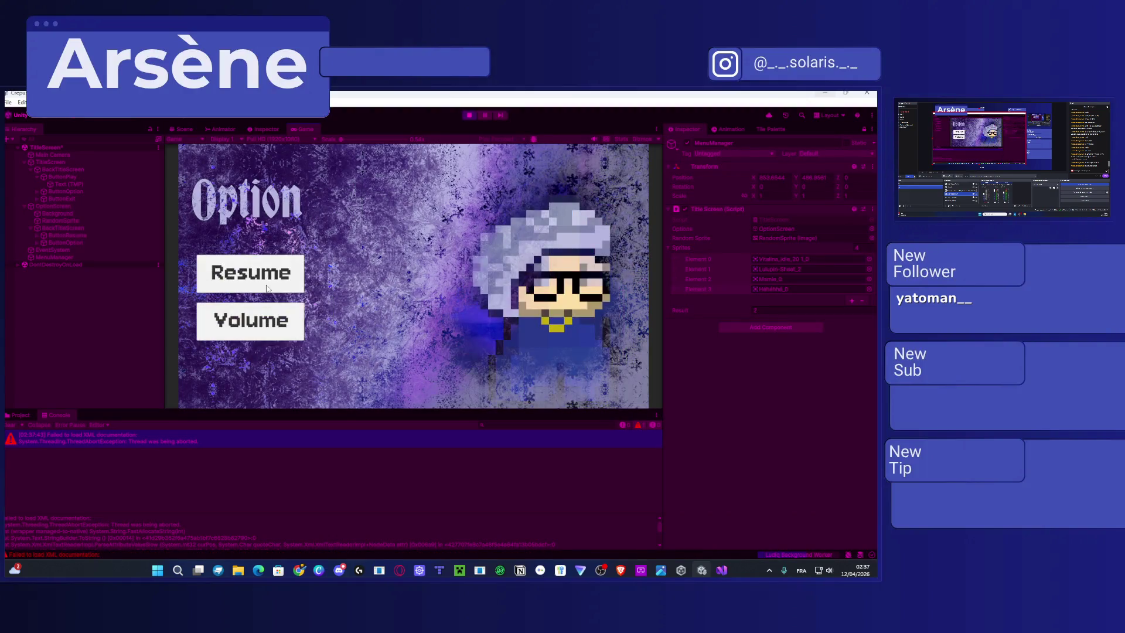
click(266, 276)
click(269, 301)
click(268, 274)
click(267, 306)
click(278, 277)
click(278, 307)
click(279, 272)
click(276, 301)
click(276, 273)
click(275, 305)
click(272, 278)
click(272, 302)
click(271, 280)
click(274, 302)
click(273, 274)
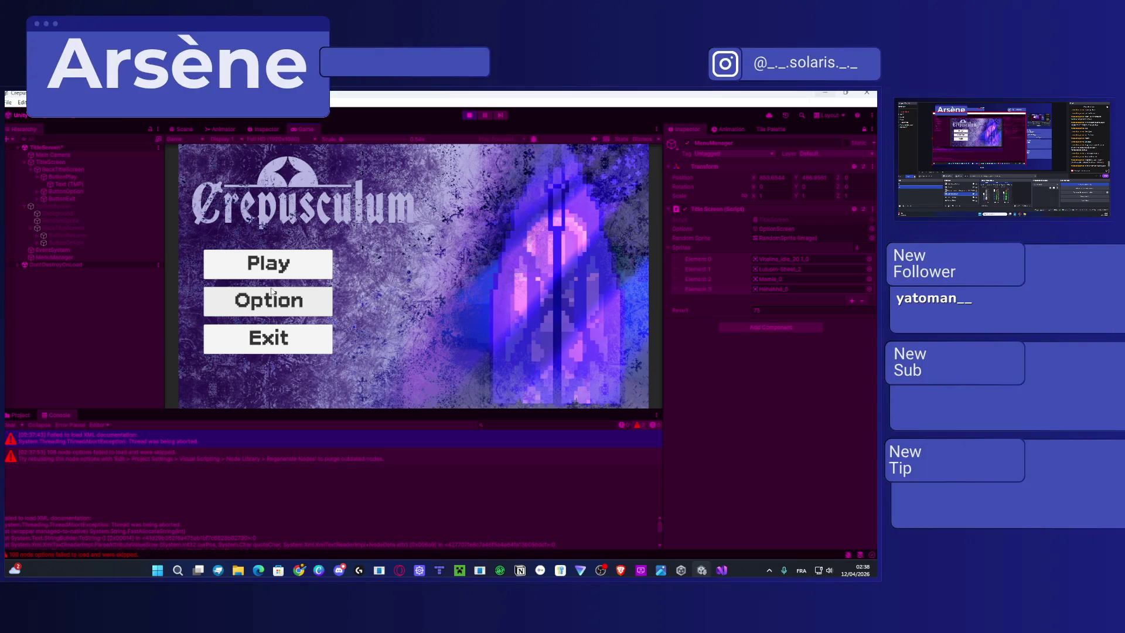
click(257, 305)
click(254, 275)
click(249, 295)
click(251, 282)
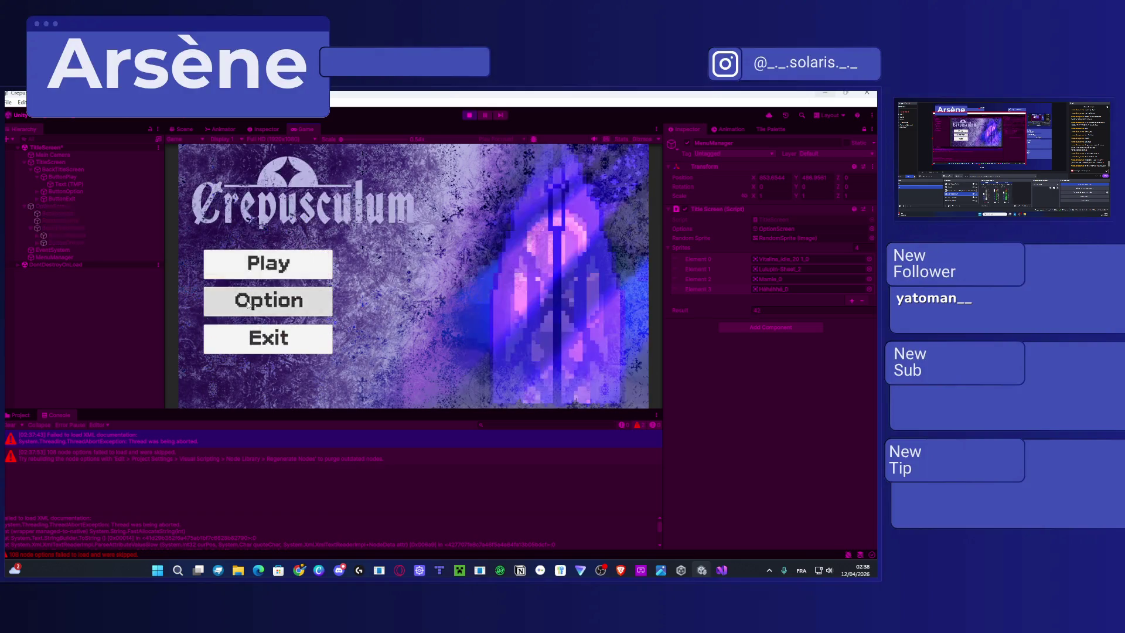
click(249, 289)
click(250, 284)
click(249, 289)
click(249, 285)
click(250, 289)
click(250, 283)
click(253, 293)
click(255, 284)
click(261, 308)
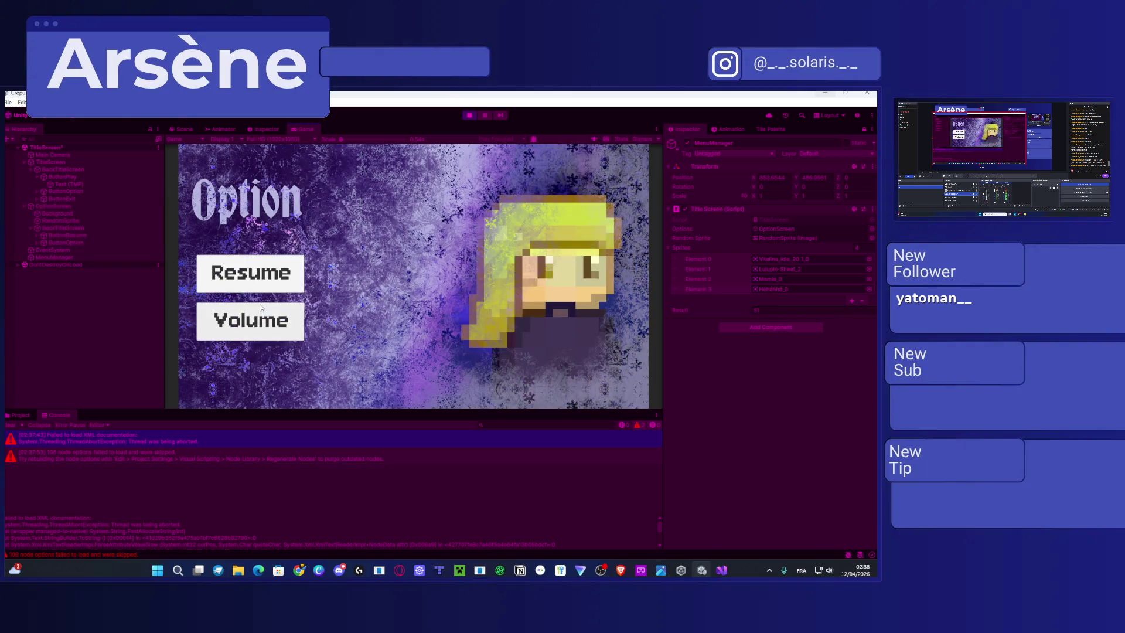
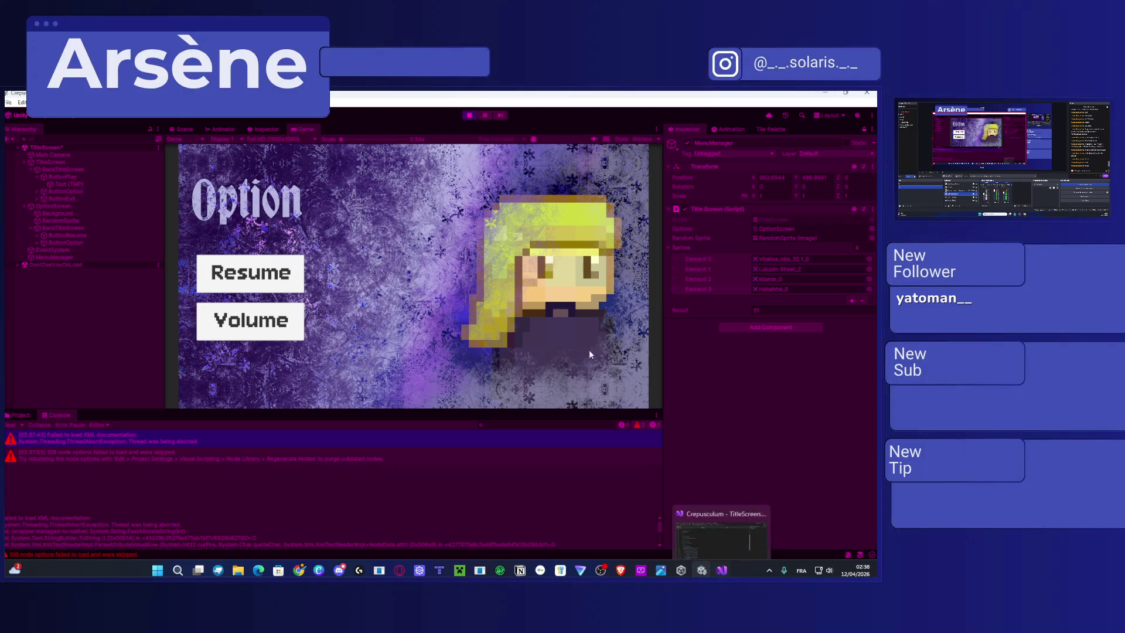
Exit play mode and switch to TitleScreen.cs in Visual Studio, scrolled up toward Option().
click(471, 116)
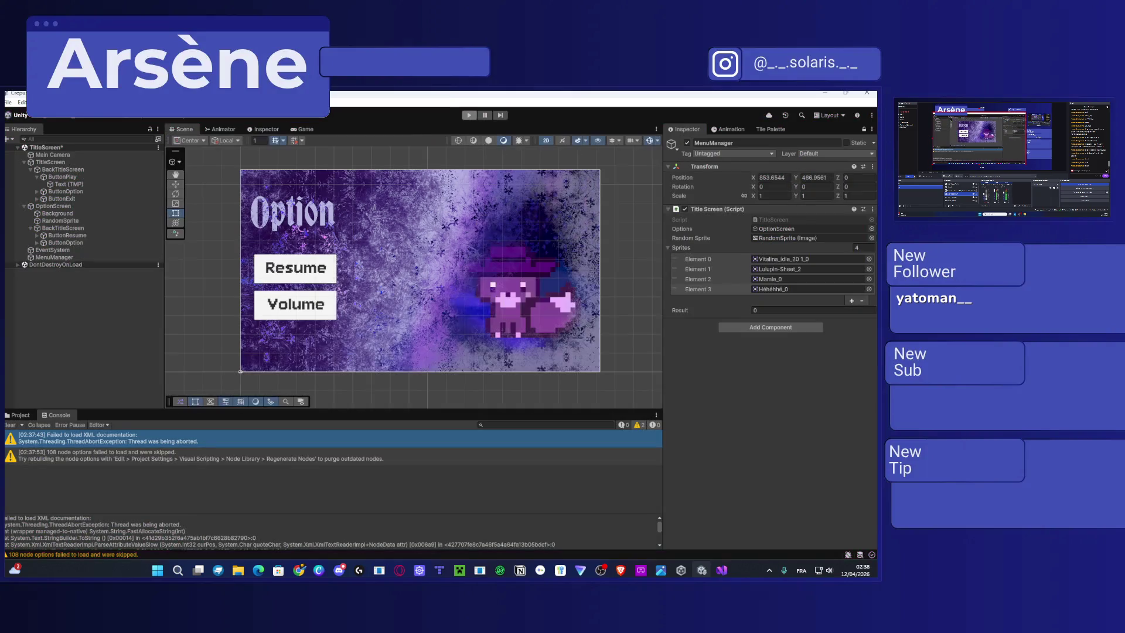
click(721, 570)
scroll(194, 376, up, 7)
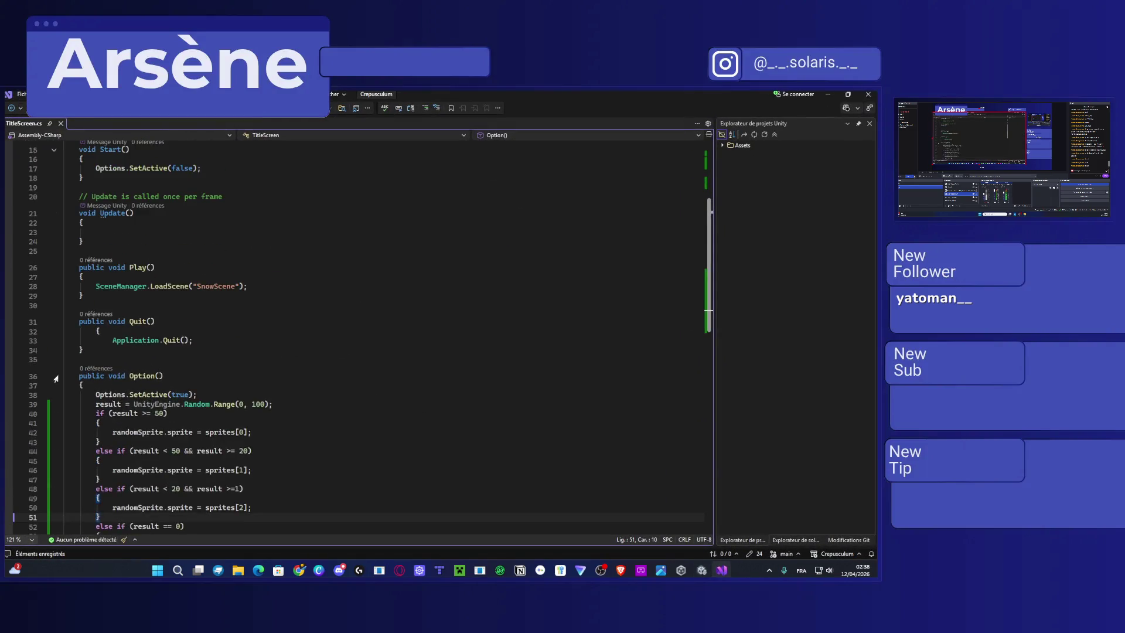
Delete the redundant 'result < 50 &&' and 'result < 20 &&' checks on lines 44 and 48, then save.
scroll(194, 376, up, 4)
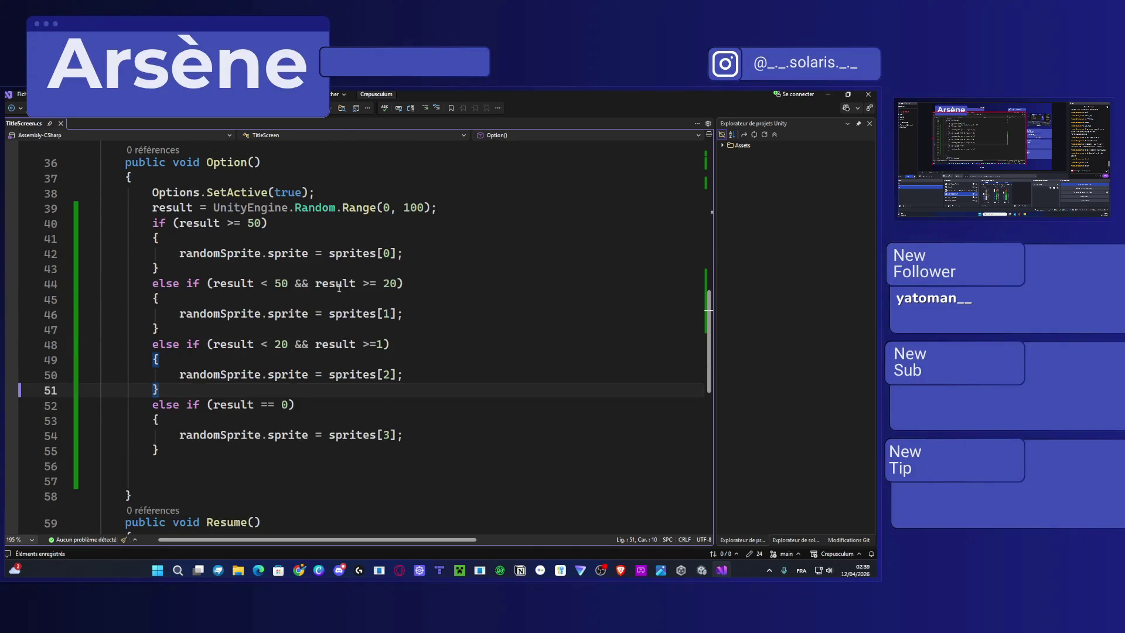
drag(399, 283, 263, 284)
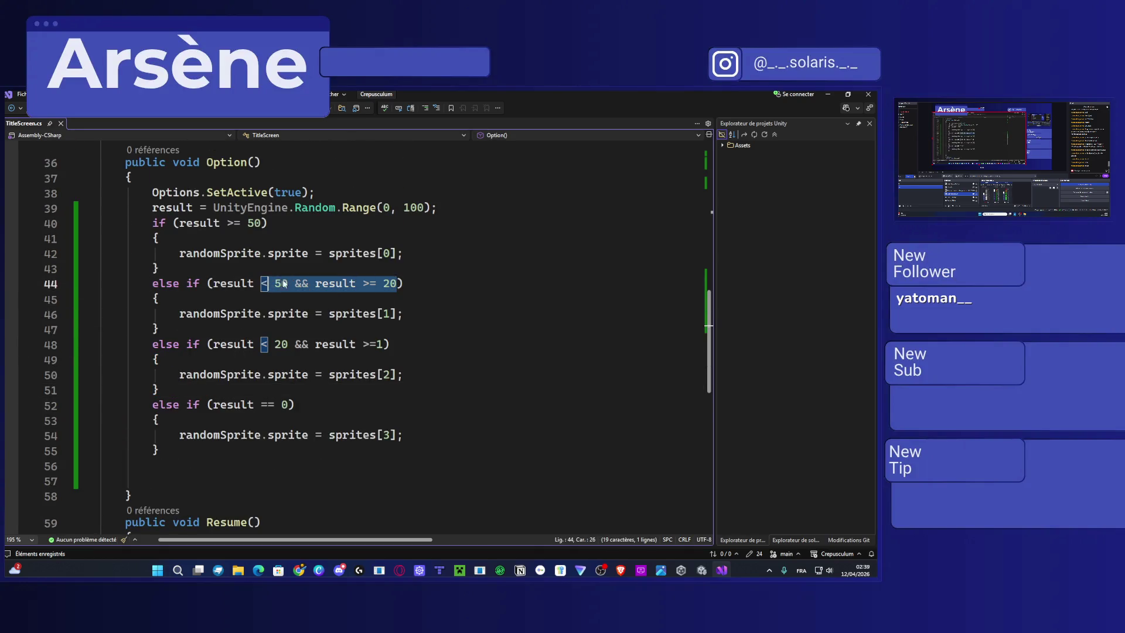
scroll(283, 283, up, 1)
click(383, 328)
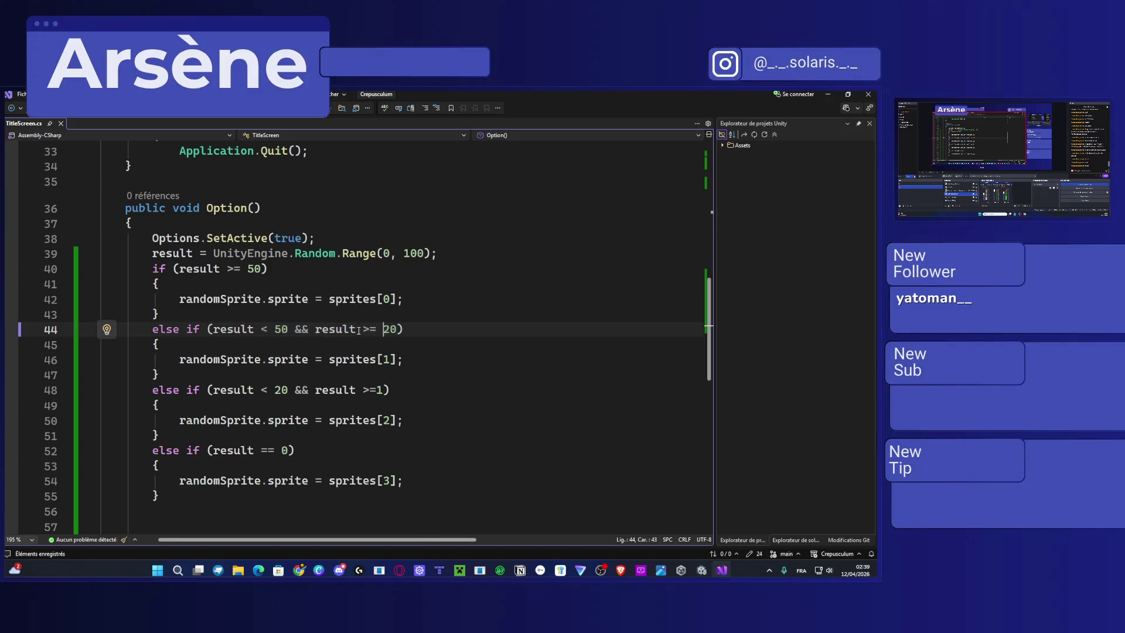
drag(314, 329, 215, 329)
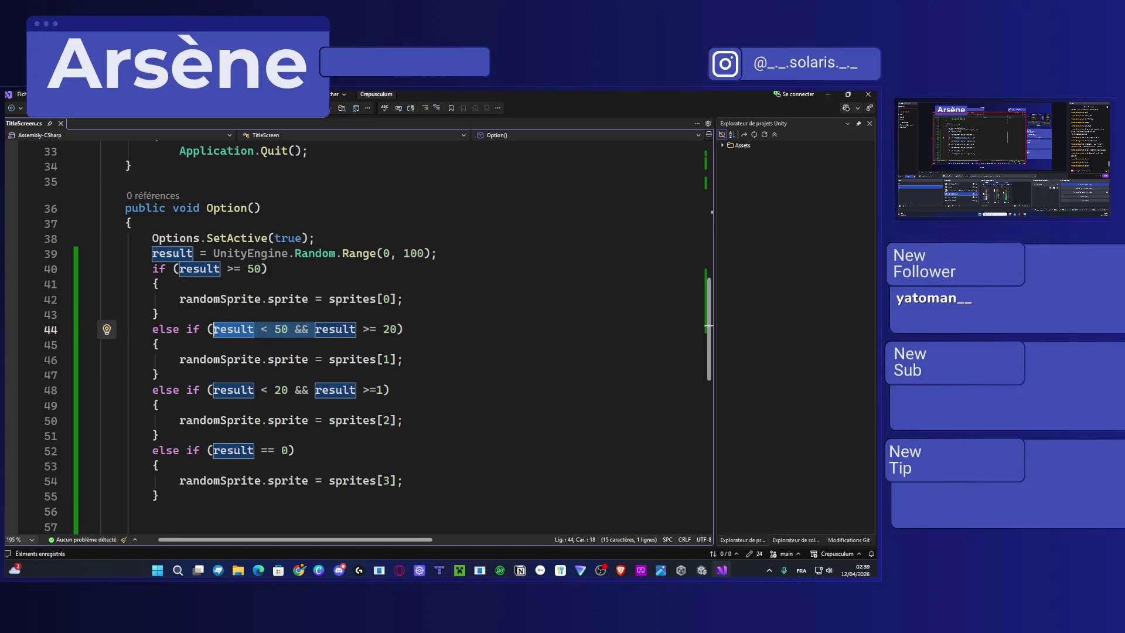
key(Delete)
drag(316, 389, 212, 390)
key(Delete)
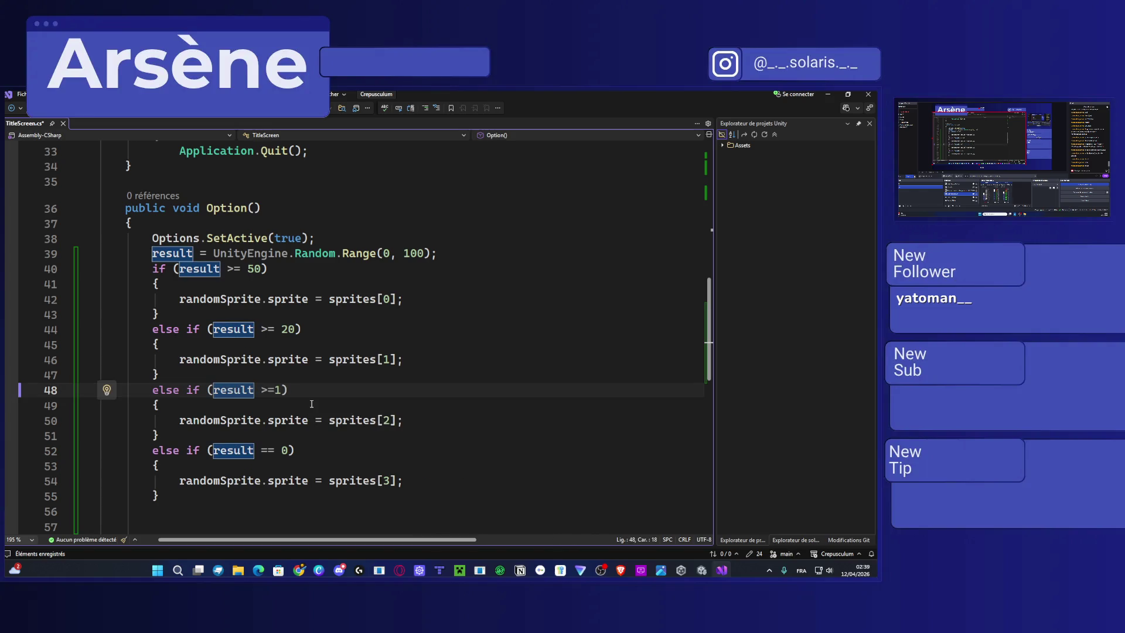
key(ctrl+s)
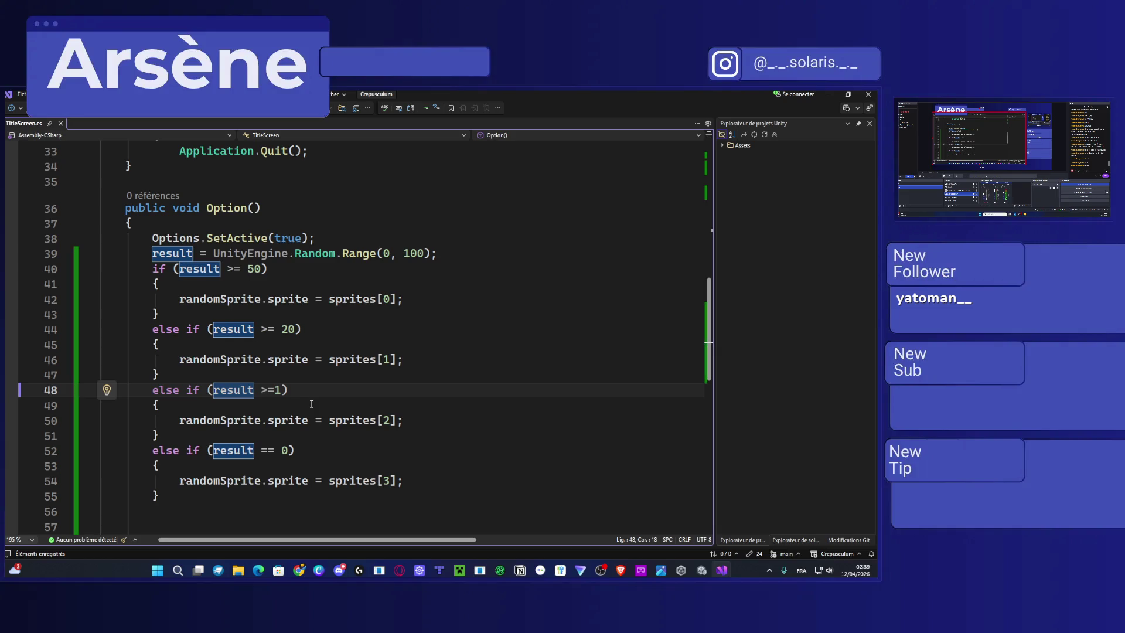
Change line 48 to '> 1' and rewrite line 52's comparison as '>= 0', save, and recompile in Unity.
click(270, 391)
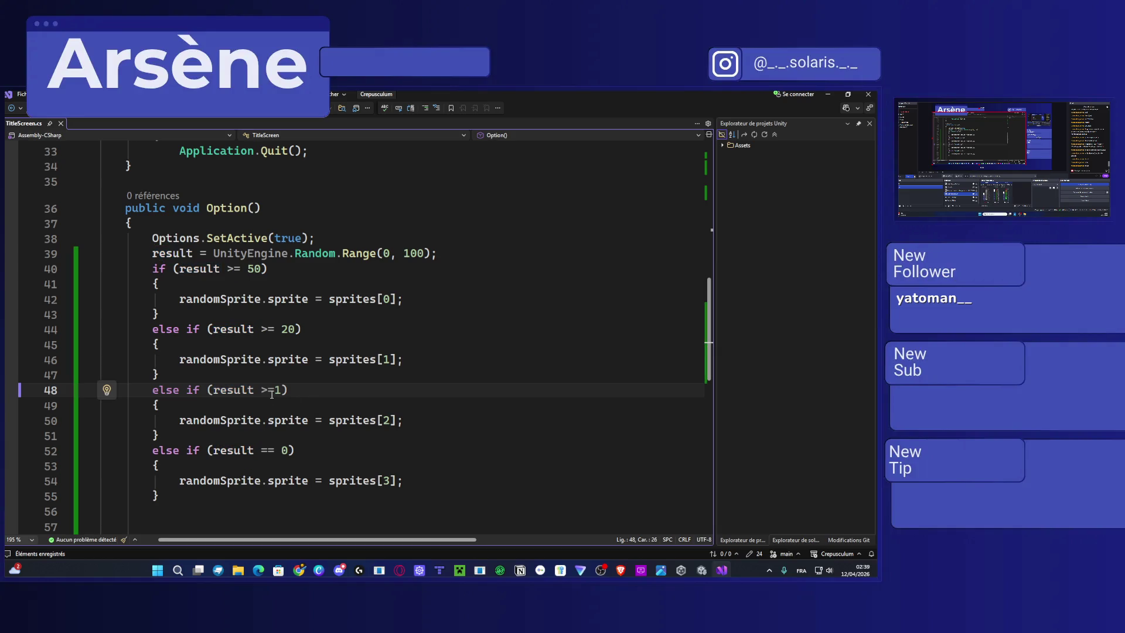
key(Delete)
click(282, 449)
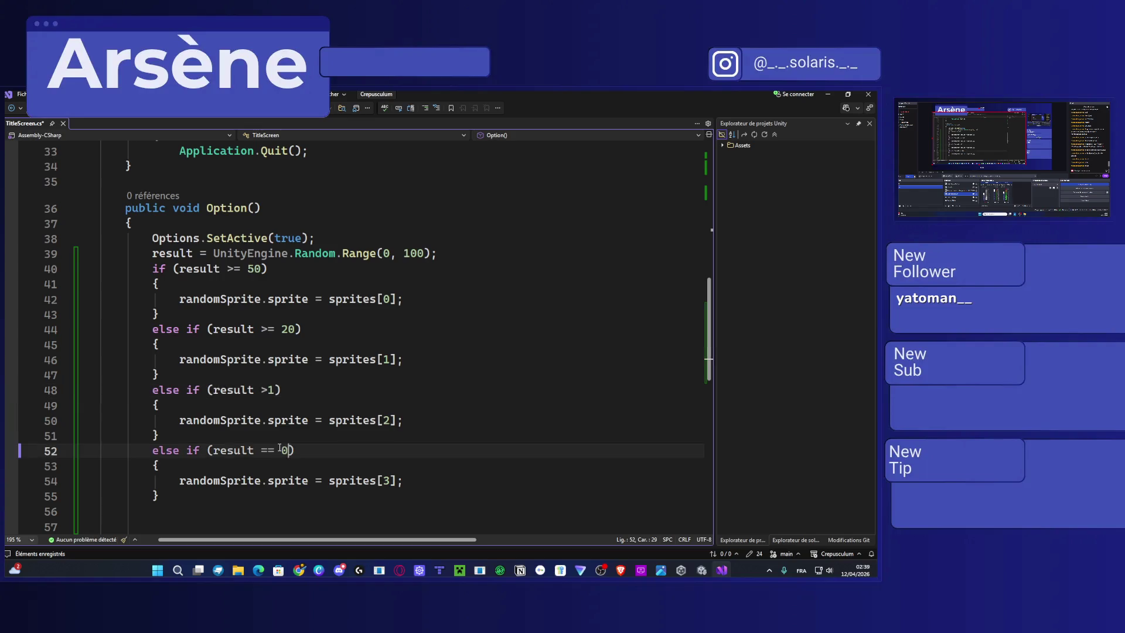
key(BackSpace)
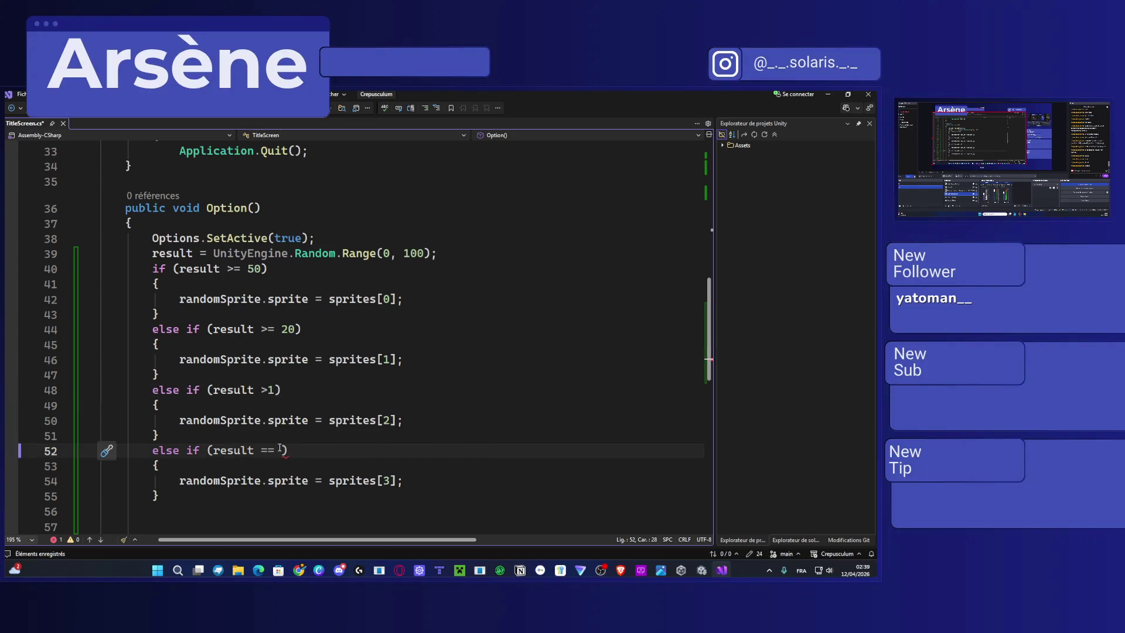
key(BackSpace)
key(BackSpace)
key(BackSpace)
text(<0)
key(BackSpace)
text(=)
key(BackSpace)
key(BackSpace)
key(BackSpace)
text(>)
text(= 0)
key(ctrl+s)
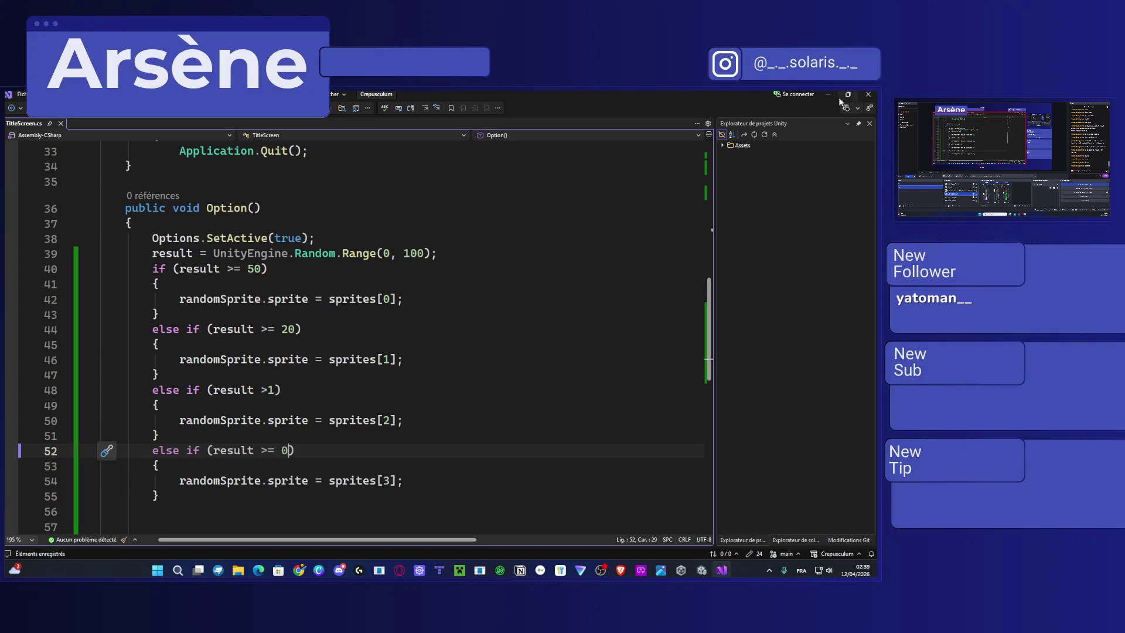
click(828, 94)
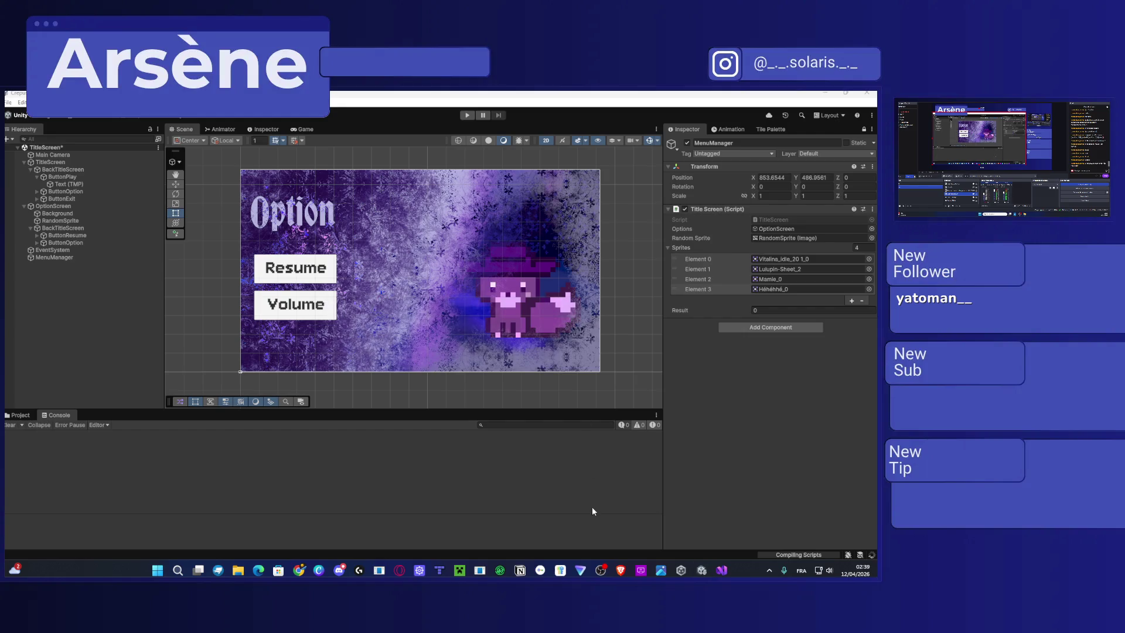
Turn the last 'else if' on line 52 into a plain 'else', save, and return to Unity.
click(721, 569)
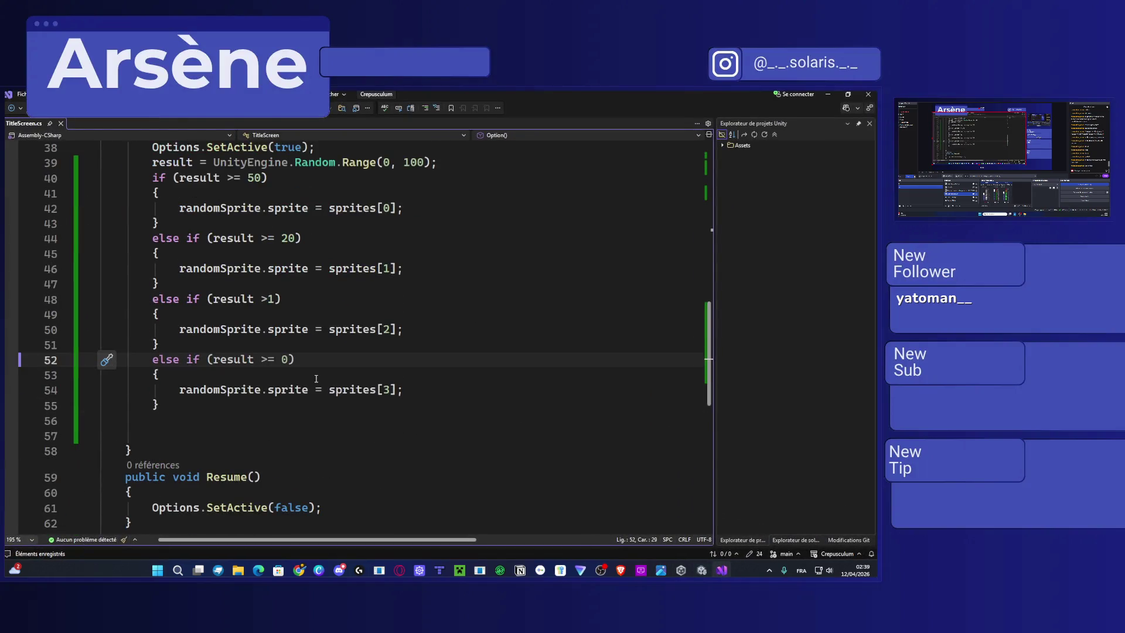
click(199, 359)
key(BackSpace)
key(BackSpace)
key(BackSpace)
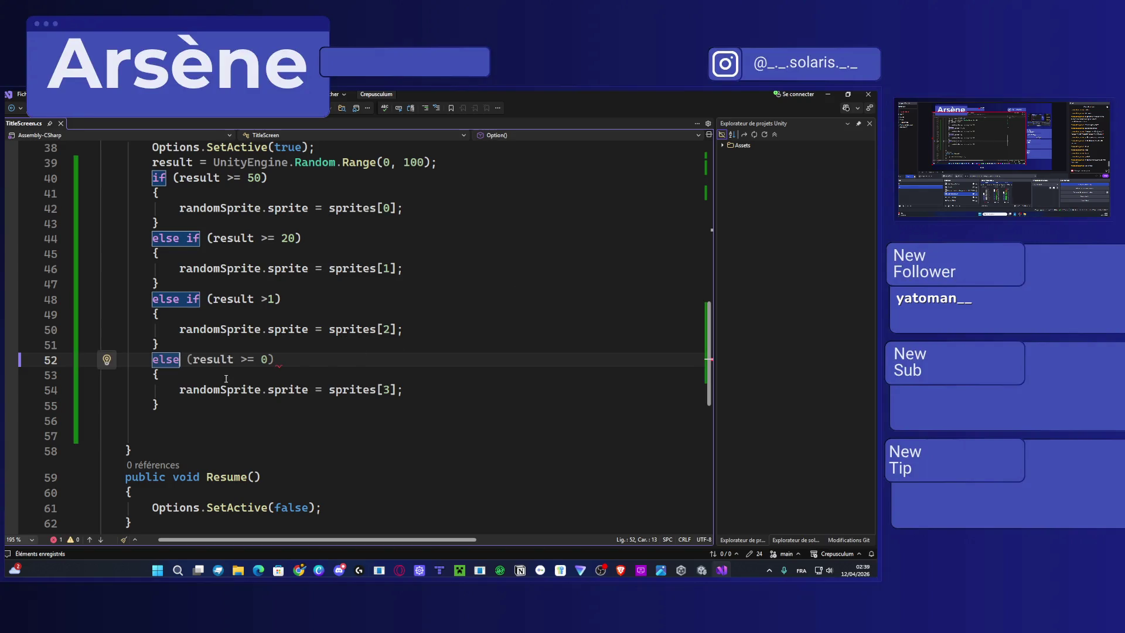
drag(278, 365, 186, 361)
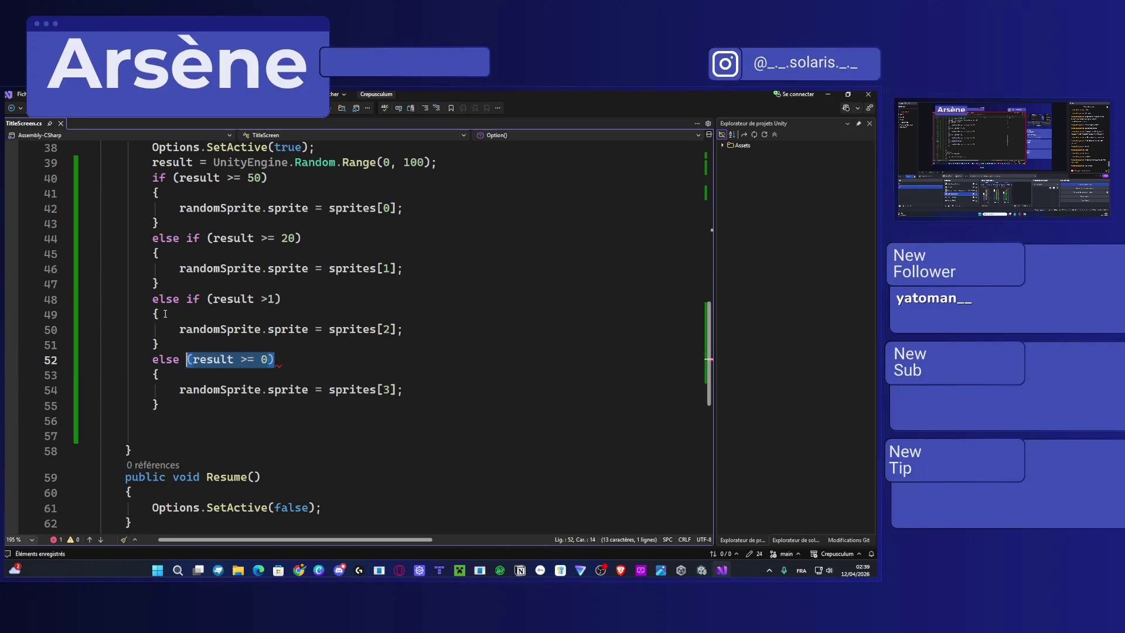
key(BackSpace)
key(BackSpace)
key(ctrl+s)
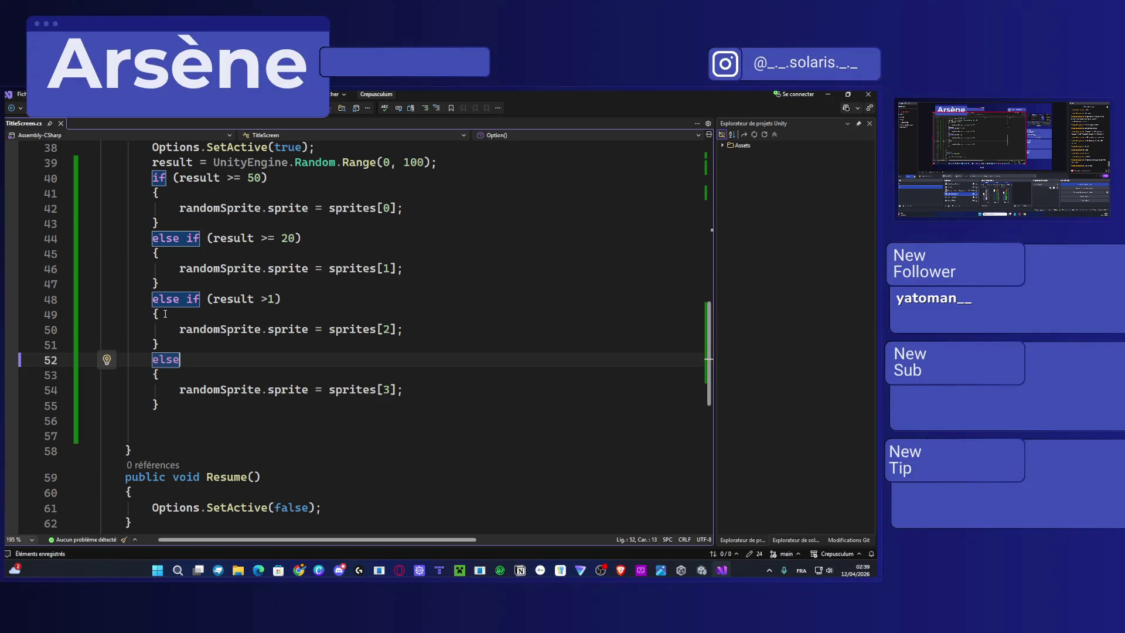
key(alt+Tab)
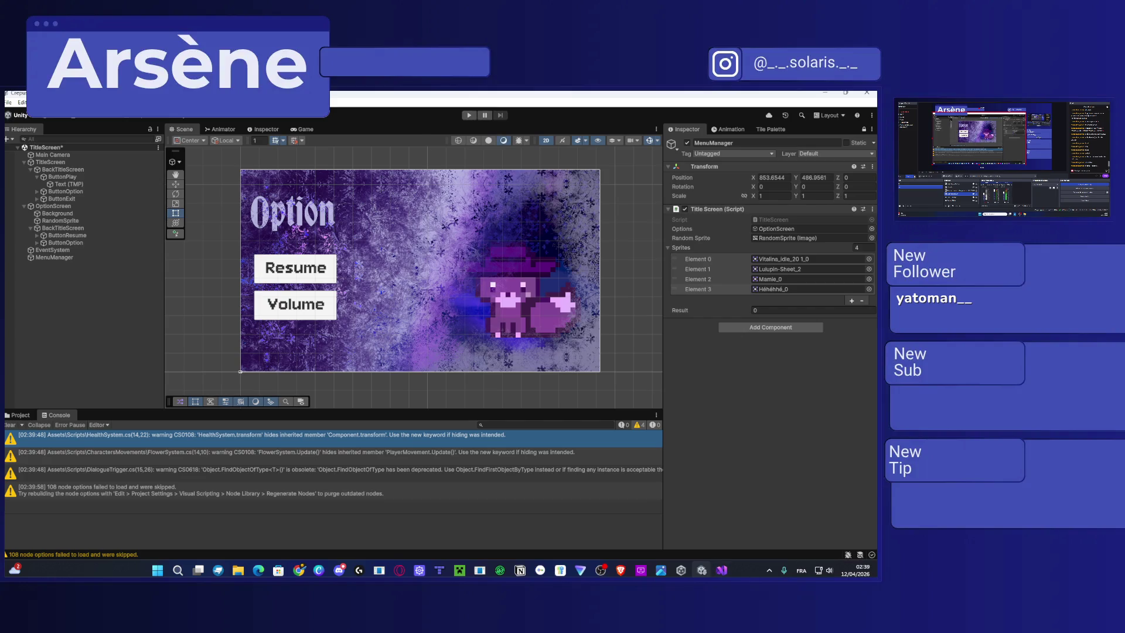
Try changing line 48's '> 1' threshold to 0, then restore it to 1.
key(alt+Tab)
click(277, 298)
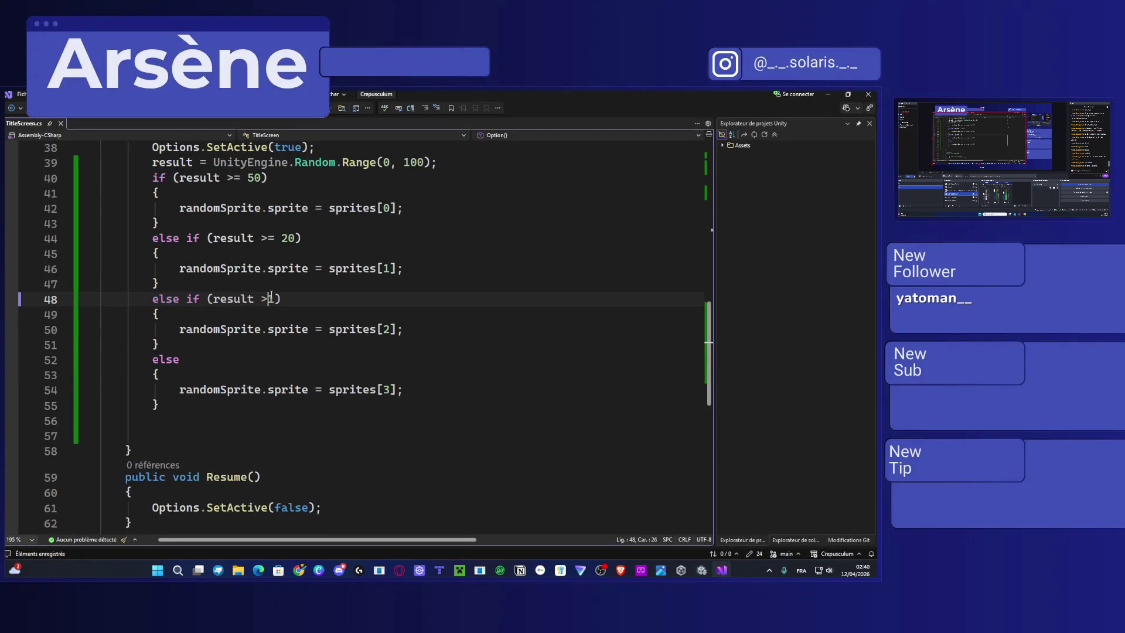
key(Delete)
text(0)
key(BackSpace)
text(1)
Return to Unity, let the scripts reload, and start play mode.
click(827, 94)
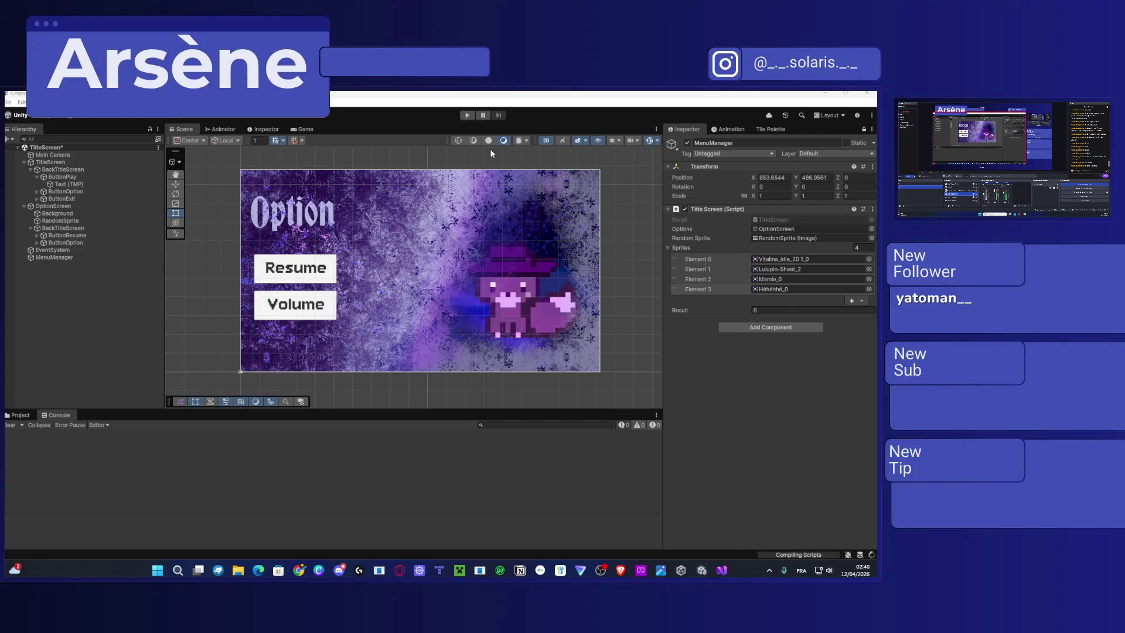
click(467, 117)
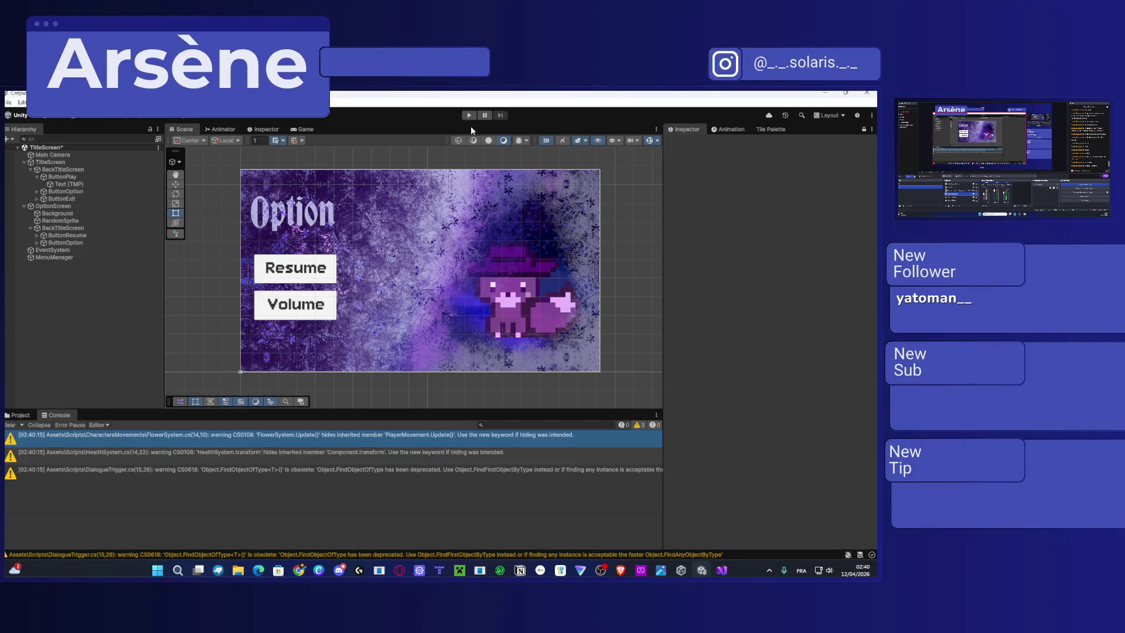
click(469, 115)
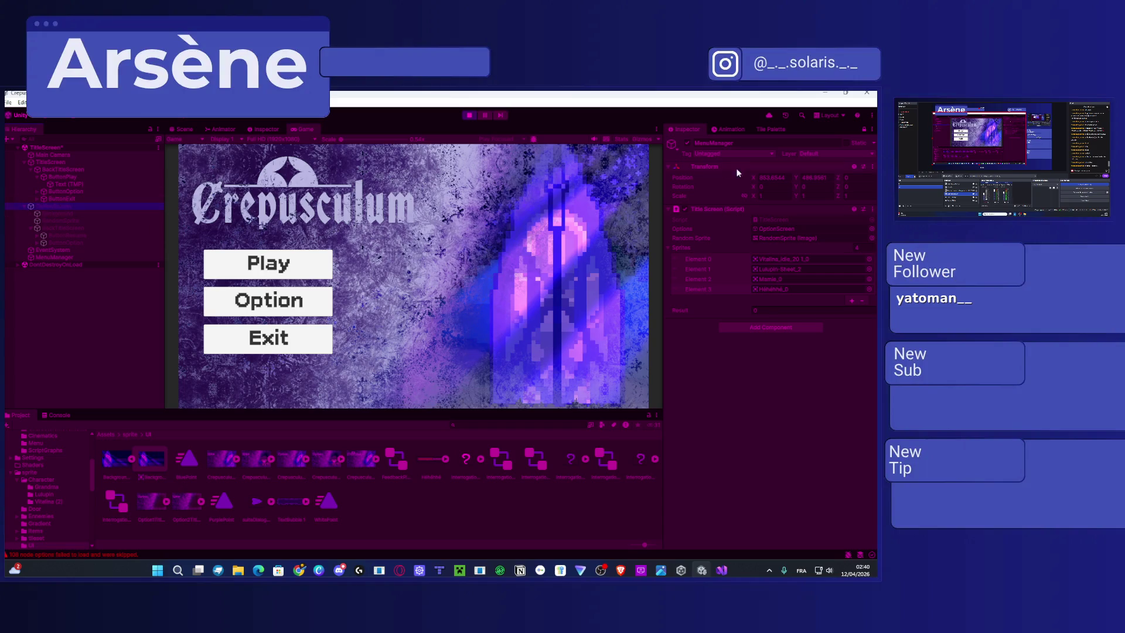
Toggle the MenuManager and OptionScreen objects' active states to bring up the Option menu.
click(687, 143)
click(686, 143)
click(61, 206)
click(864, 128)
click(687, 142)
click(689, 143)
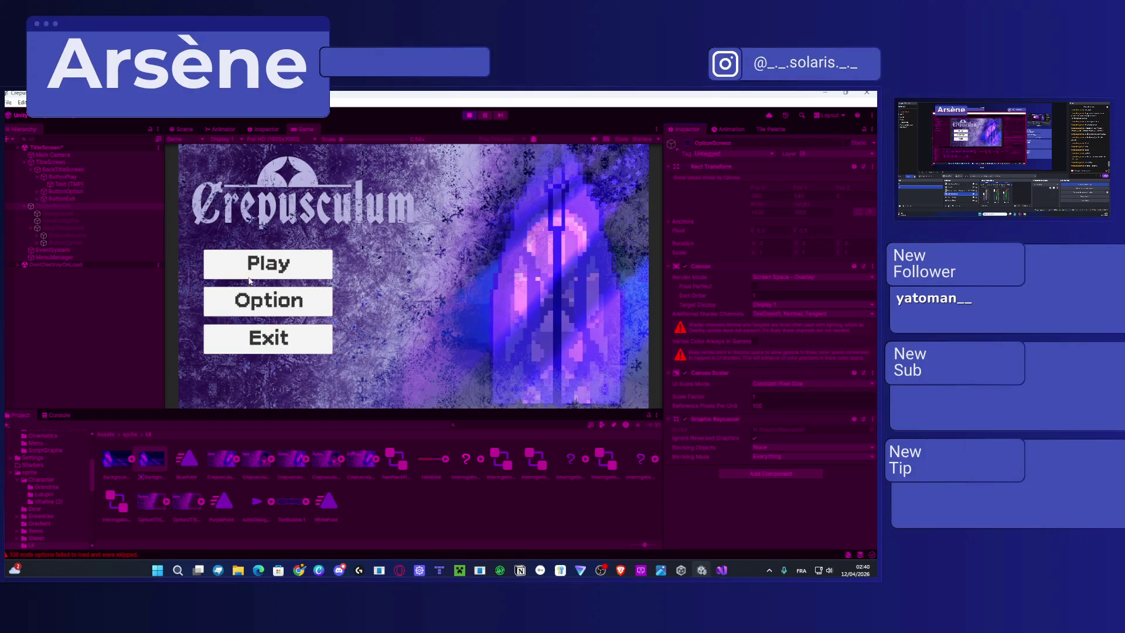
click(263, 304)
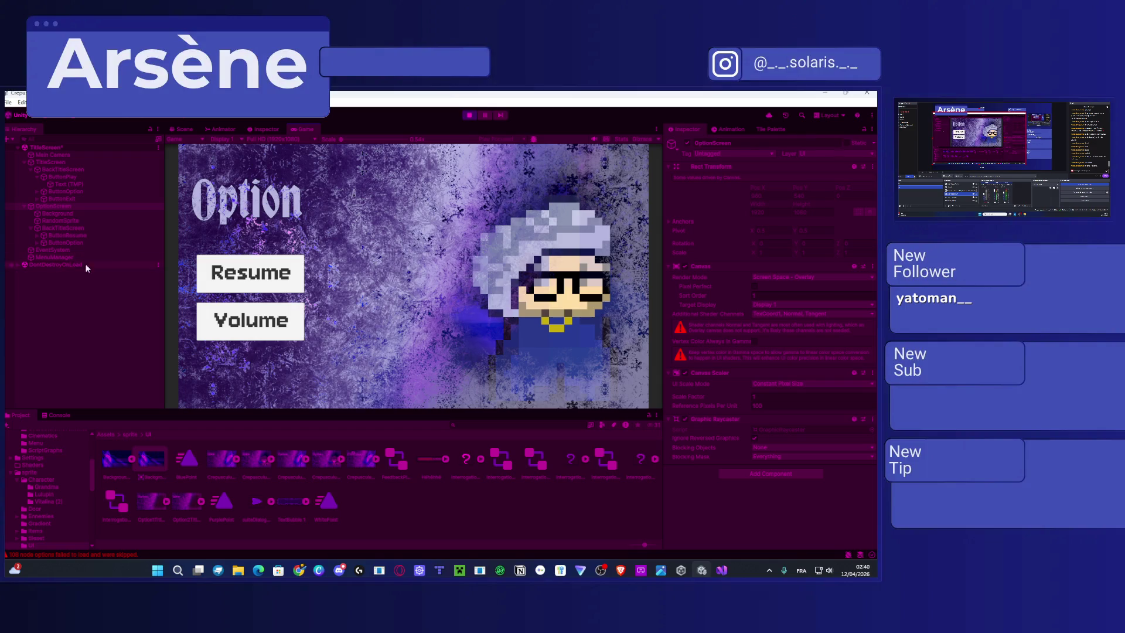
click(66, 258)
click(864, 131)
click(867, 133)
Toggle the Option menu repeatedly to reroll its random sprite, ending on the blonde character.
click(252, 288)
click(262, 301)
click(258, 286)
click(259, 287)
click(258, 283)
click(258, 293)
click(258, 281)
click(257, 295)
click(257, 275)
click(258, 296)
click(258, 282)
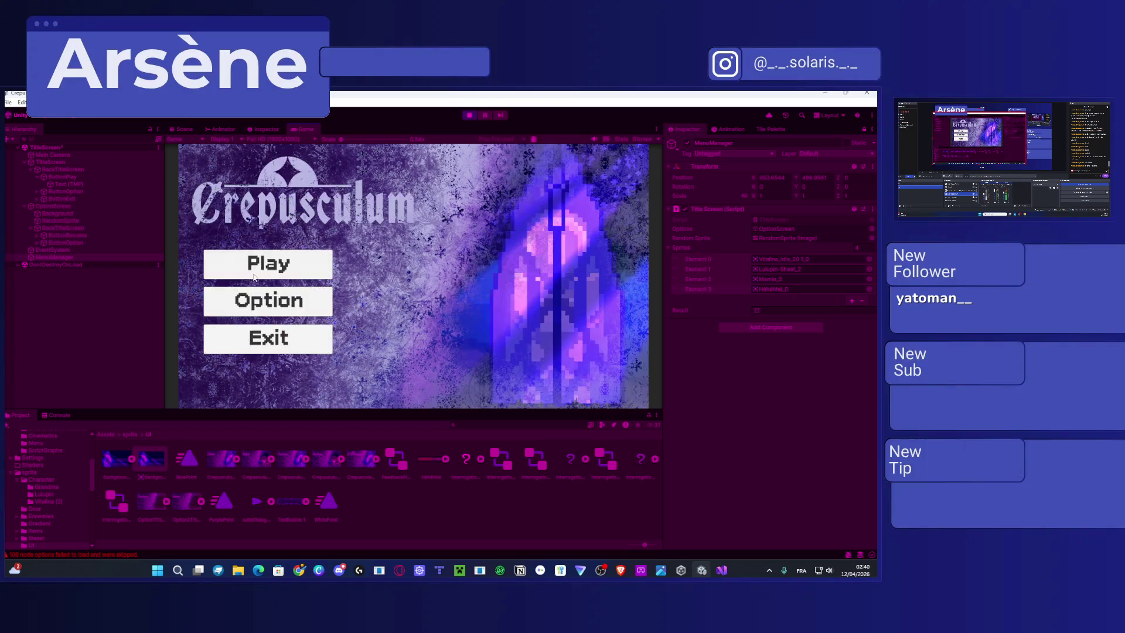
click(257, 296)
click(258, 281)
click(259, 301)
click(257, 275)
click(257, 301)
click(257, 276)
click(256, 304)
click(255, 290)
click(255, 296)
click(255, 290)
click(254, 292)
click(254, 290)
click(254, 290)
click(253, 287)
click(253, 286)
click(253, 280)
click(252, 290)
click(252, 289)
click(252, 290)
click(252, 290)
click(250, 305)
click(249, 287)
click(249, 293)
click(248, 287)
click(246, 293)
click(239, 279)
click(237, 287)
click(236, 285)
click(235, 287)
click(235, 284)
click(235, 284)
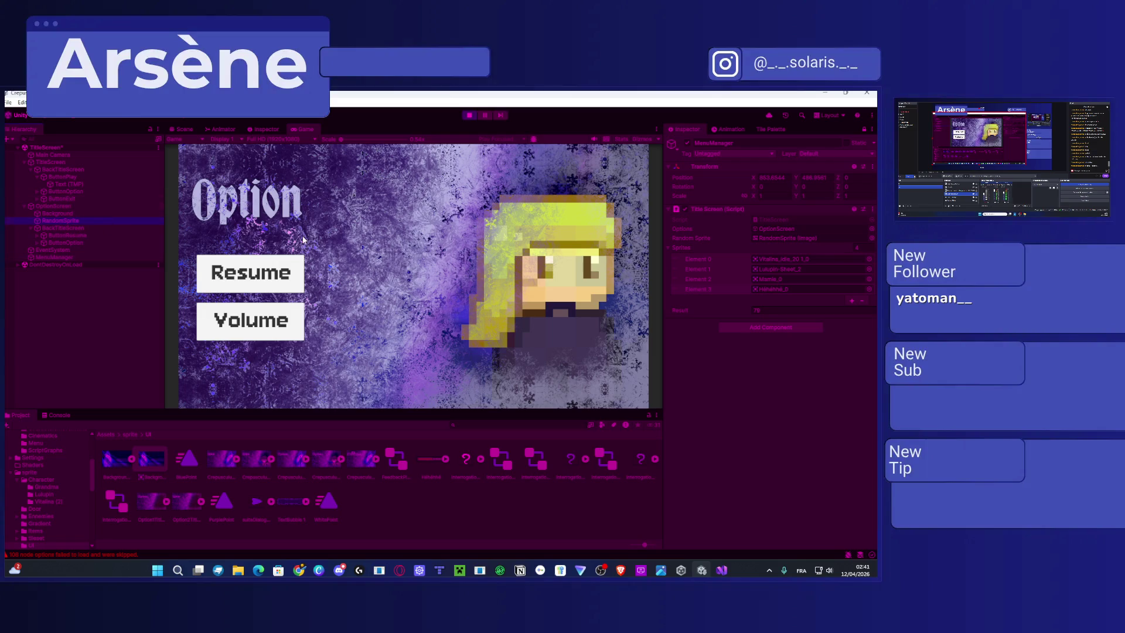
Shrink and reposition the RandomSprite image in the Scene view.
click(196, 132)
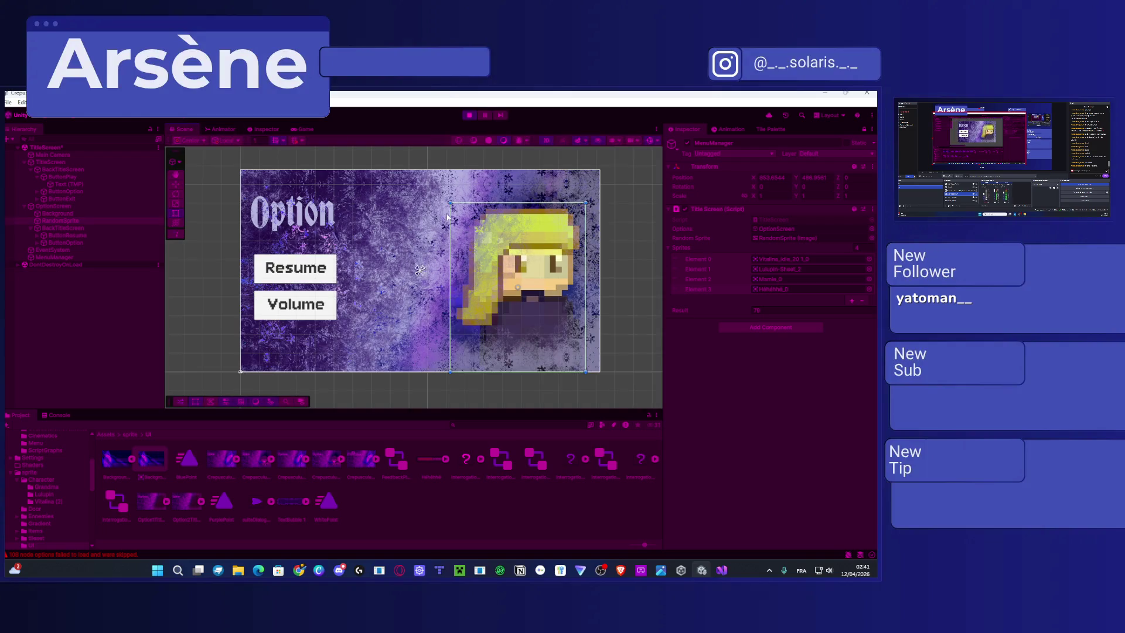
drag(452, 204, 466, 242)
drag(520, 291, 507, 281)
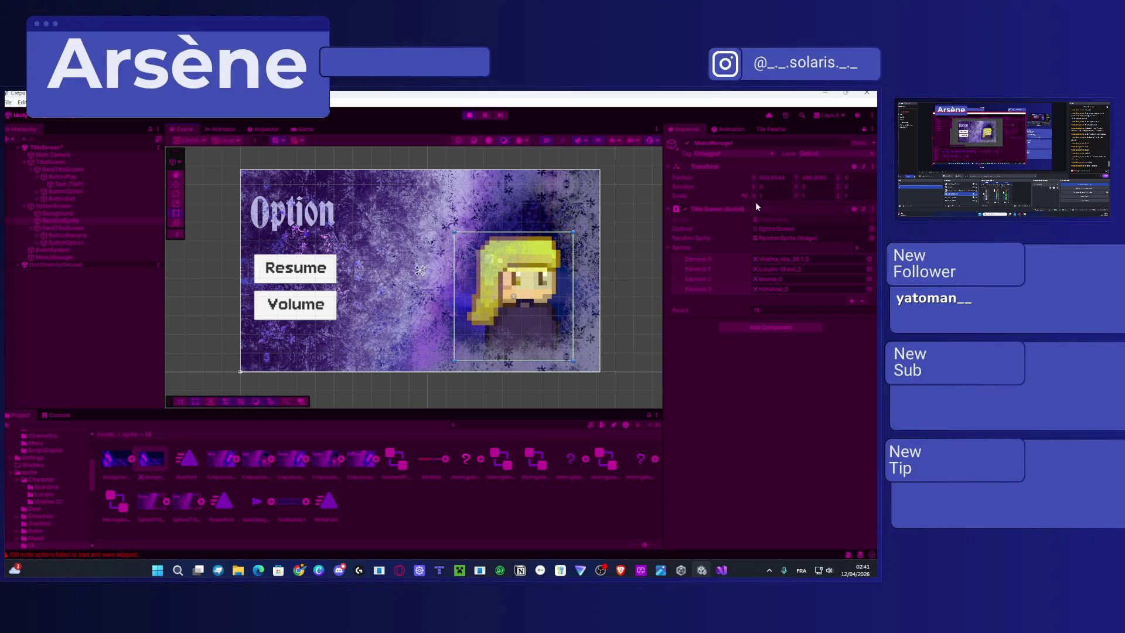
click(303, 129)
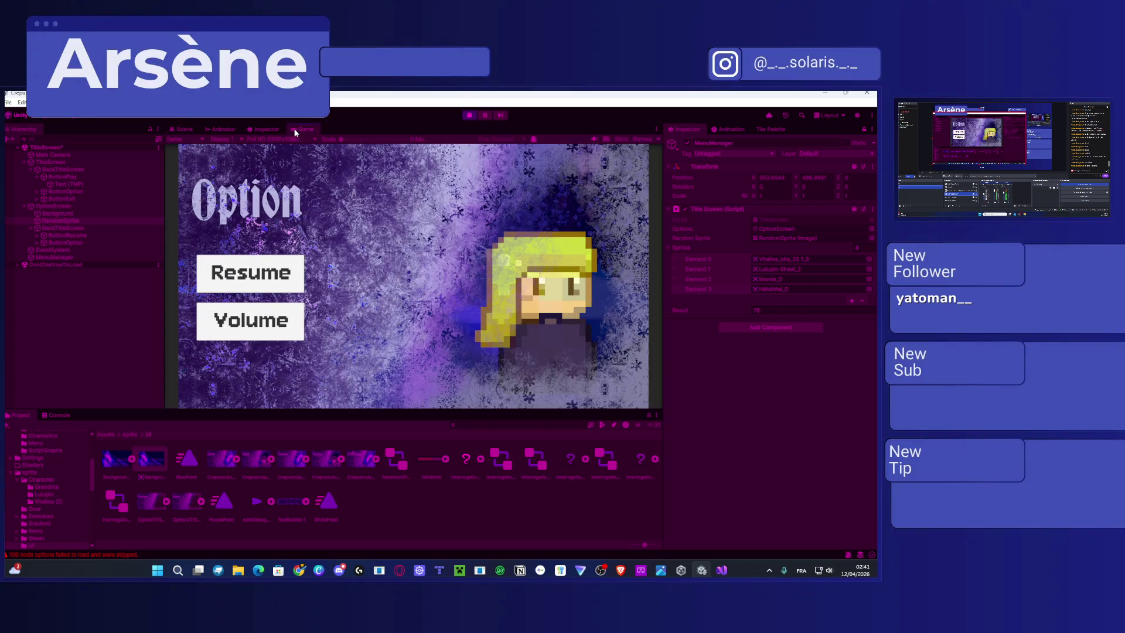
click(470, 115)
click(184, 129)
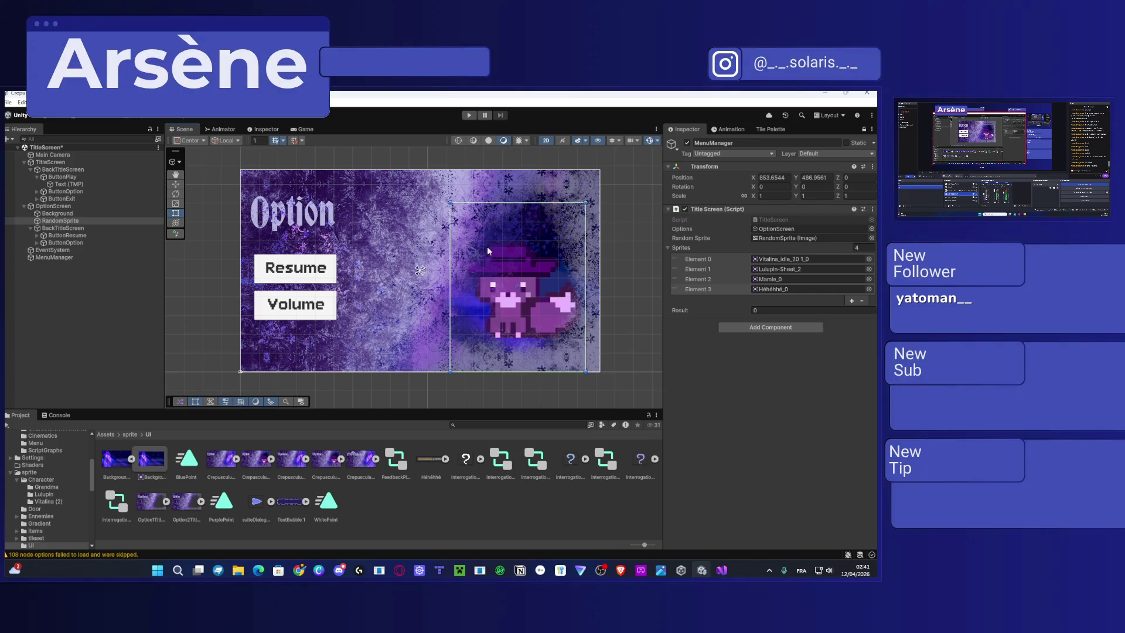
drag(449, 204, 453, 206)
drag(458, 222, 458, 221)
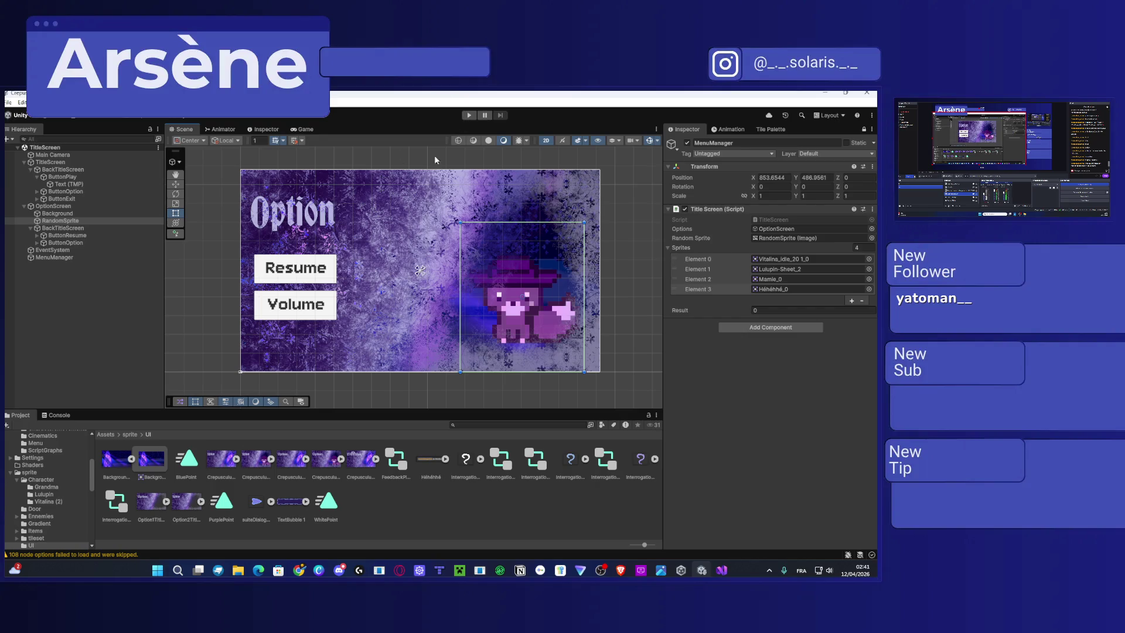
Replay the game, stop it, and bring TitleScreen.cs up in Visual Studio.
click(468, 115)
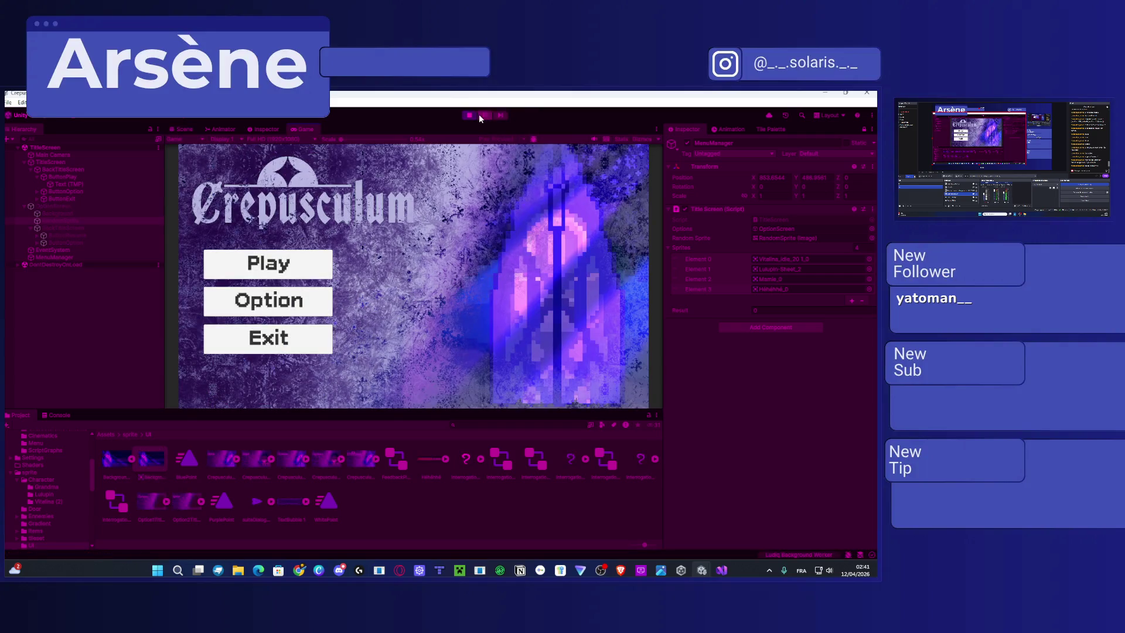
click(470, 115)
click(721, 570)
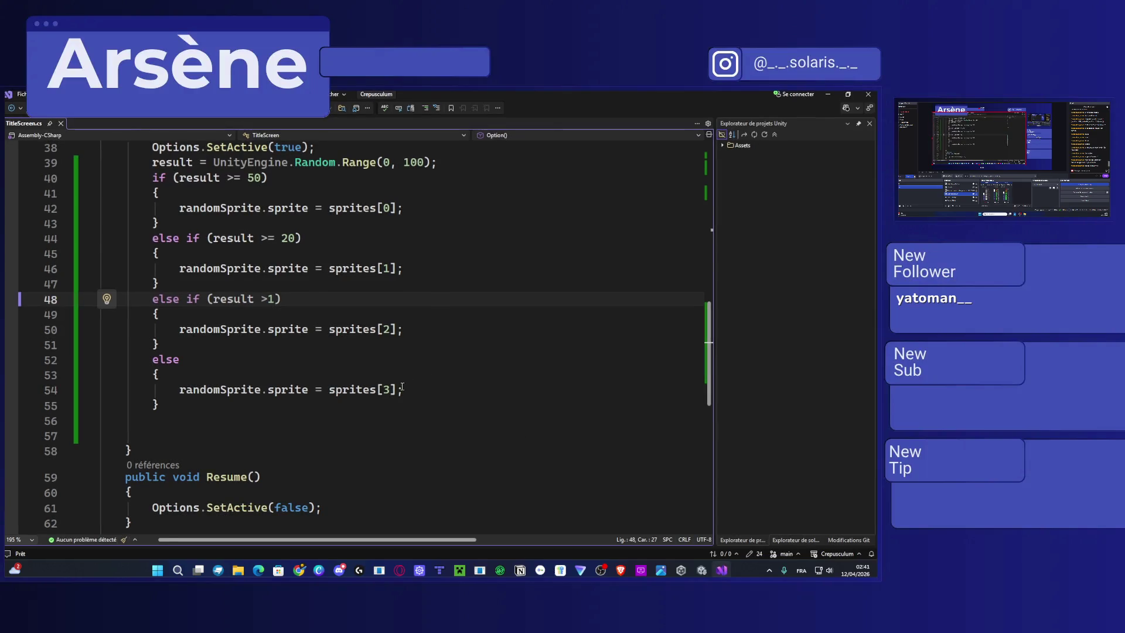
Replace 100 with 5 in line 39's Random.Range, save, and switch back to Unity.
scroll(339, 320, up, 5)
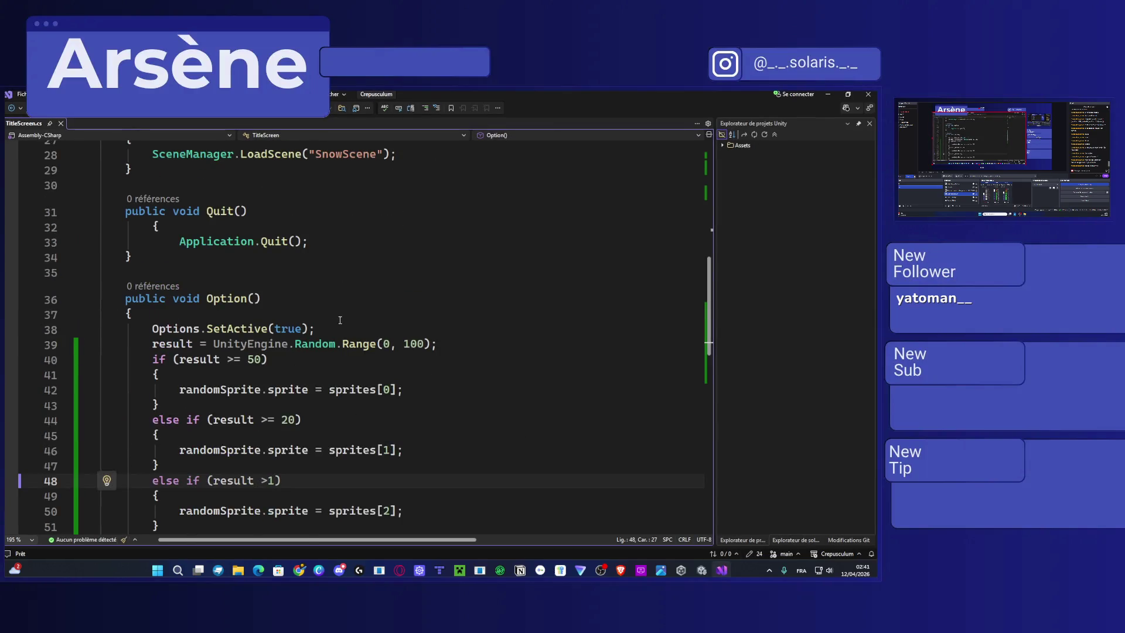
double_click(415, 344)
text(5)
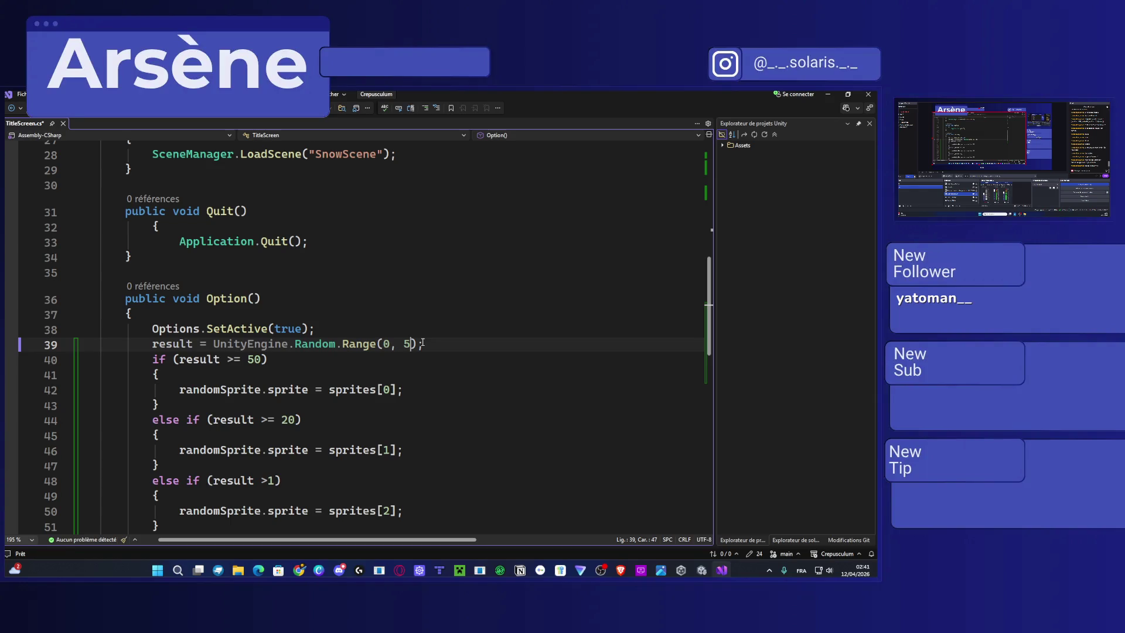
key(ctrl+s)
scroll(445, 350, down, 1)
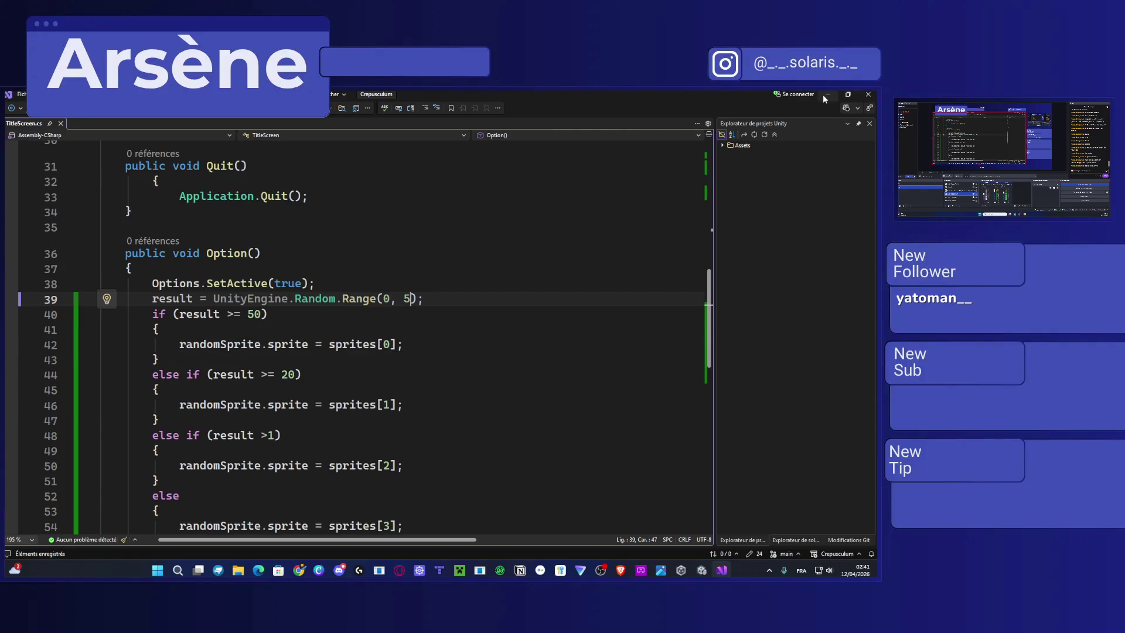
click(827, 93)
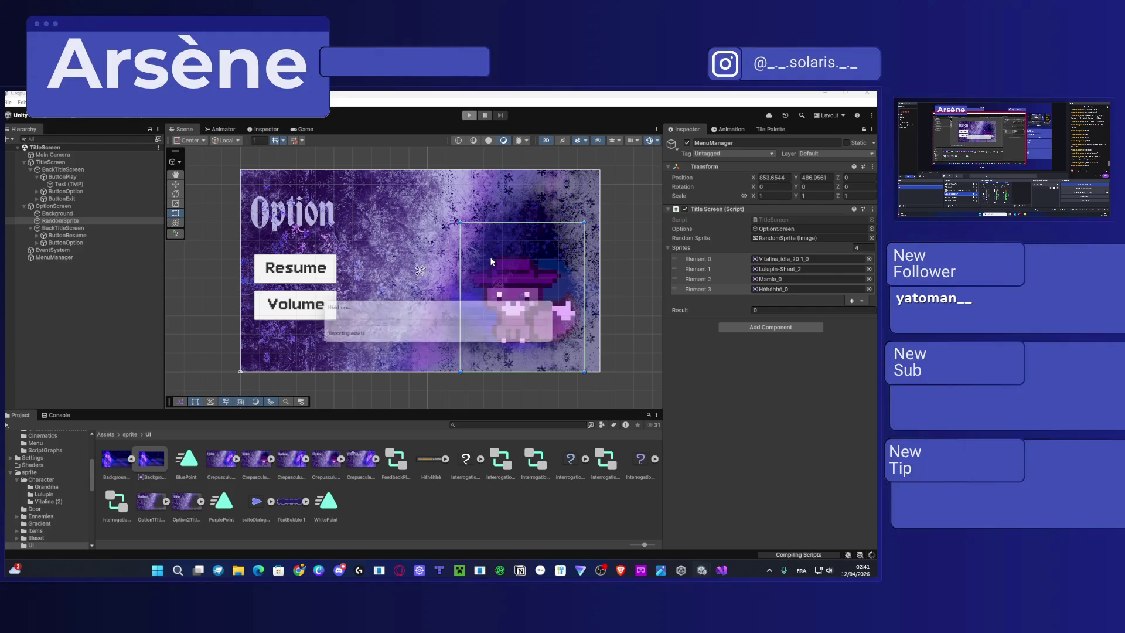
Play the game and open its Option screen, which shows no character portrait.
click(469, 116)
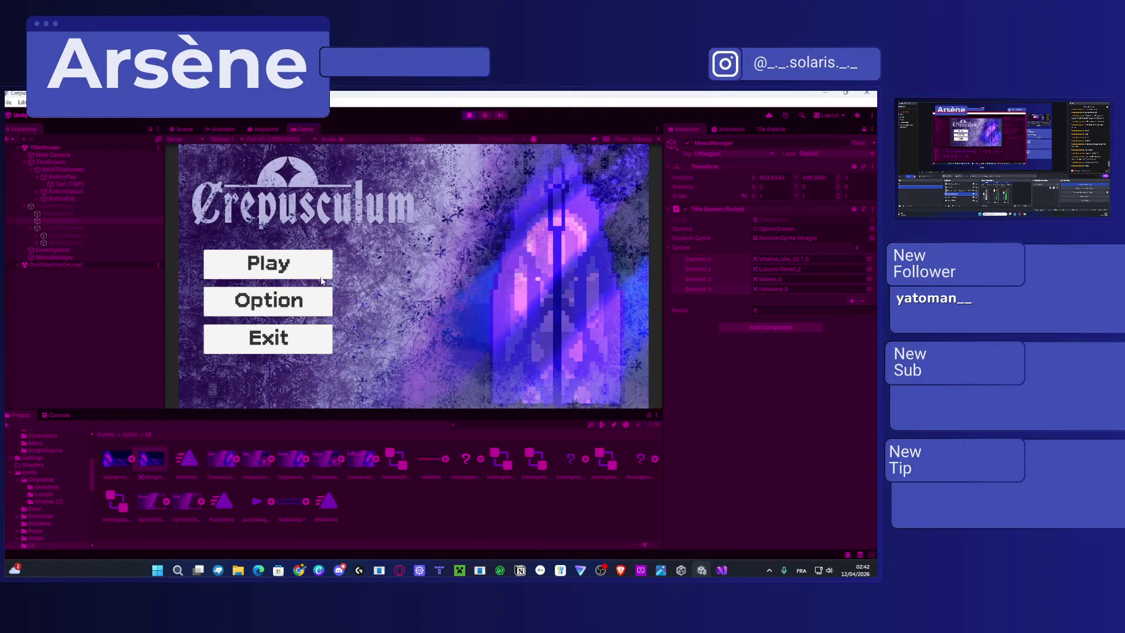
click(275, 298)
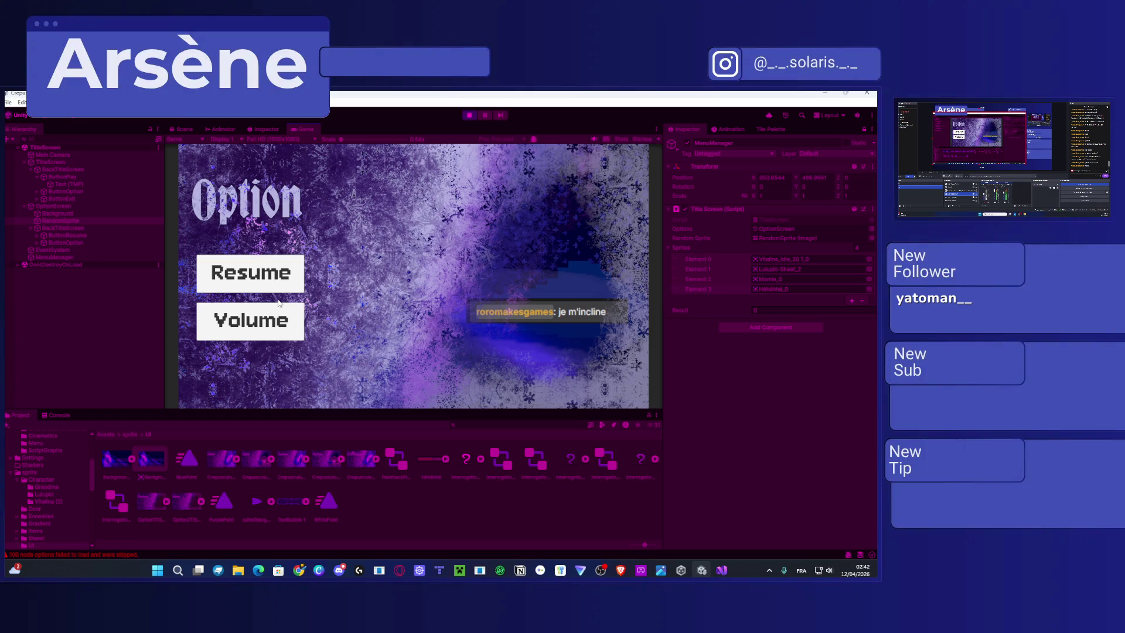
Stop play mode, change the range bound from 5 back to 100, and replay the game.
click(466, 116)
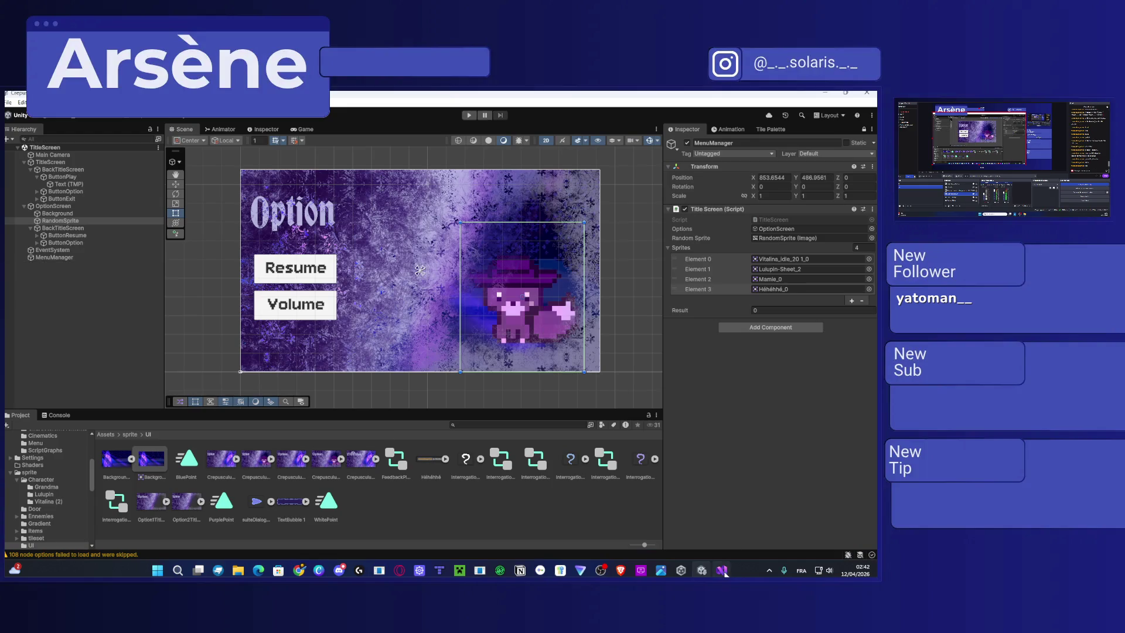
click(725, 574)
key(BackSpace)
text(100);)
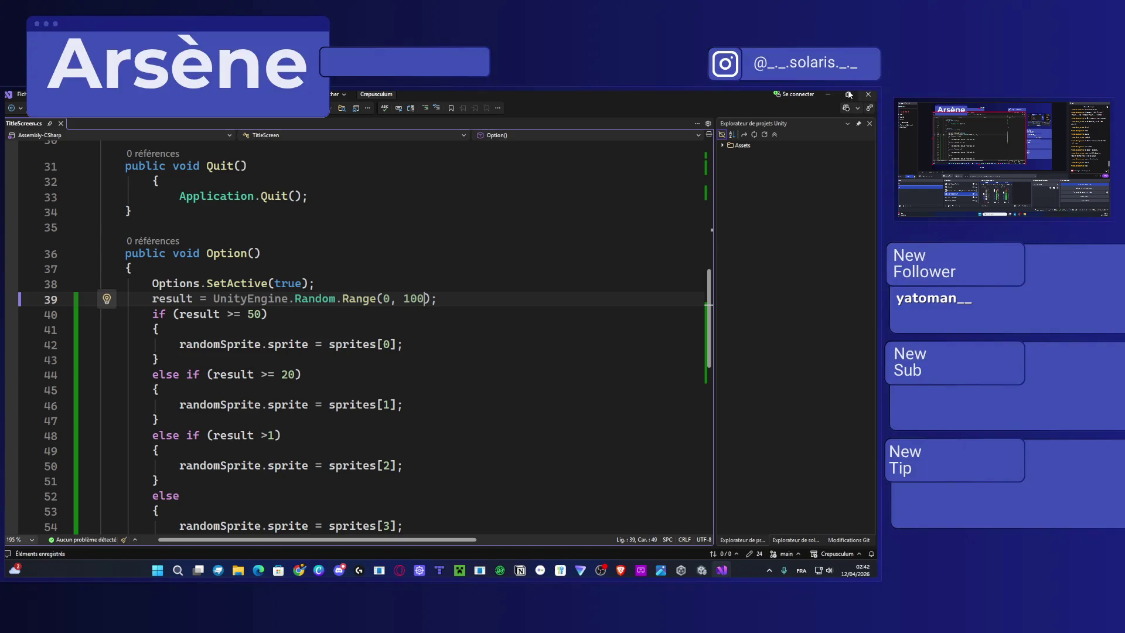
click(828, 94)
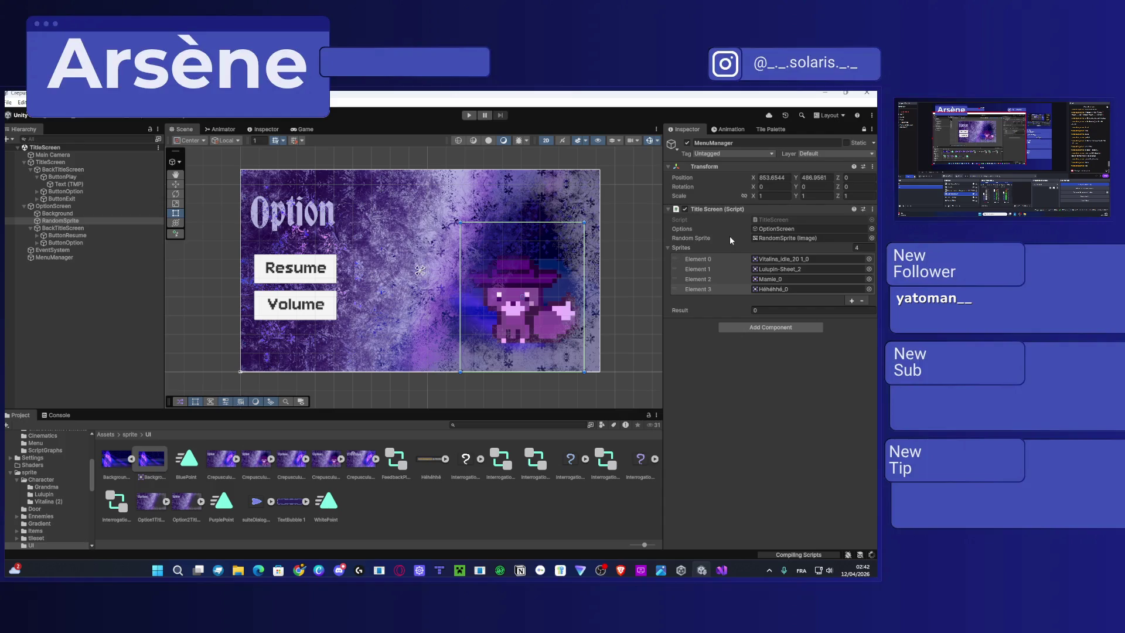
click(470, 115)
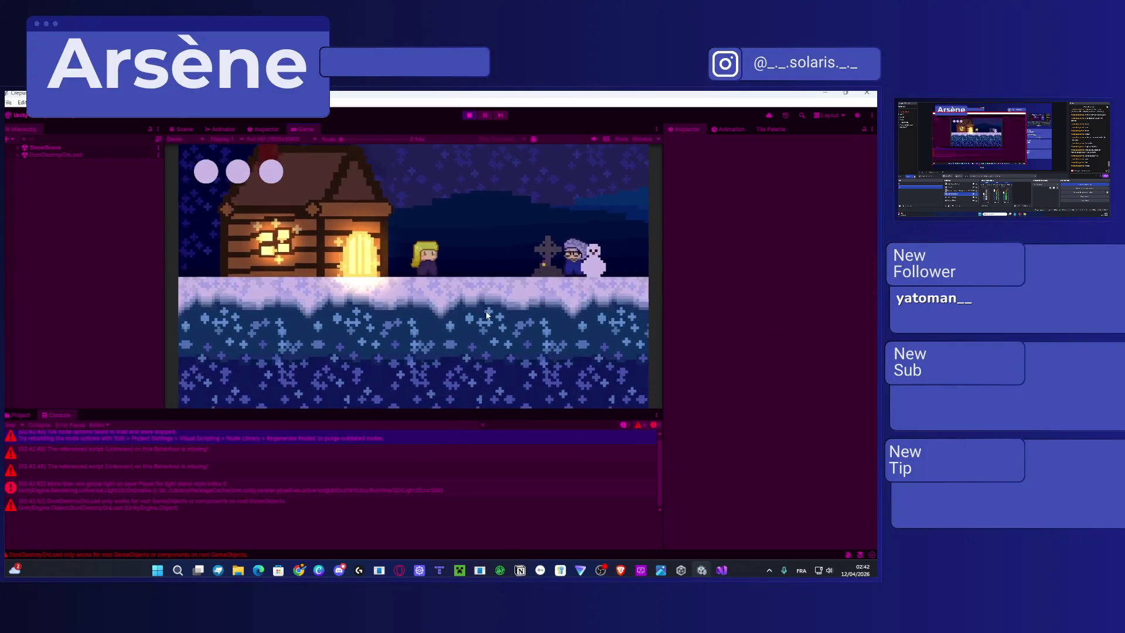
Walk the character right through the snowman forest, dismissing the Flowers tutorial, up to Lulupin.
key(Left)
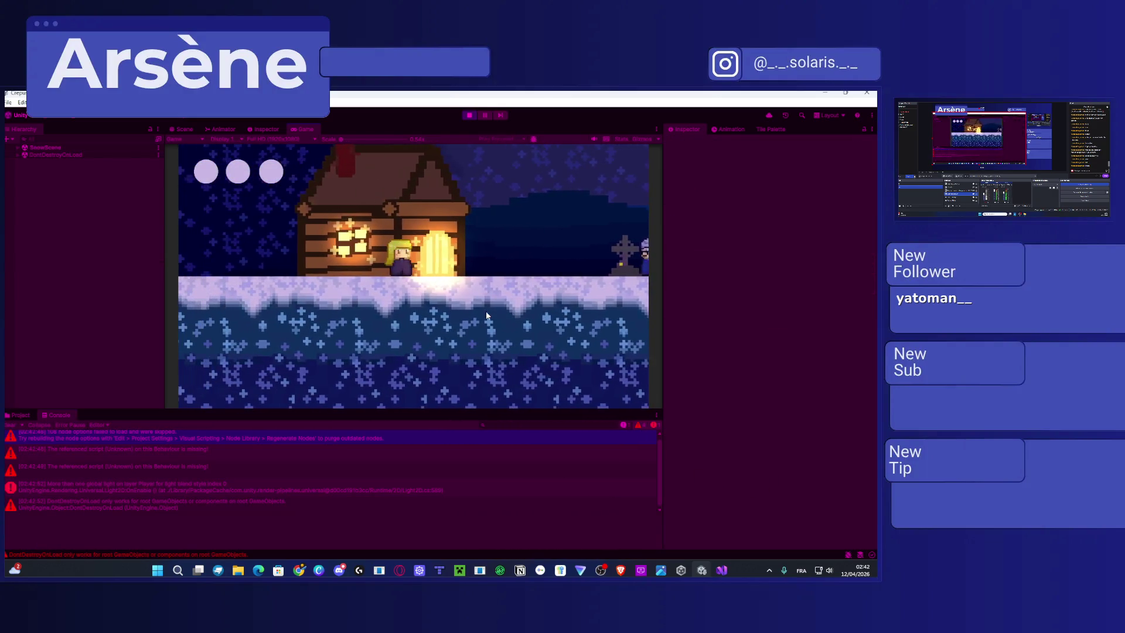
key(Right)
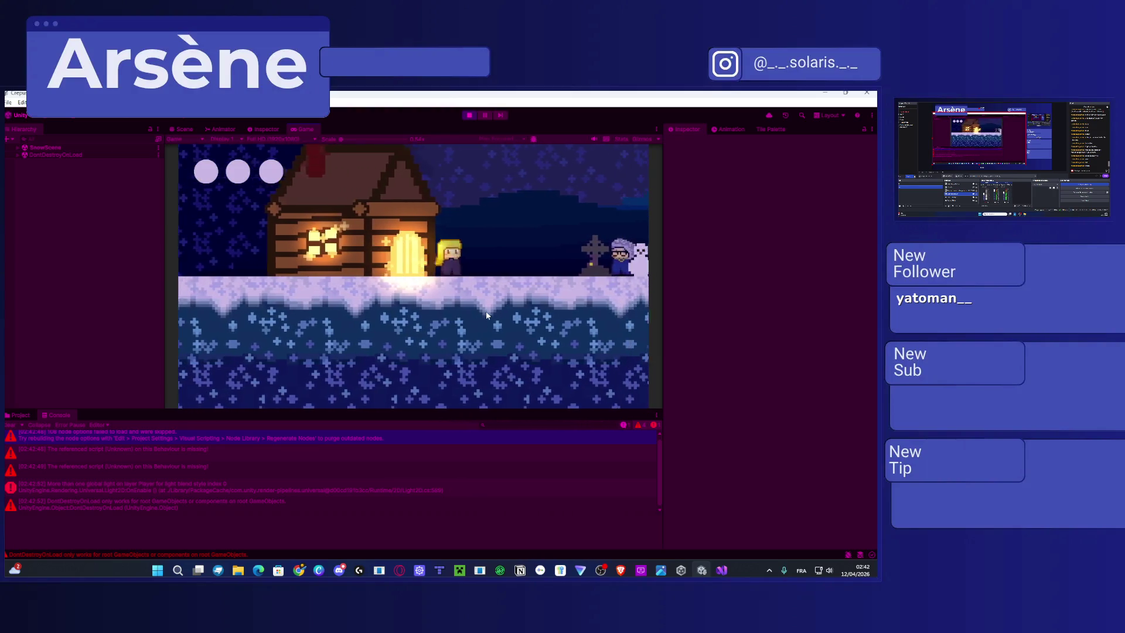
key(space)
key(Right)
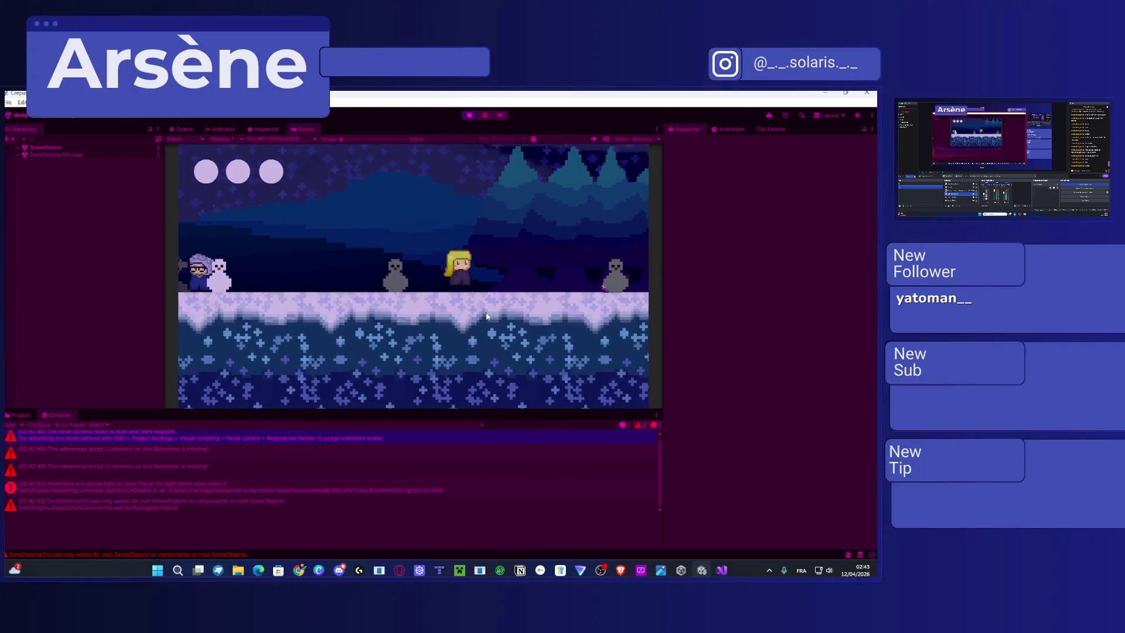
key(Right)
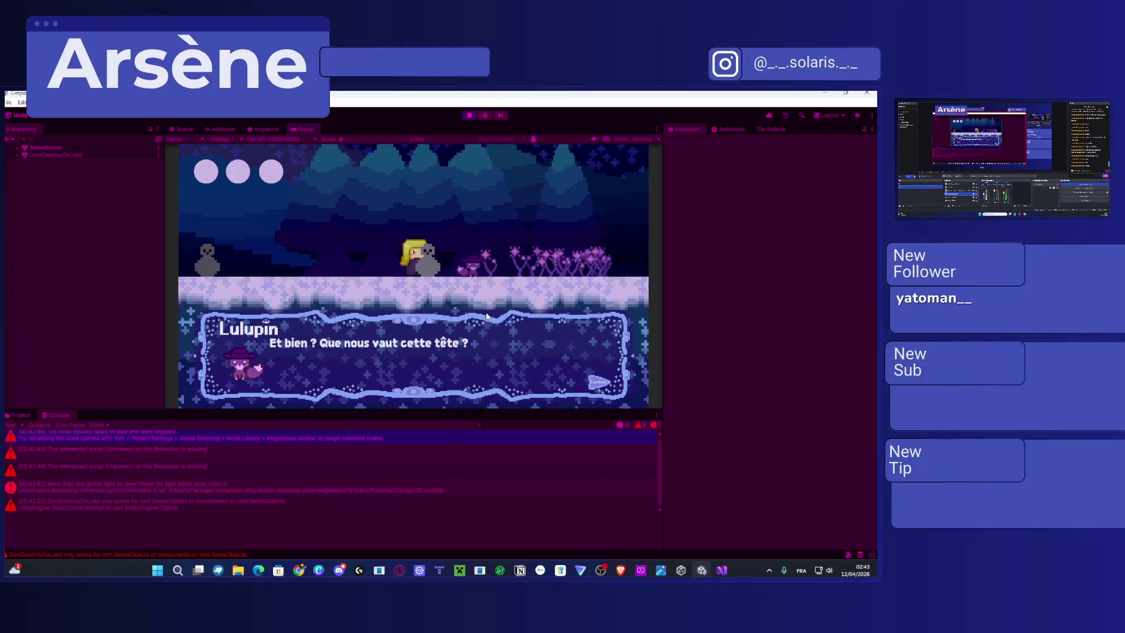
key(space)
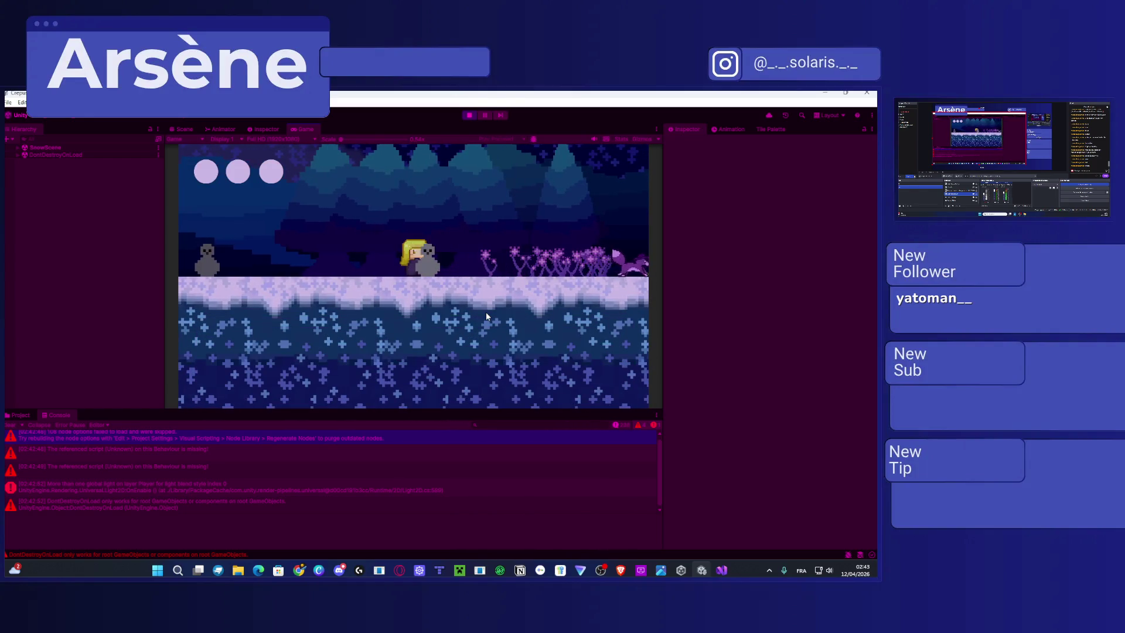
key(Right)
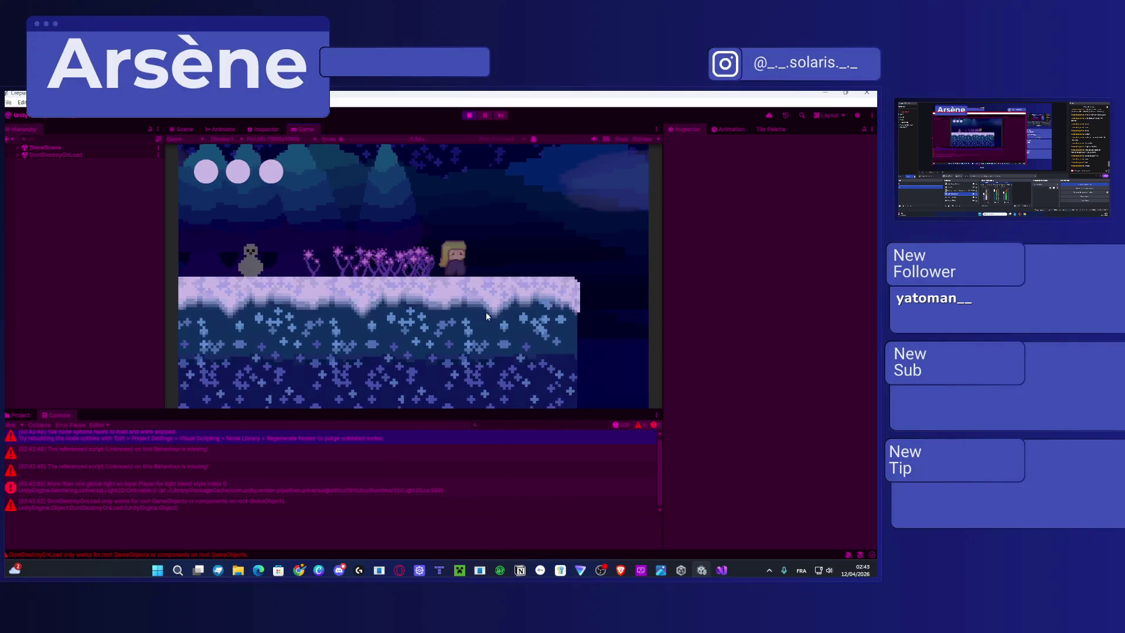
key(Right)
Advance Lulupin's dialogue past the double-jump and dash unlock messages to the objective.
key(space)
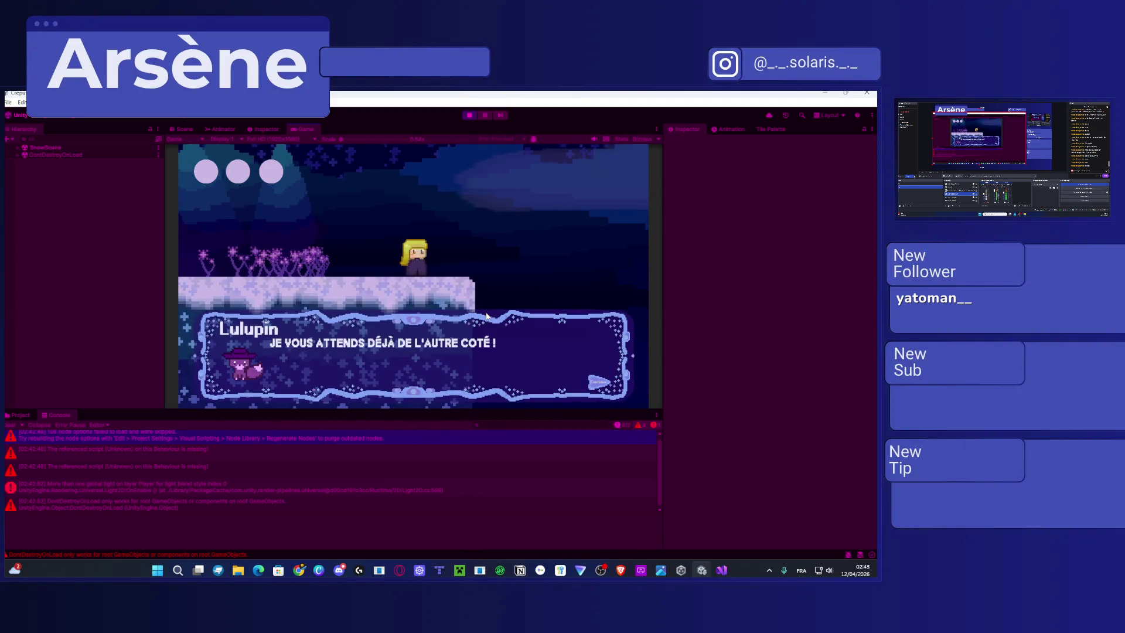
key(space)
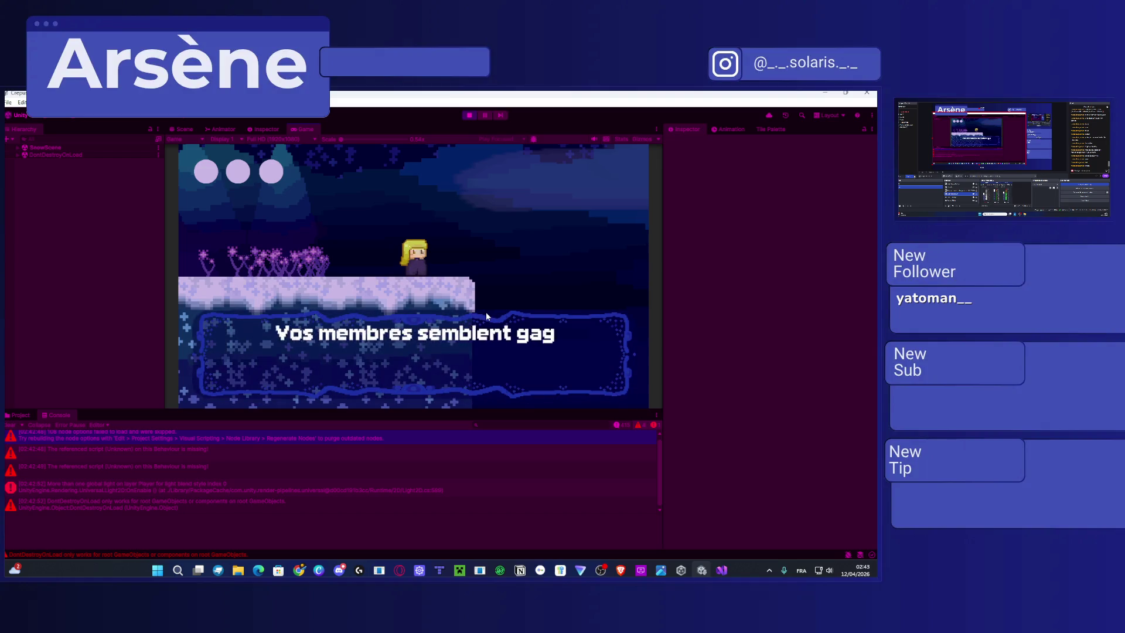
key(space)
key(space)
key(space)
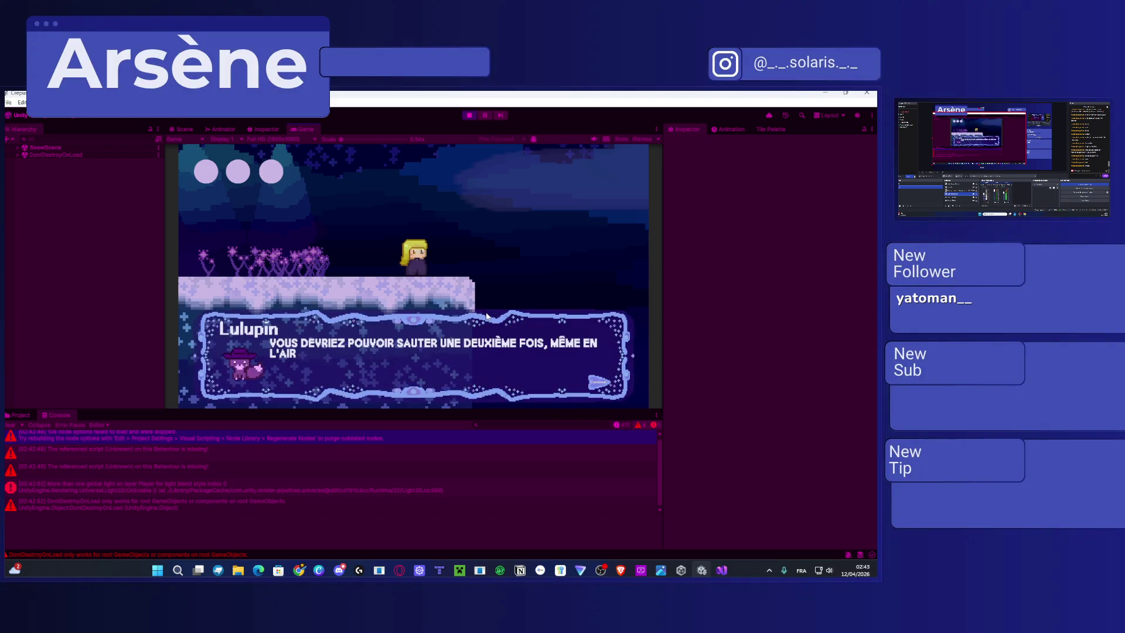
key(space)
key(space)
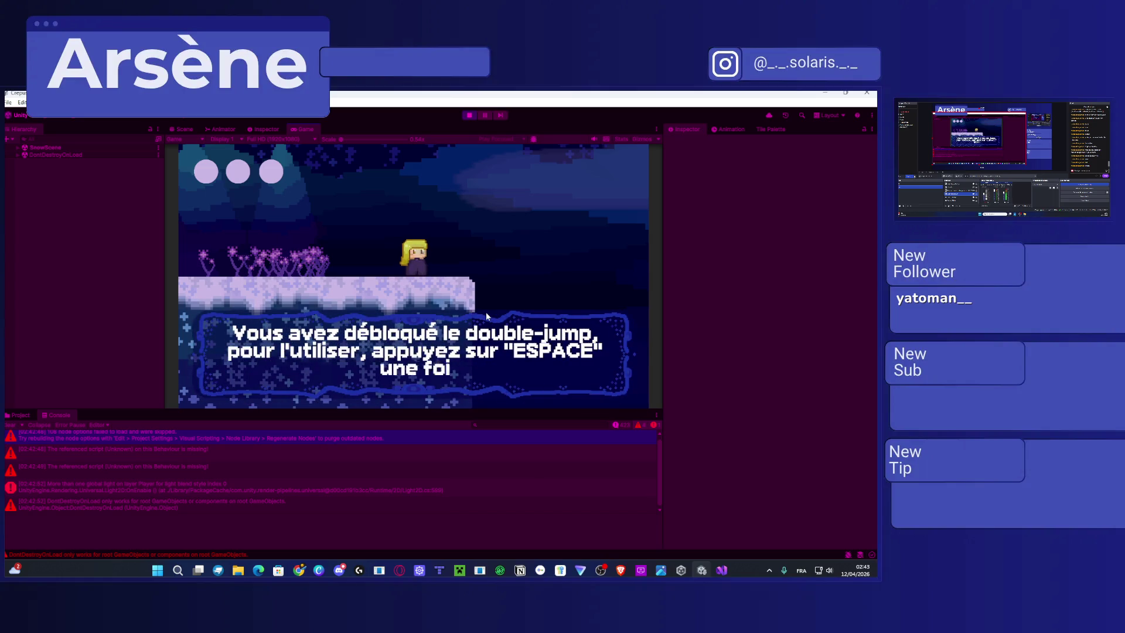
key(space)
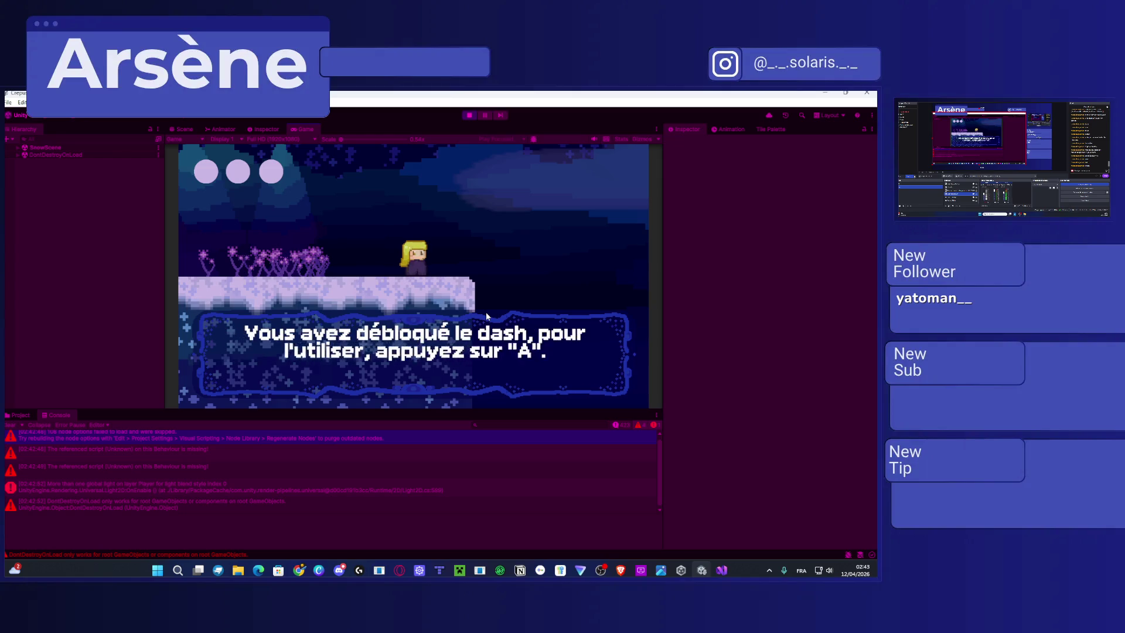
key(space)
key(space)
key(Right)
key(space)
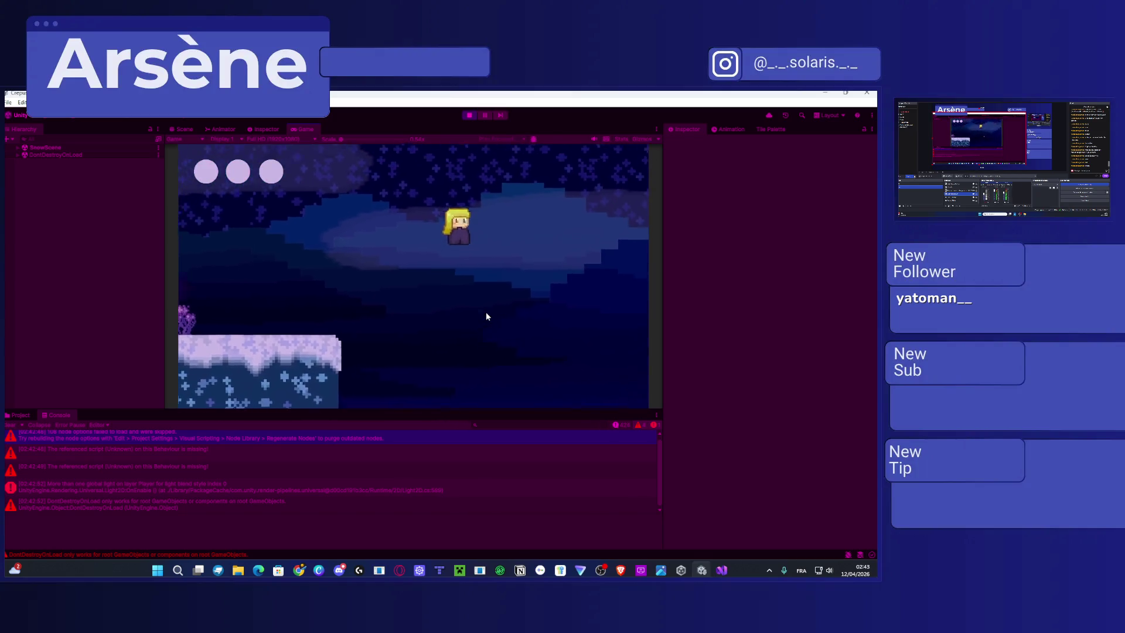
Dash and run right across the snowy level and through the crystal cave toward the light beams.
key(shift)
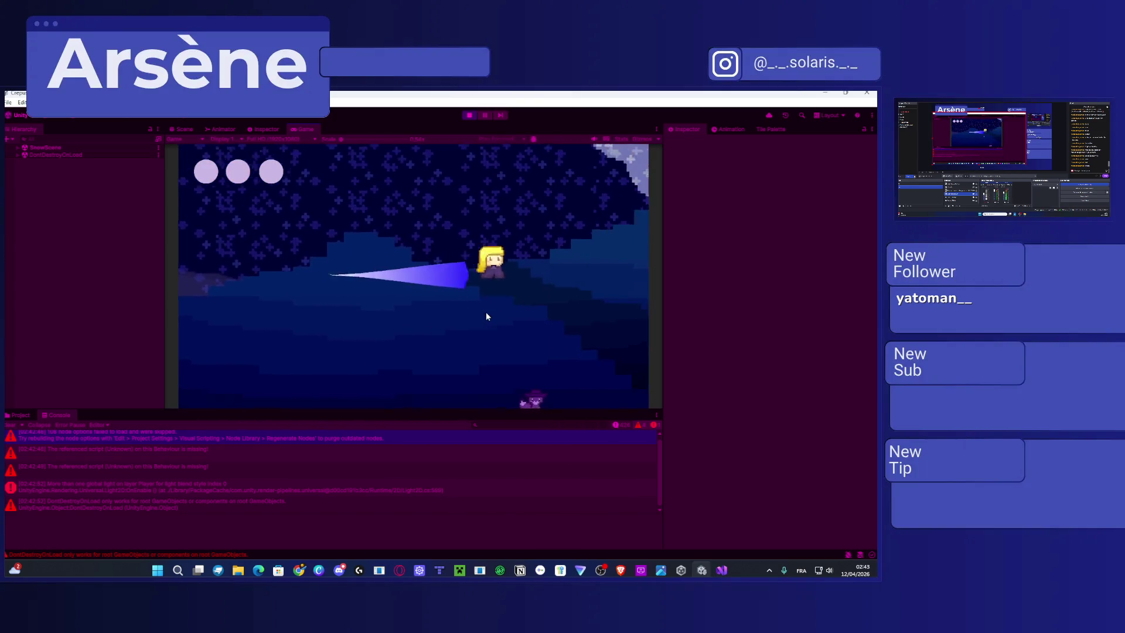
key(Right)
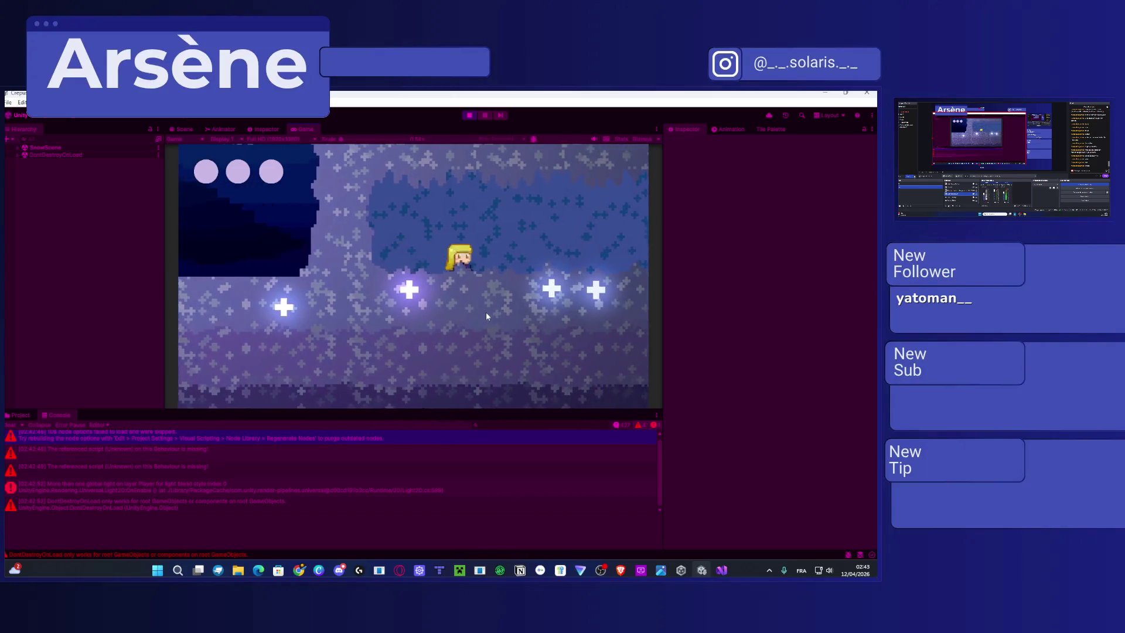
key(Right)
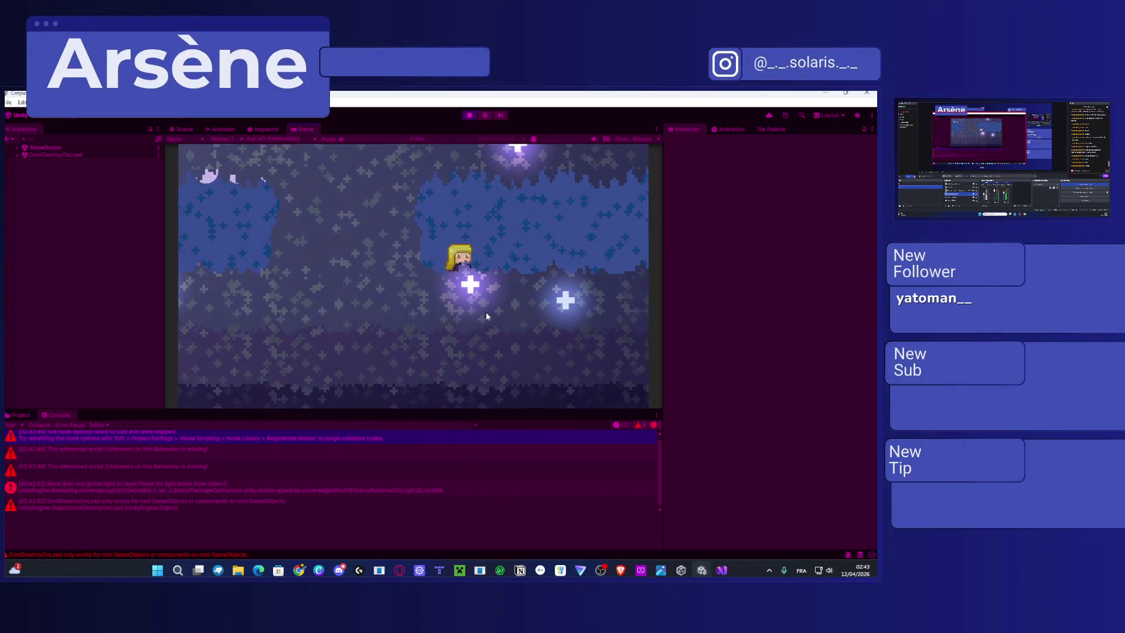
key(Right)
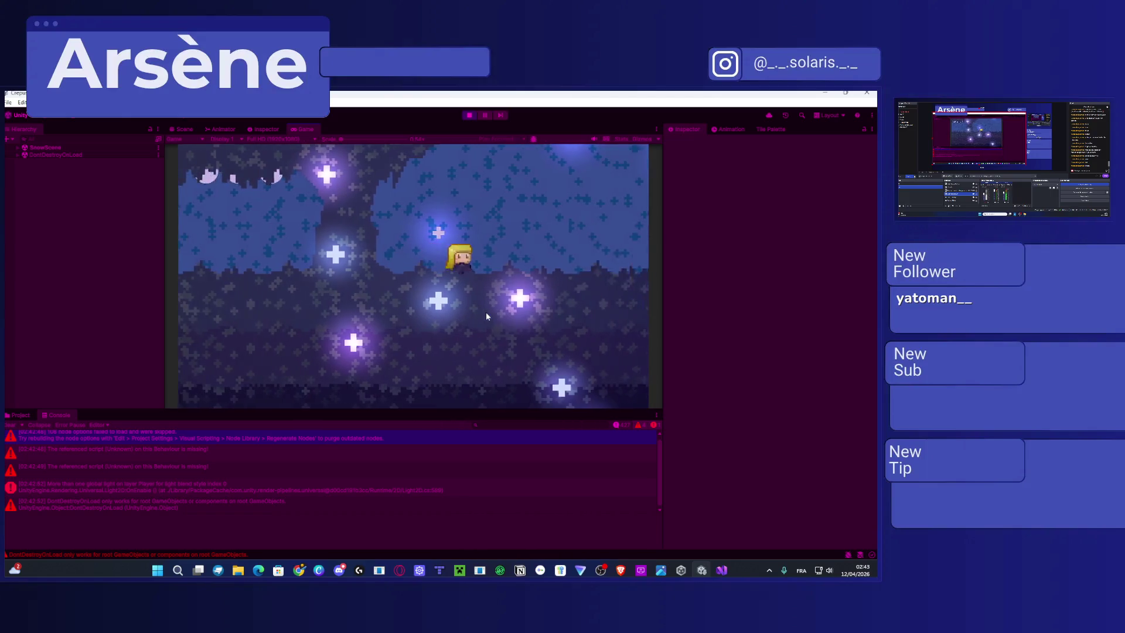
key(Right)
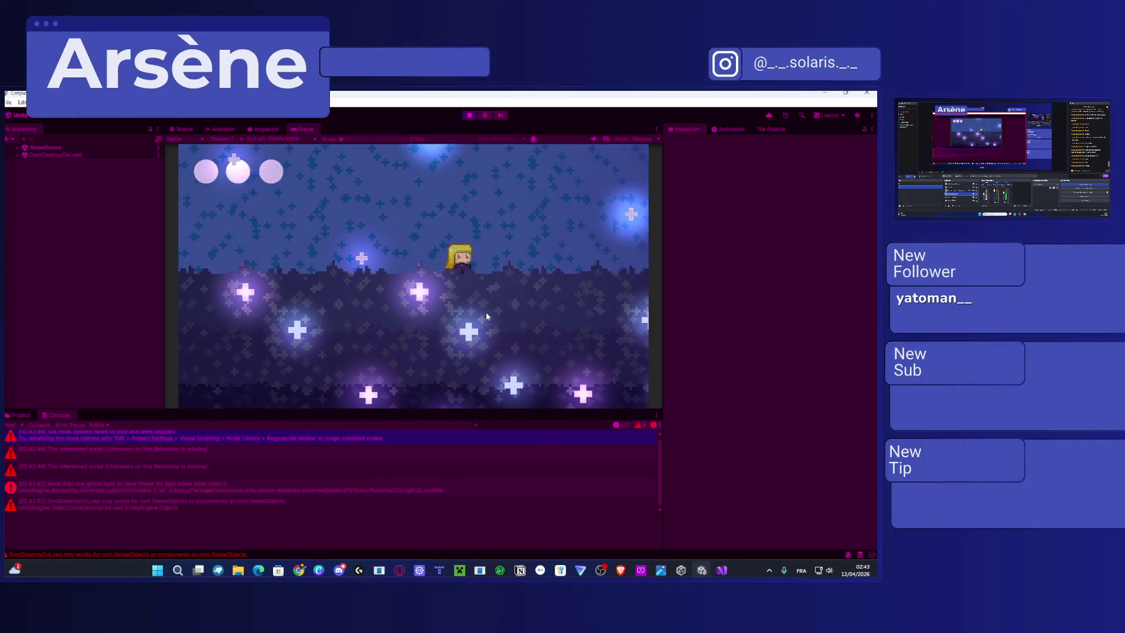
key(Right)
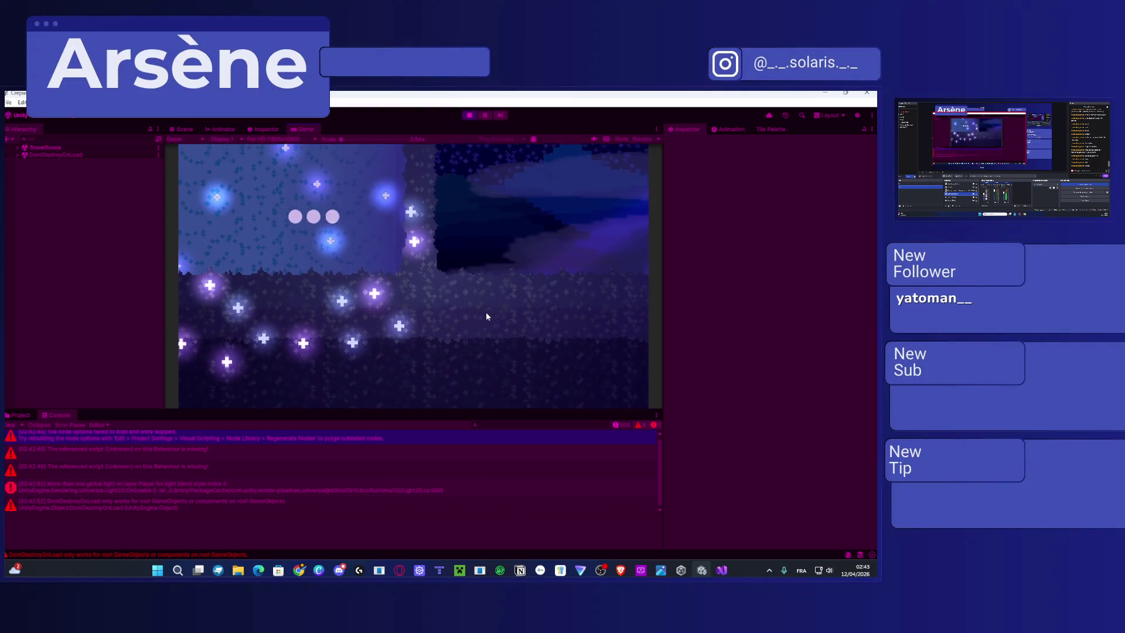
key(Right)
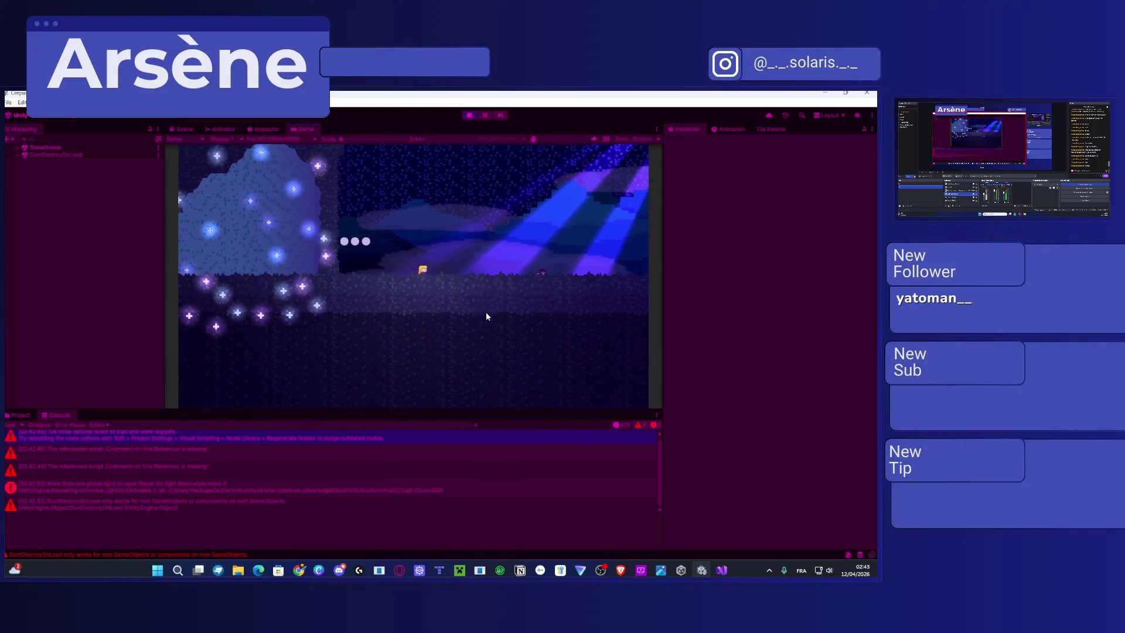
key(Right)
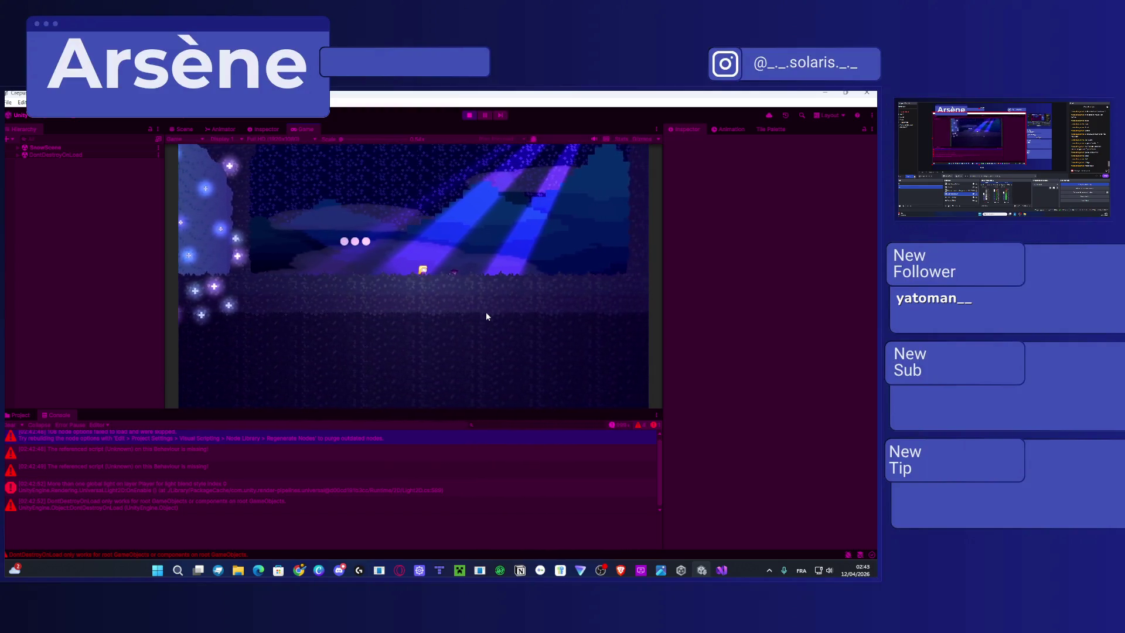
Advance Lulupin's dialogue at the tall crystal and Vitalina's line by the portal.
key(space)
key(space)
key(space)
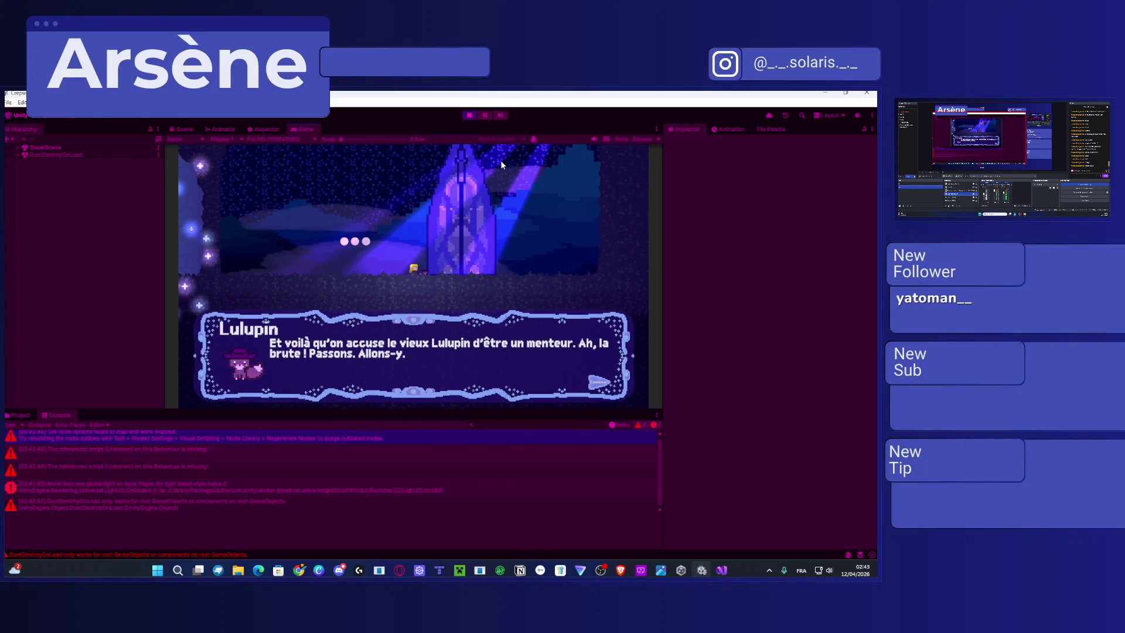
key(space)
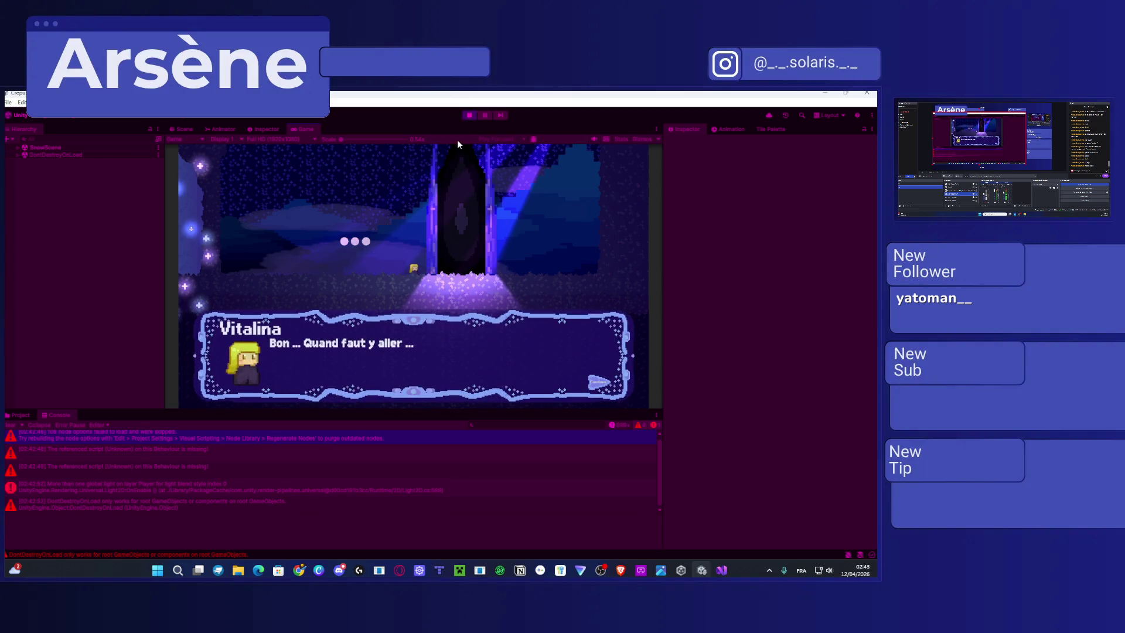
key(space)
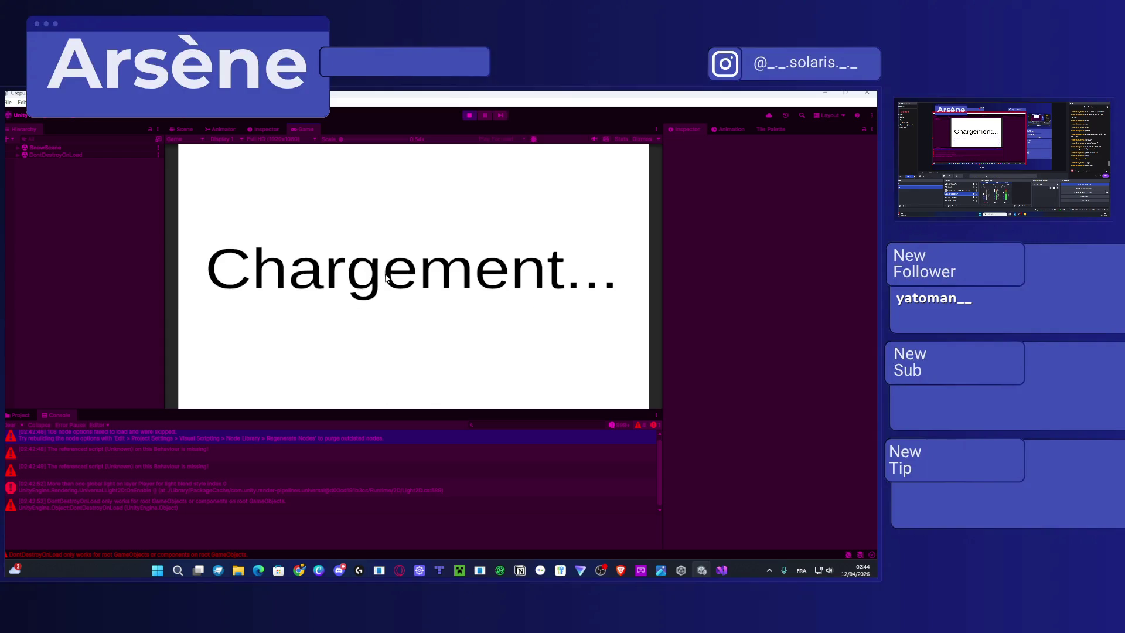
Stop the play test and open SampleScene from Assets/Scenes.
click(468, 116)
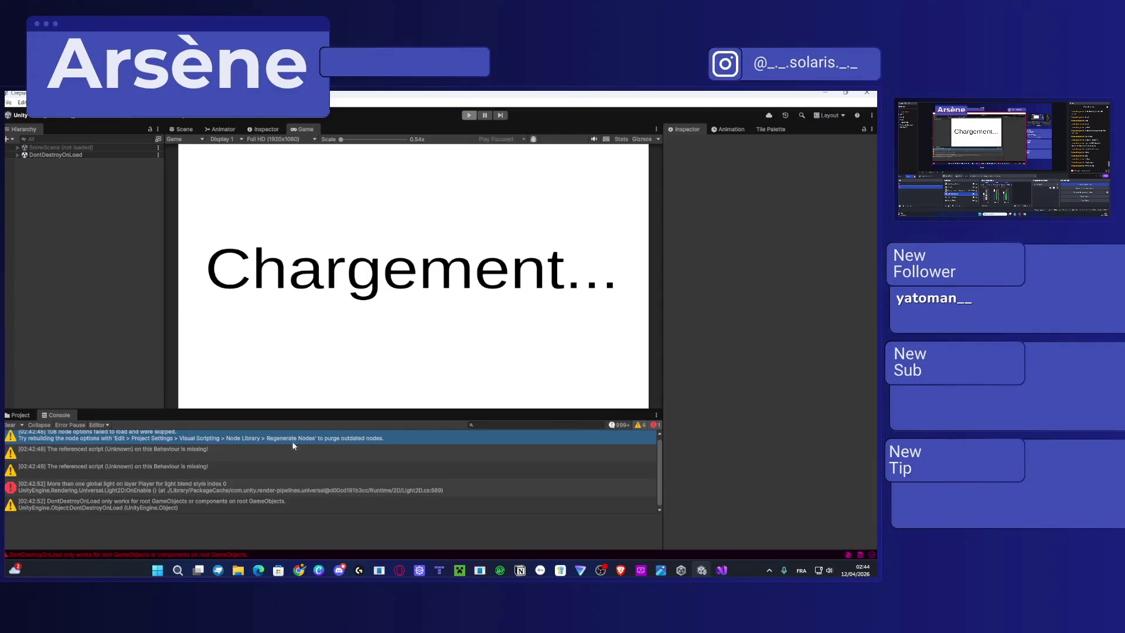
click(21, 415)
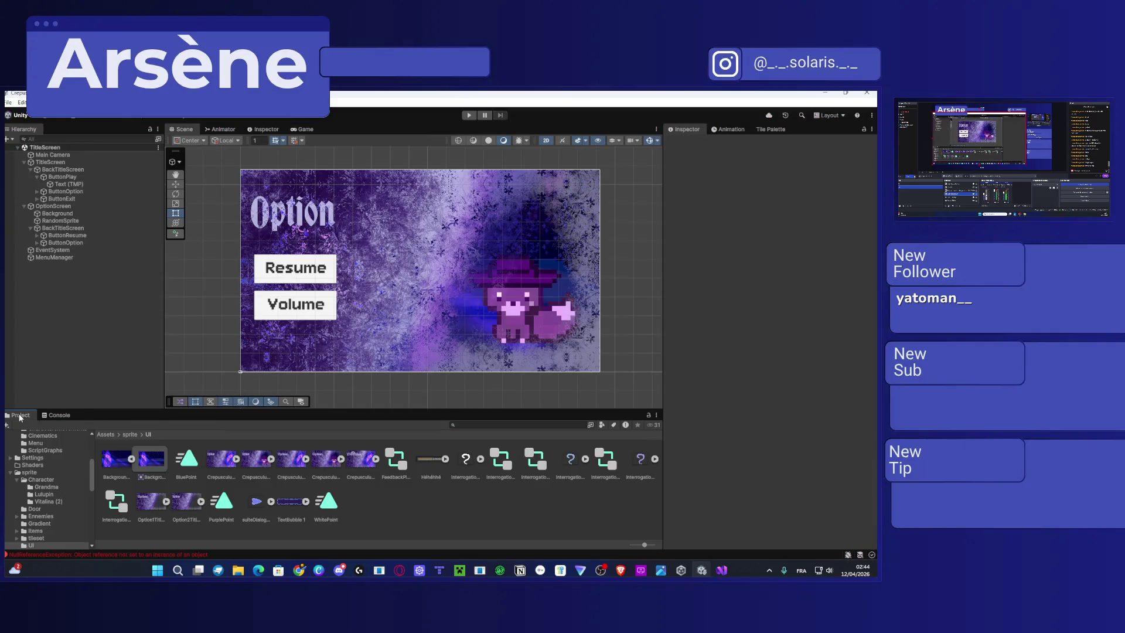
click(103, 434)
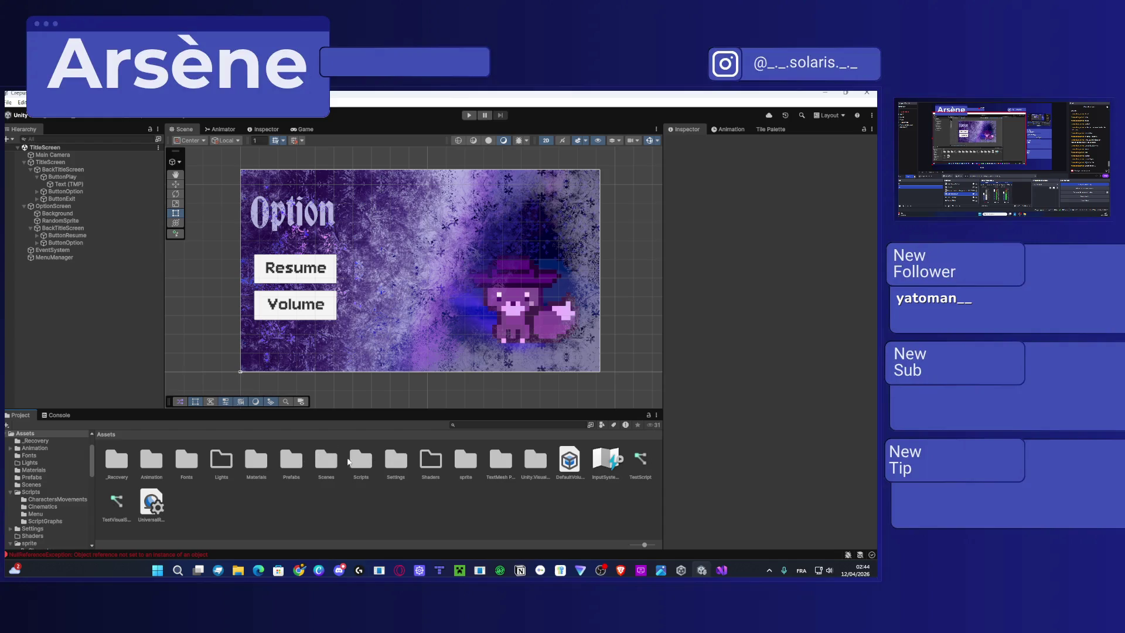
double_click(328, 460)
click(151, 461)
click(116, 463)
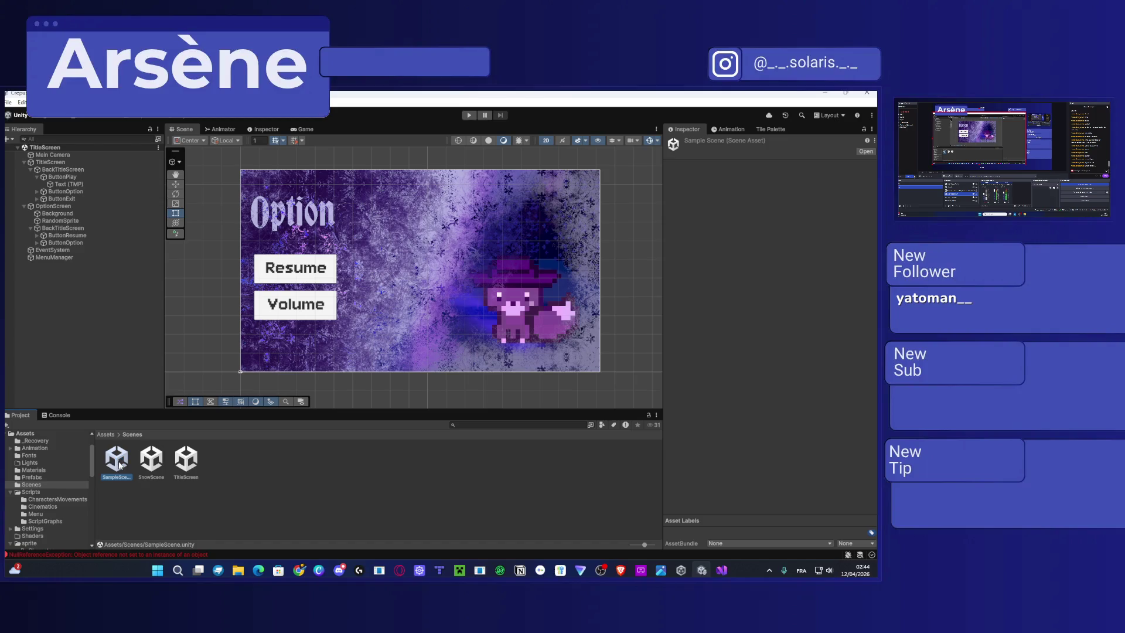
double_click(117, 463)
Look over a group of SampleScene objects, then open SnowScene instead.
drag(224, 365, 261, 383)
key(f)
scroll(370, 312, up, 5)
scroll(353, 272, up, 5)
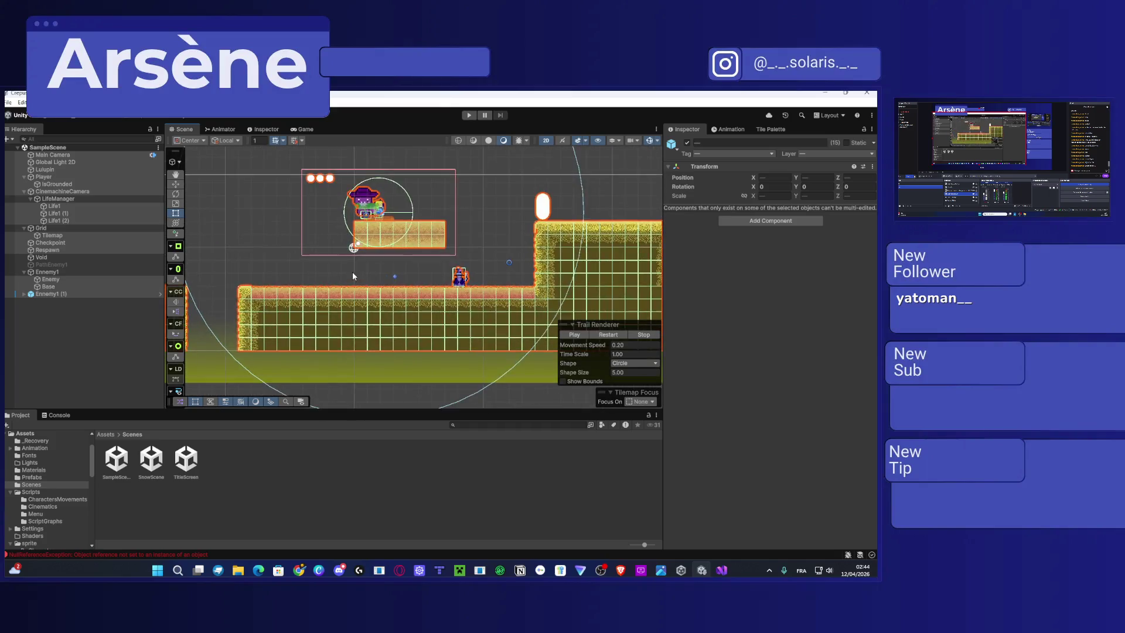
click(368, 247)
scroll(371, 237, up, 5)
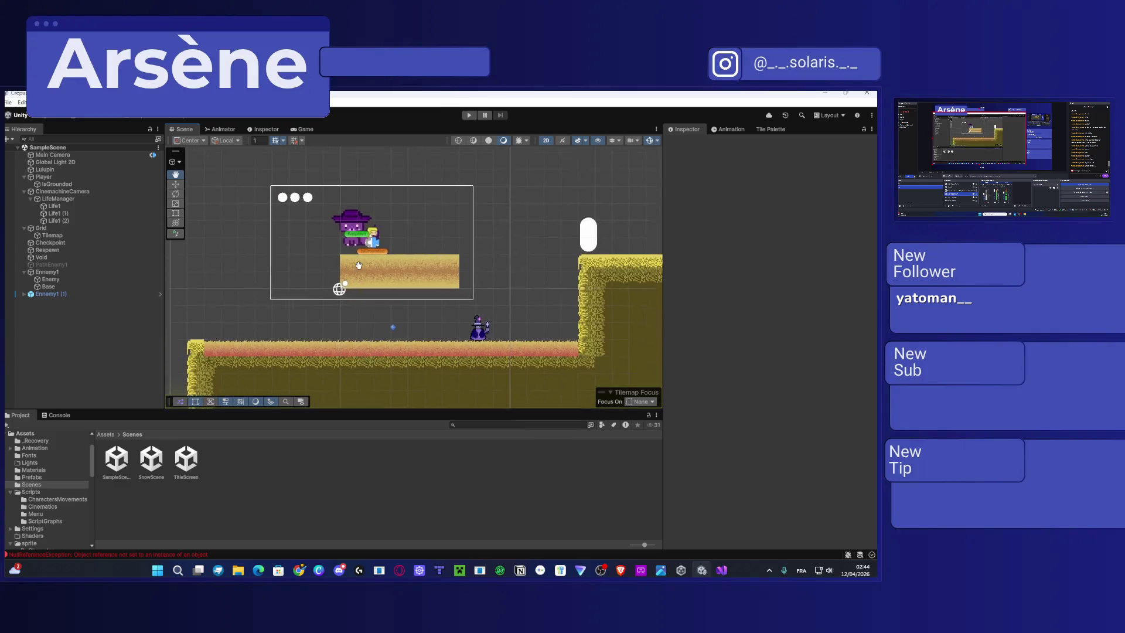
scroll(320, 248, down, 10)
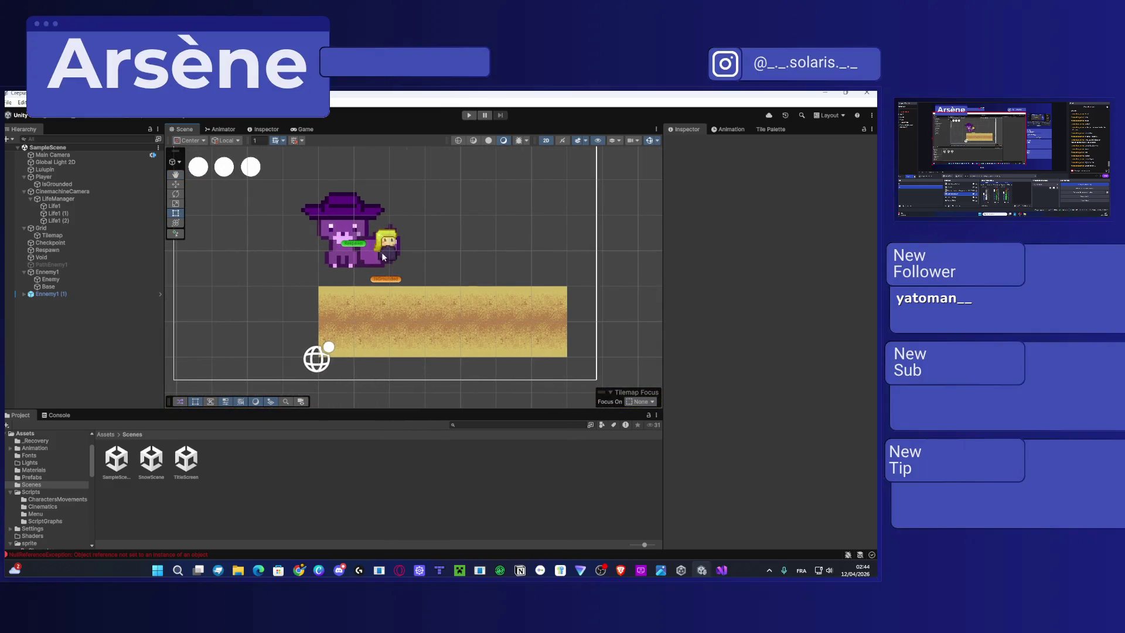
scroll(463, 273, down, 3)
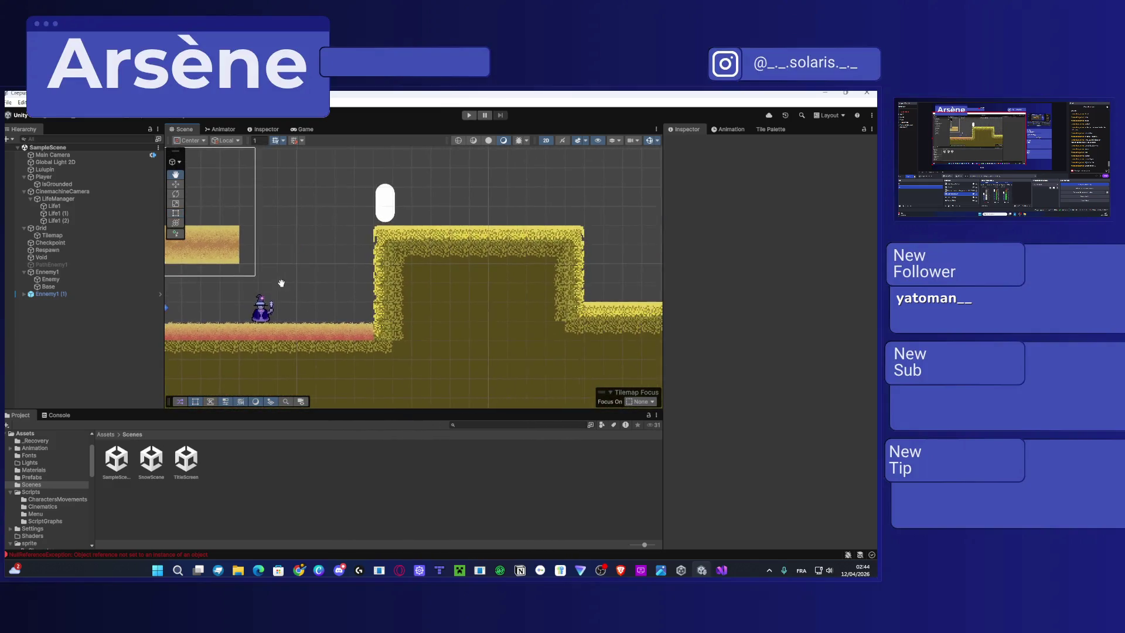
scroll(386, 232, up, 3)
double_click(151, 459)
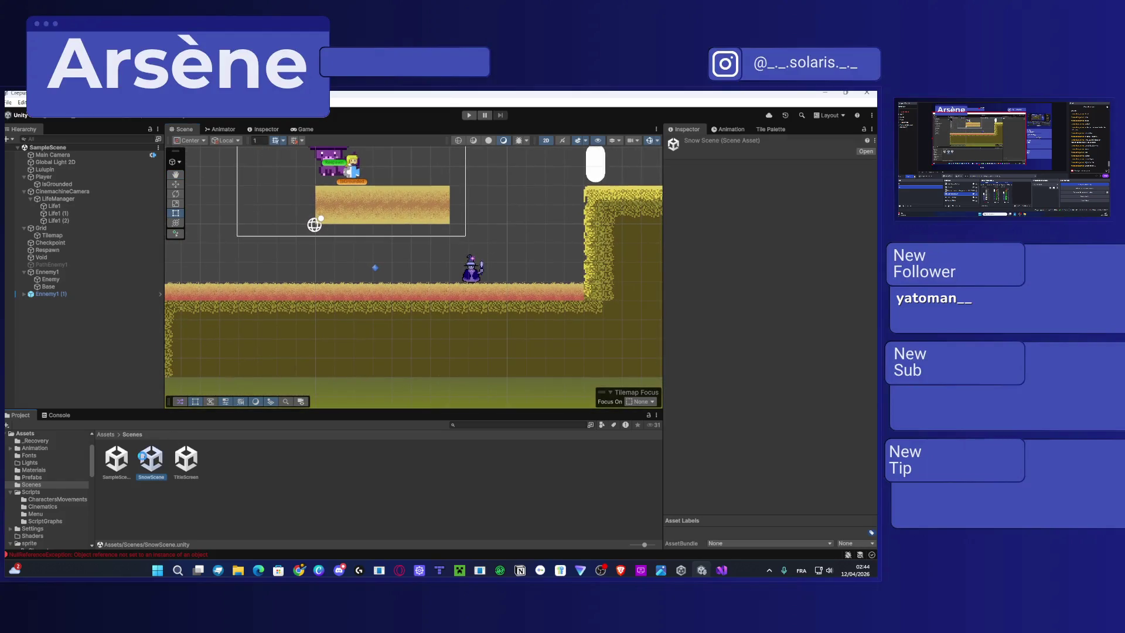
click(105, 434)
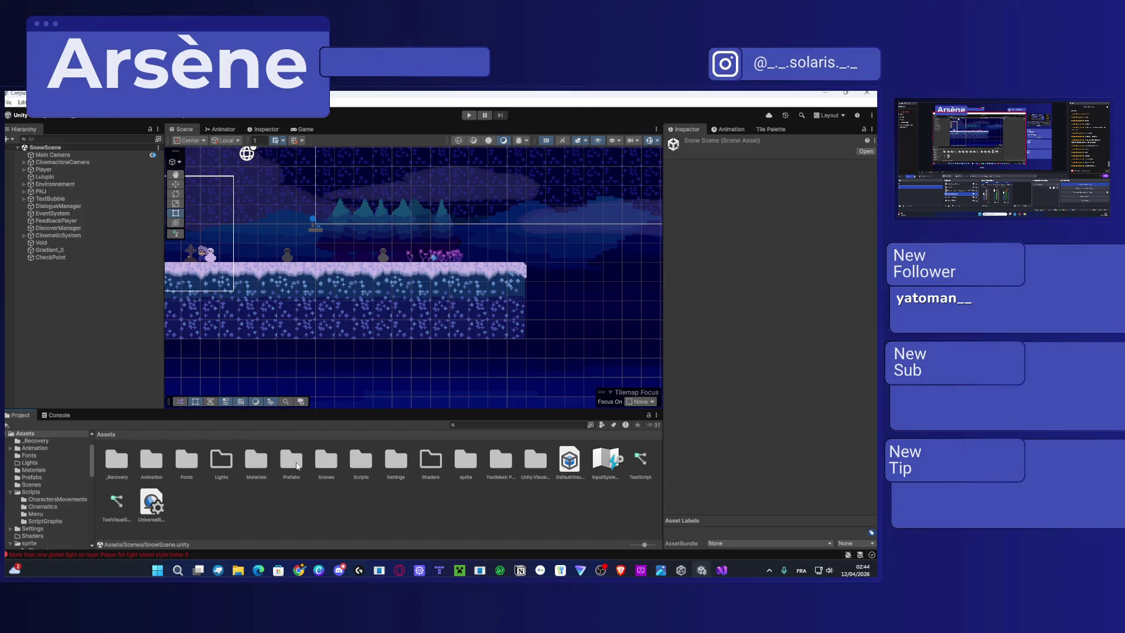
Glance at PlayerMovement from Scripts/CharactersMovements, then open the Scripts/Cinematics folder in Unity.
double_click(356, 472)
double_click(121, 462)
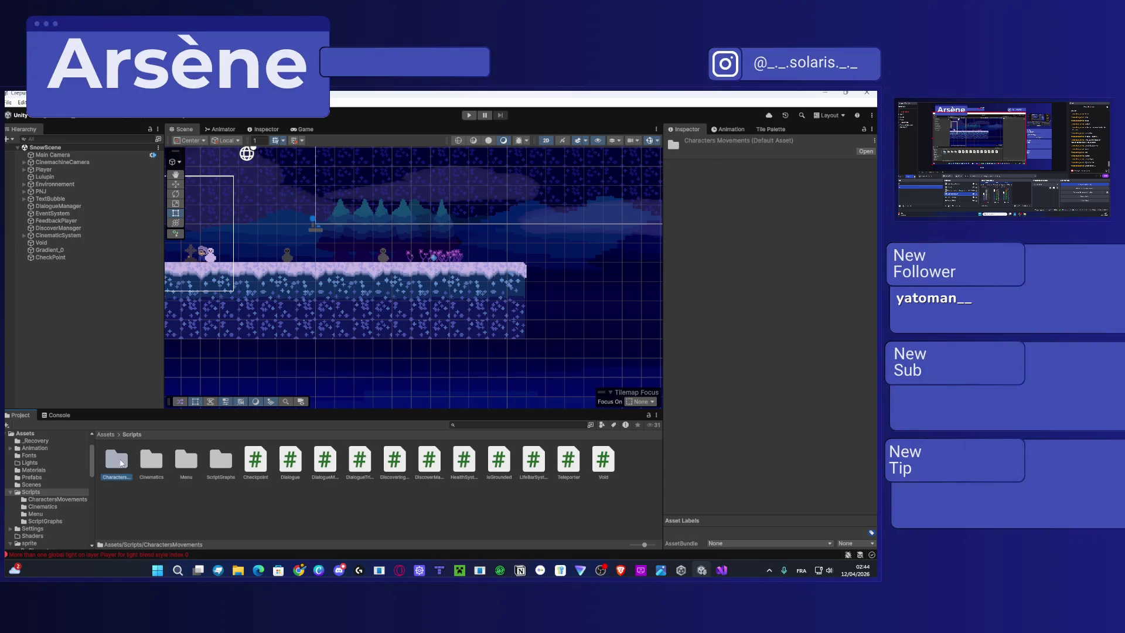
click(215, 463)
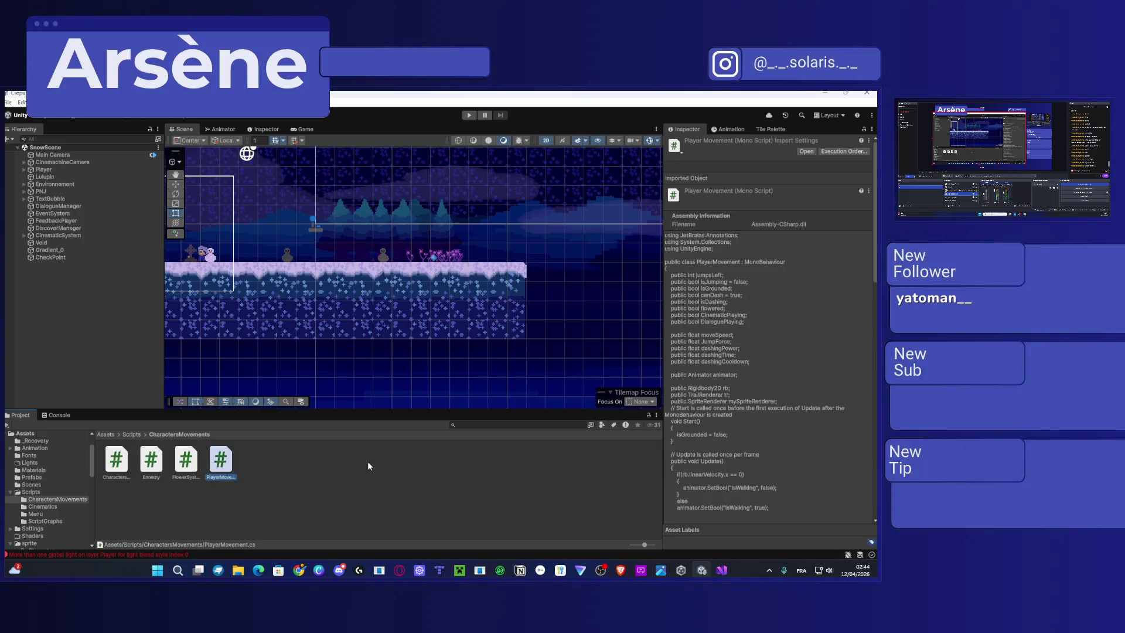
double_click(221, 460)
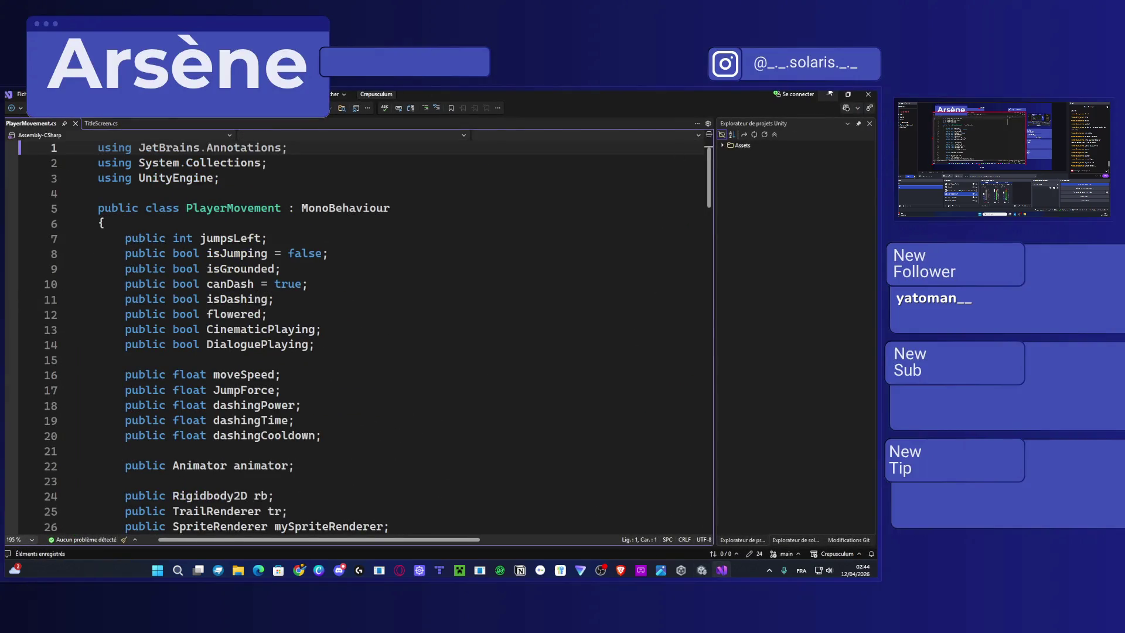
key(alt+Tab)
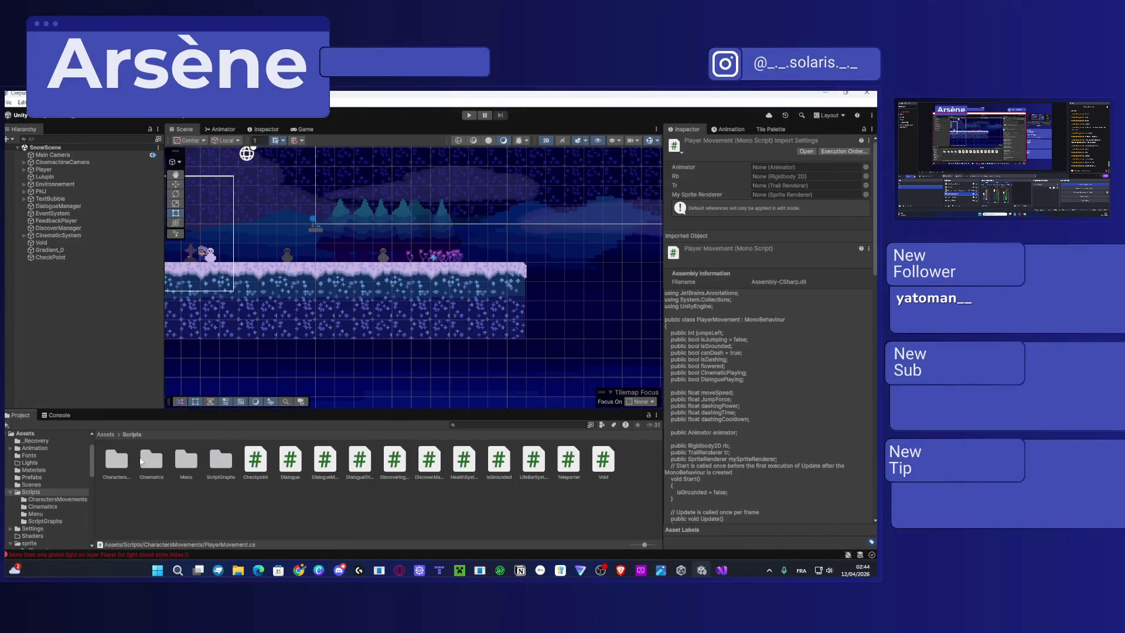
double_click(152, 461)
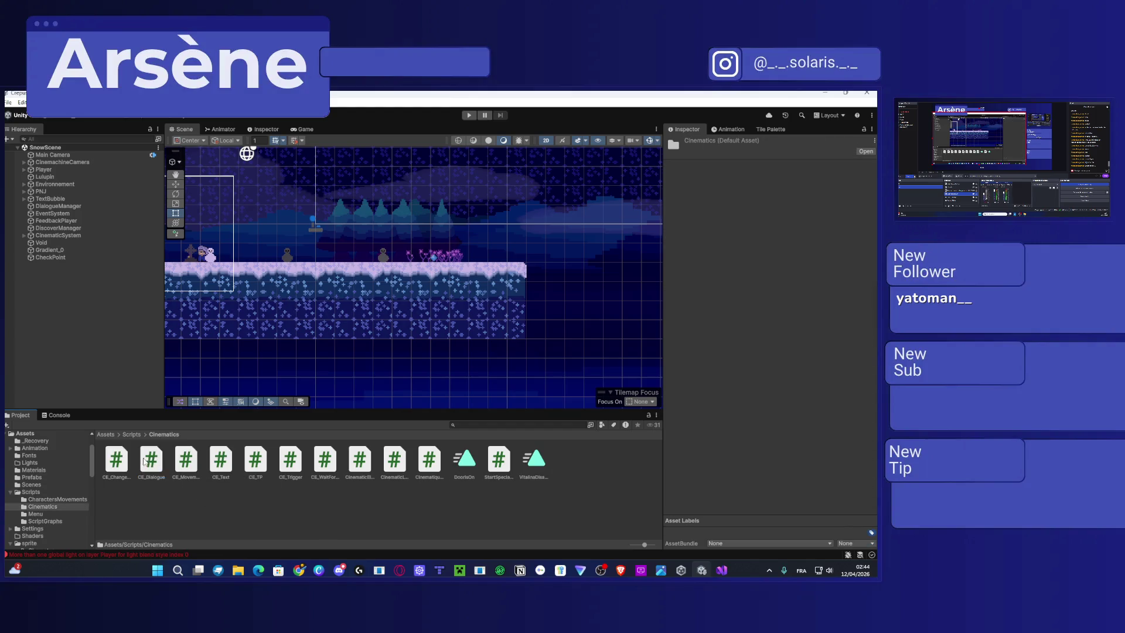
Open CE_ChangeScene.cs and check LoadScene's 1- and 4-second waits and isEnded line.
double_click(123, 460)
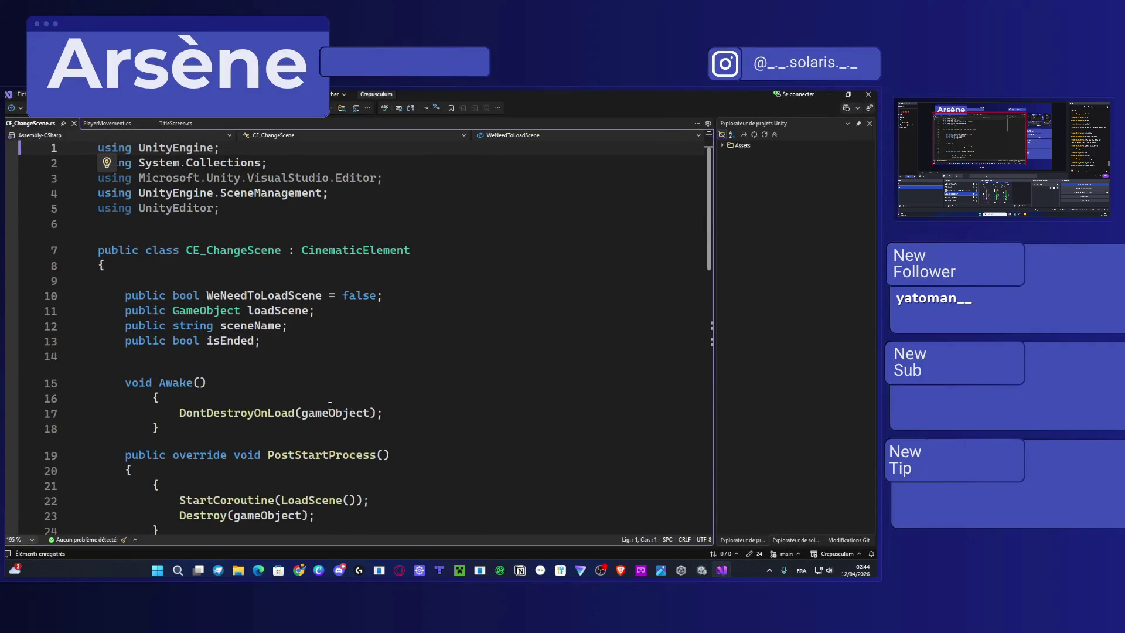
scroll(329, 404, down, 6)
ctrl+scroll(328, 405, down, 2)
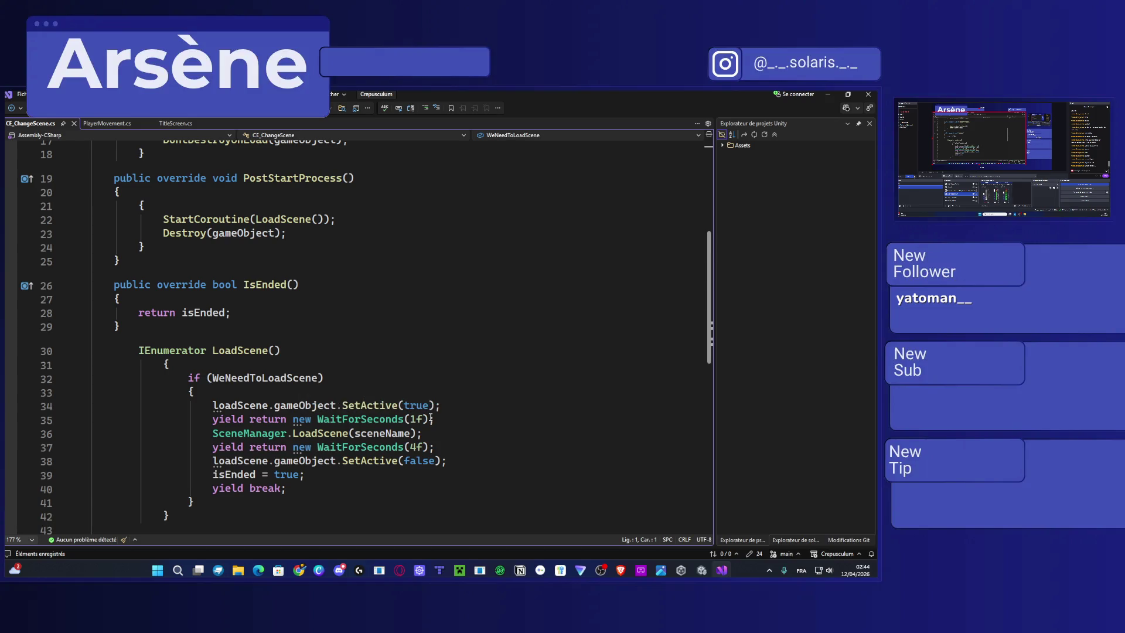
click(456, 405)
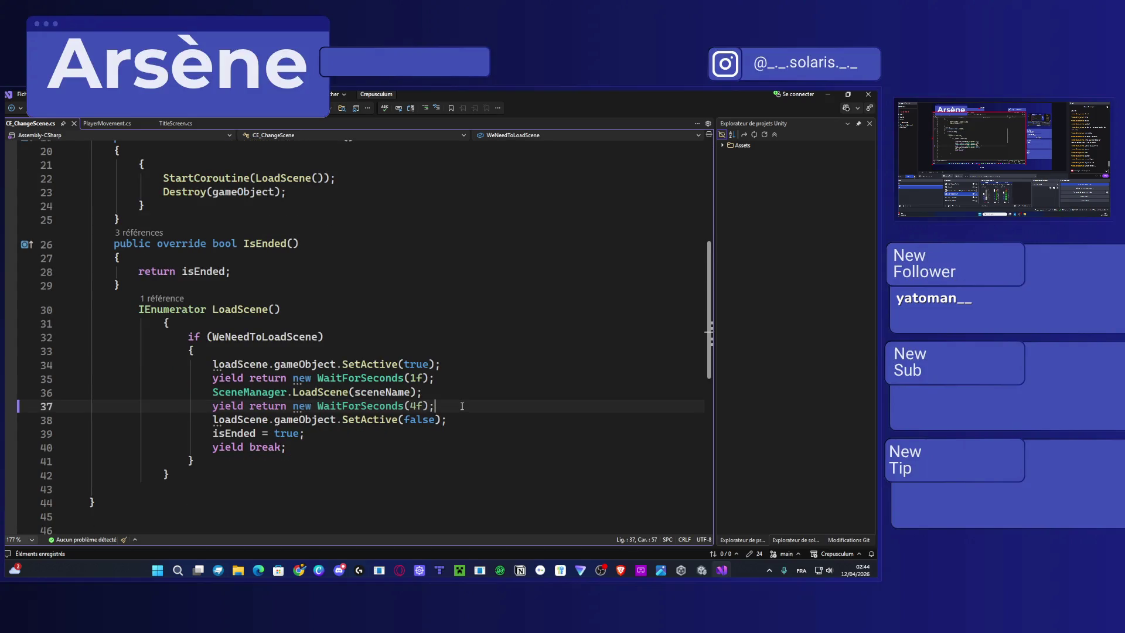
click(316, 433)
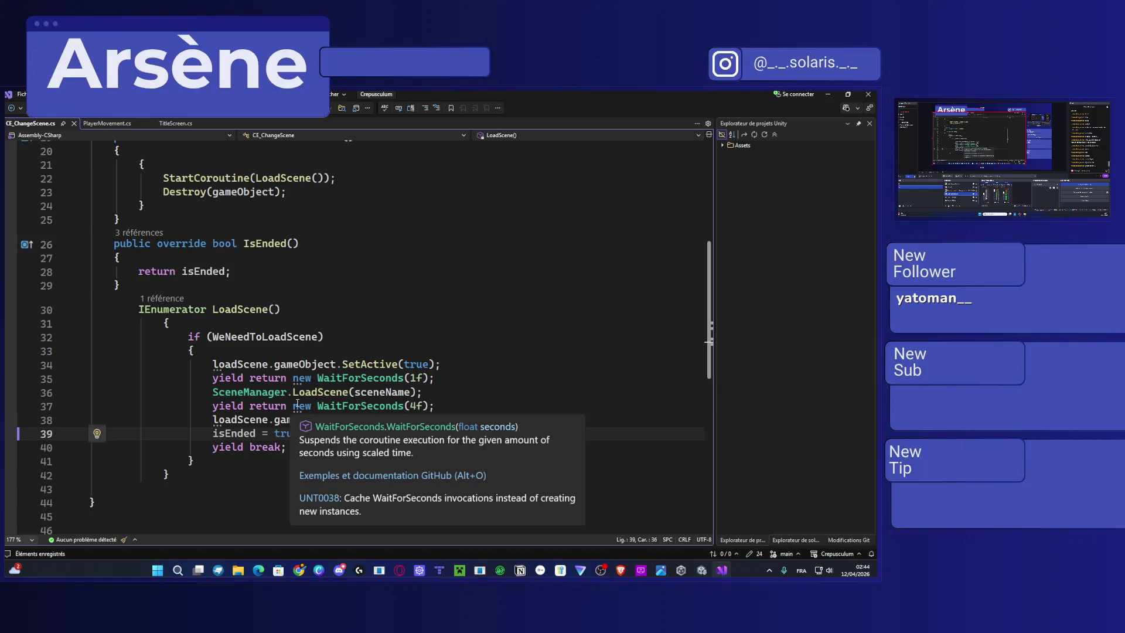
click(452, 378)
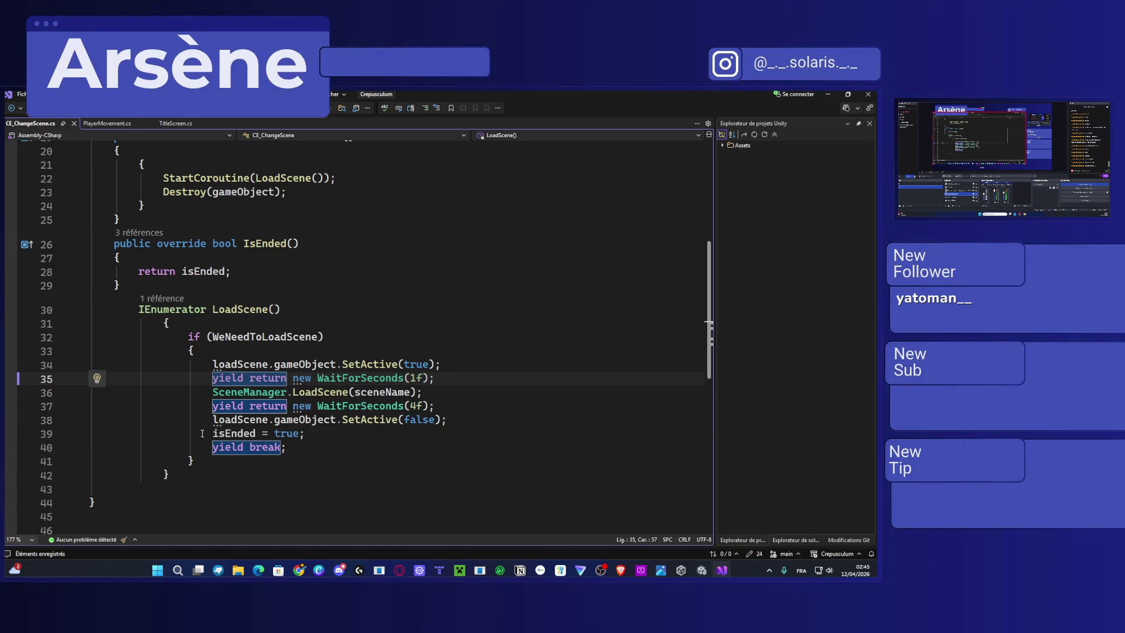
Inspect the loadScene if block and its SceneManager.LoadScene(sceneName) call, then return to Unity.
mouse_move(197, 461)
mouse_down()
mouse_move(206, 336)
mouse_move(188, 336)
mouse_move(299, 365)
mouse_move(444, 366)
mouse_up()
click(300, 366)
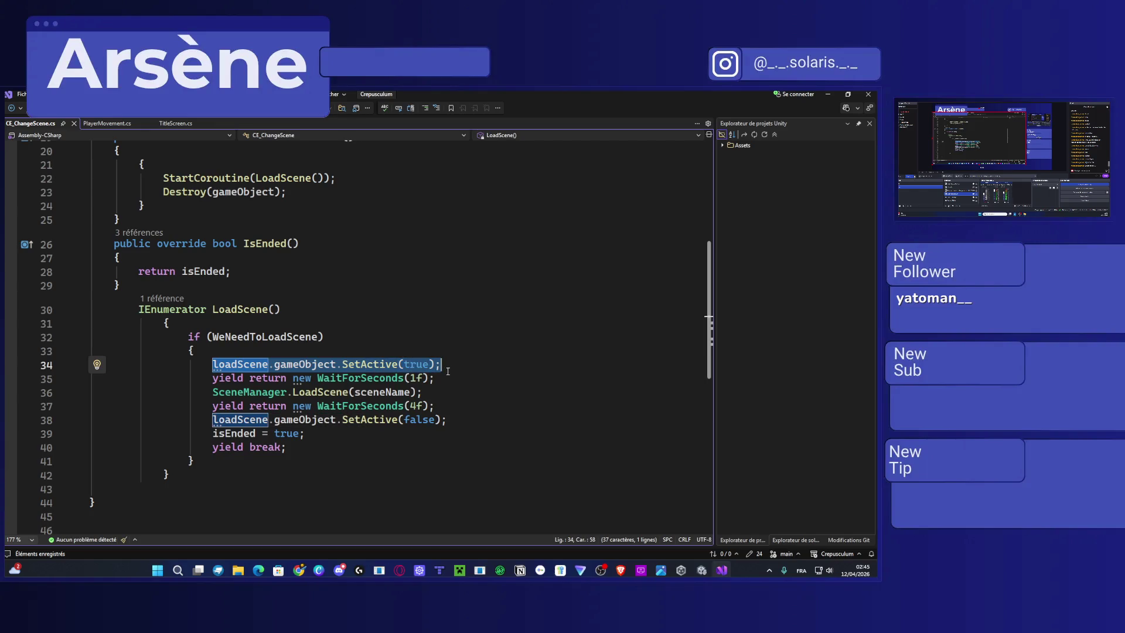
mouse_move(209, 392)
mouse_down()
mouse_move(453, 396)
mouse_move(352, 393)
mouse_up()
click(409, 396)
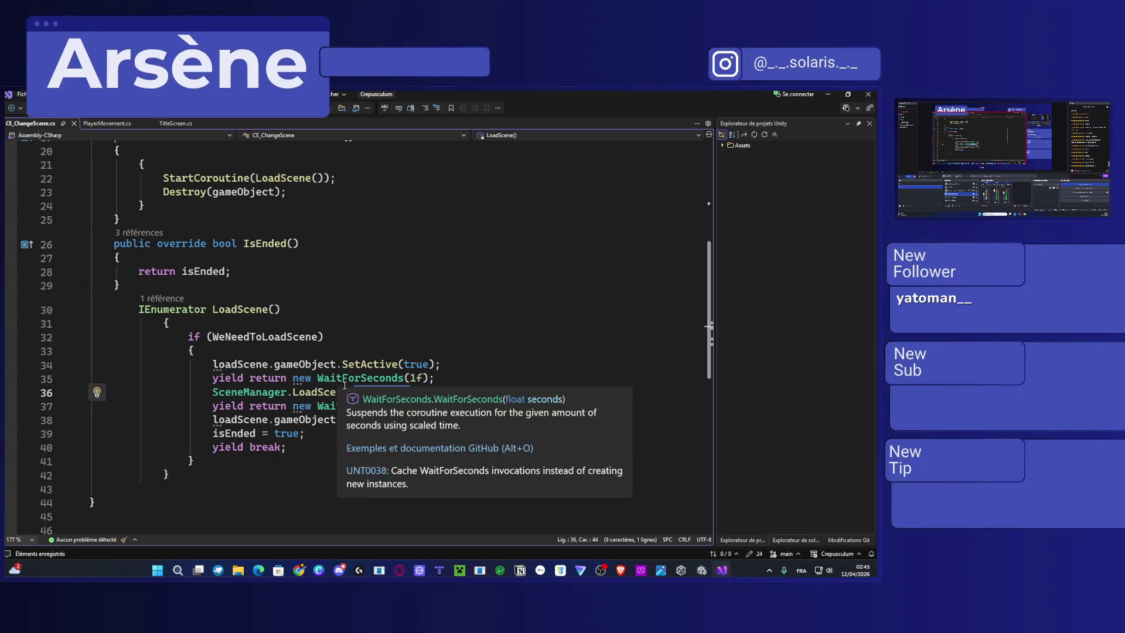
scroll(446, 369, up, 3)
scroll(446, 368, up, 4)
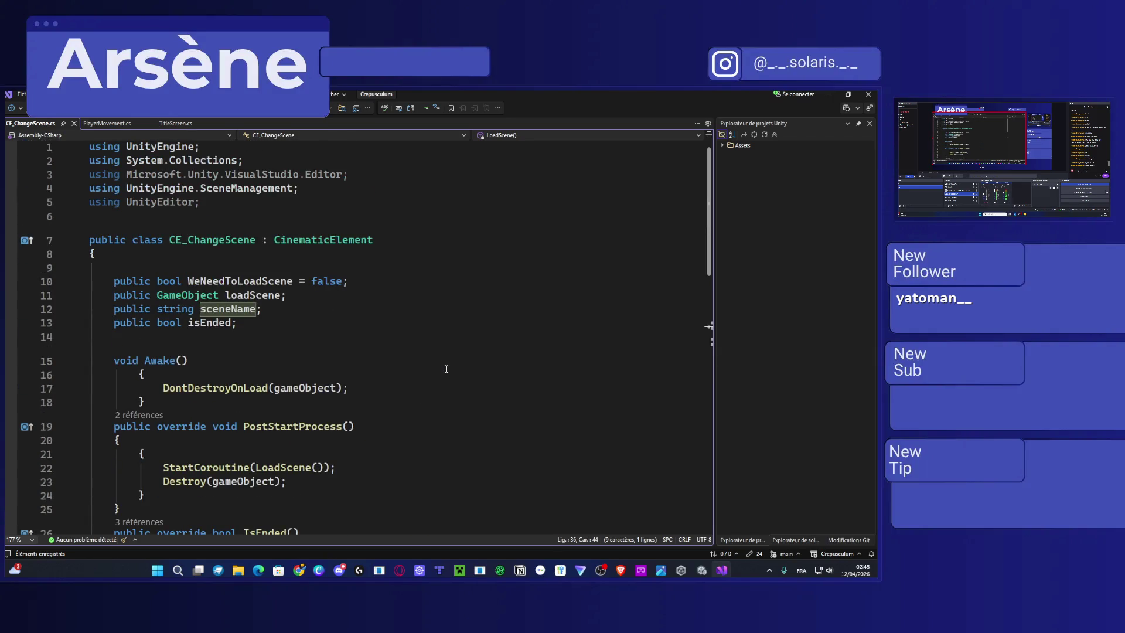
scroll(446, 369, down, 5)
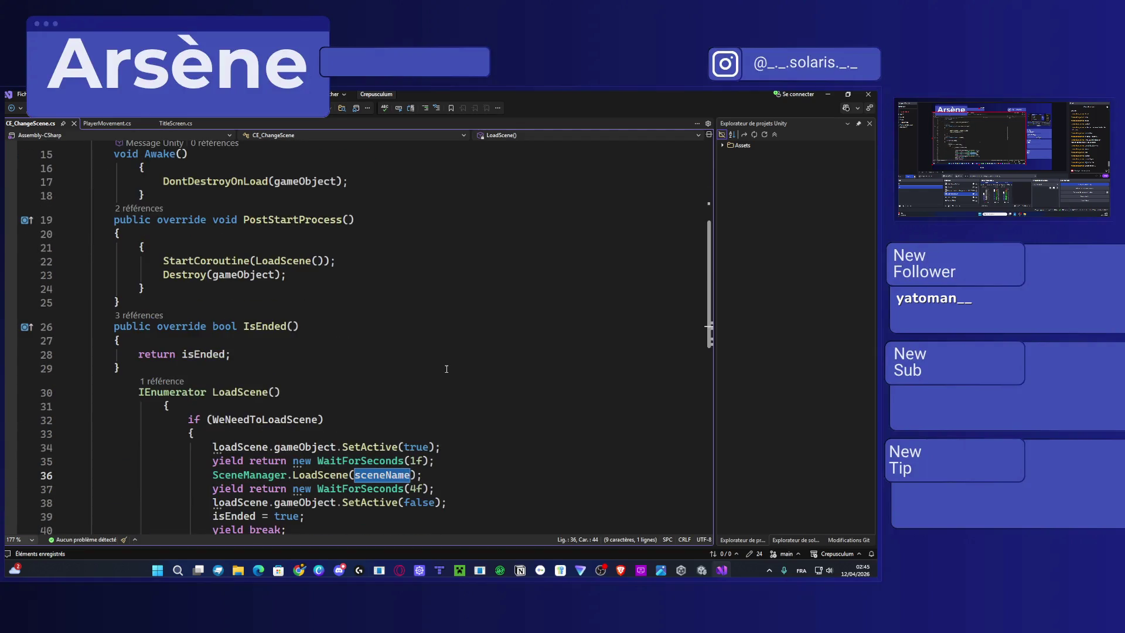
scroll(707, 212, up, 5)
click(836, 95)
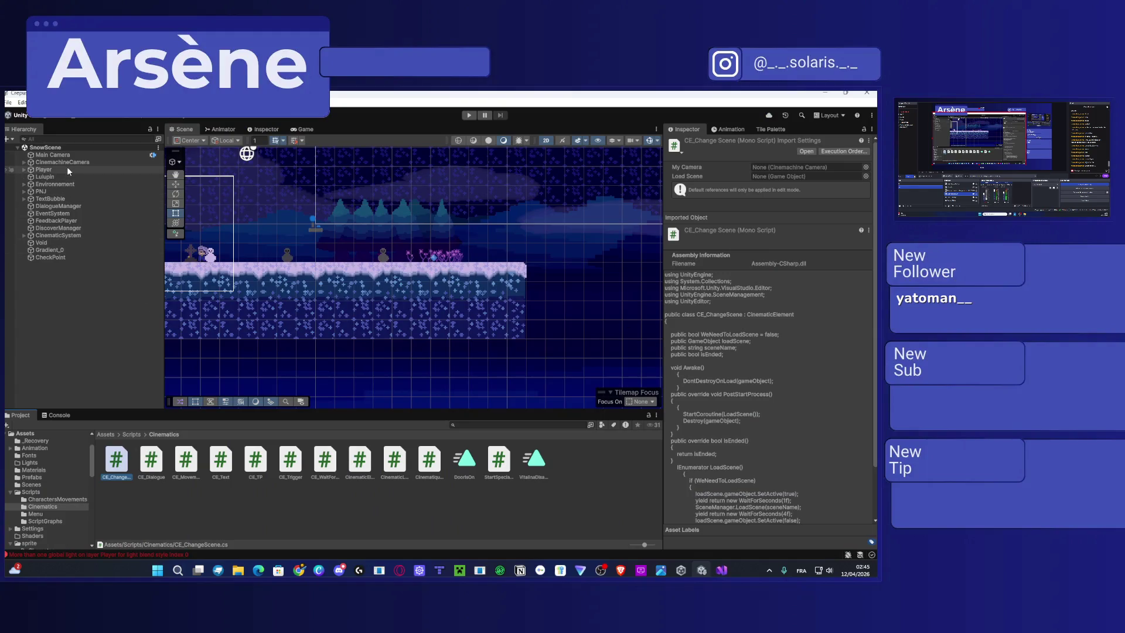
Check the Console's NullReferenceException and global light error, then show the Cinematics project files again.
click(57, 416)
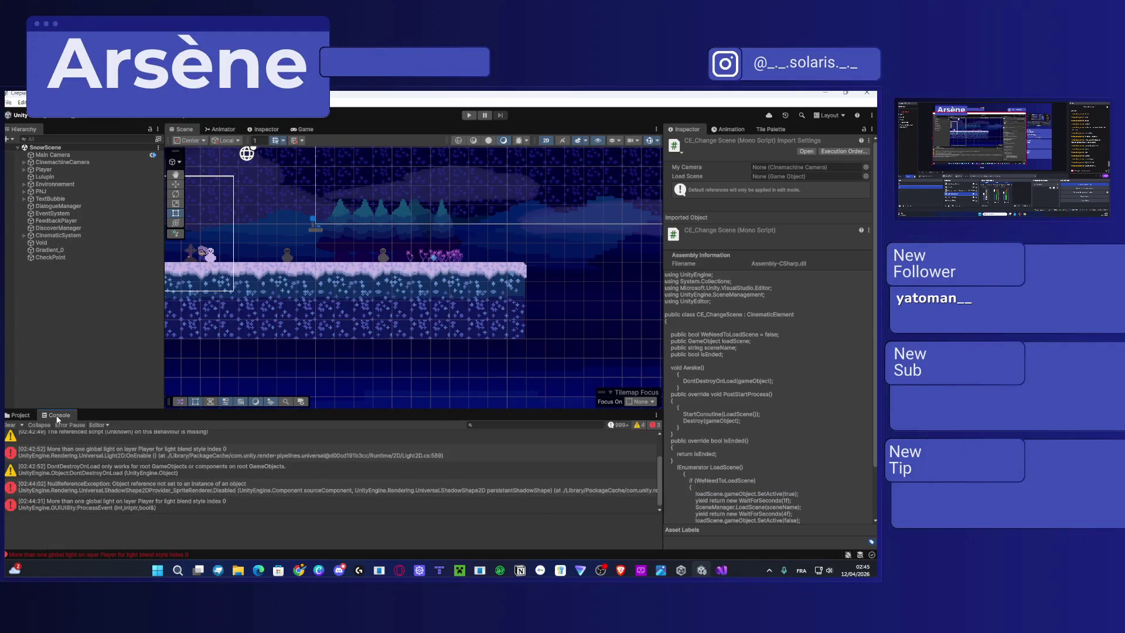
click(81, 492)
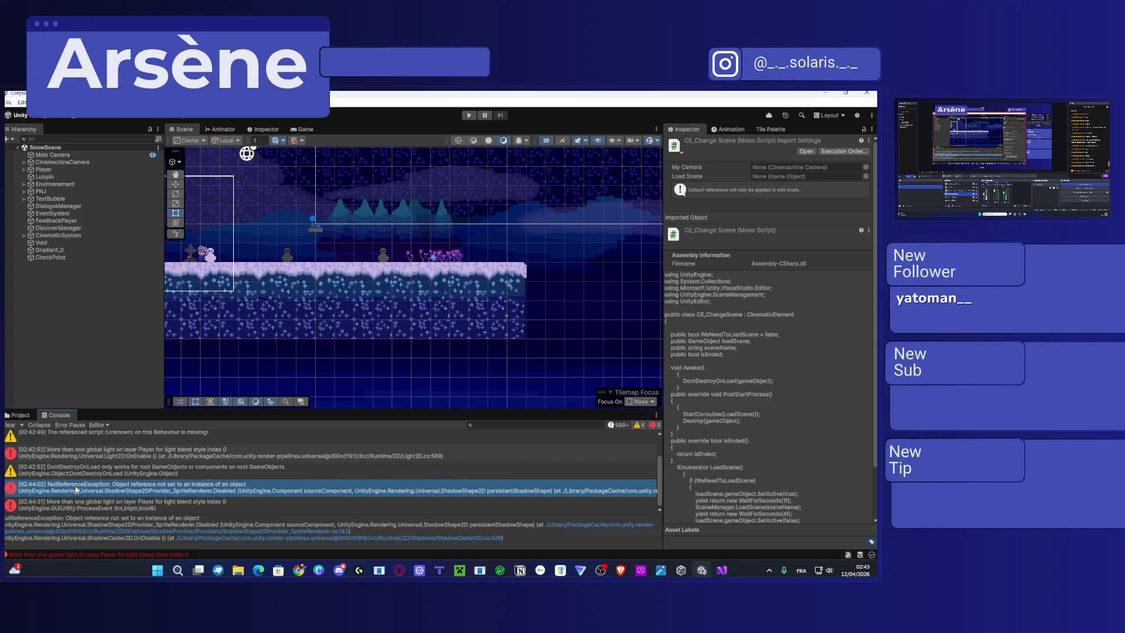
double_click(75, 502)
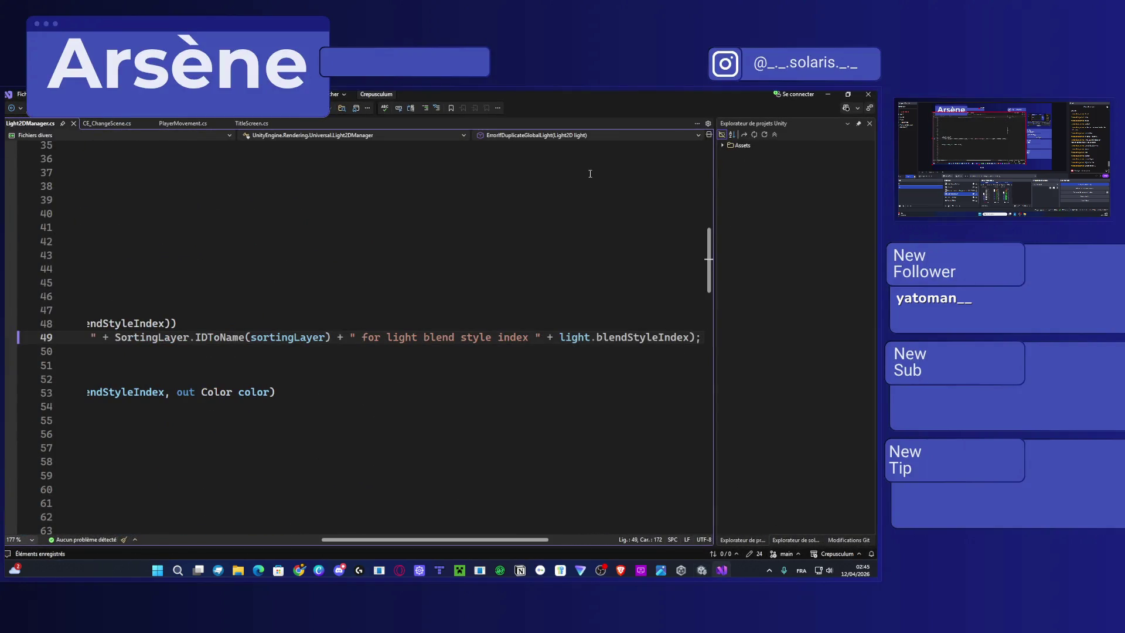
click(104, 123)
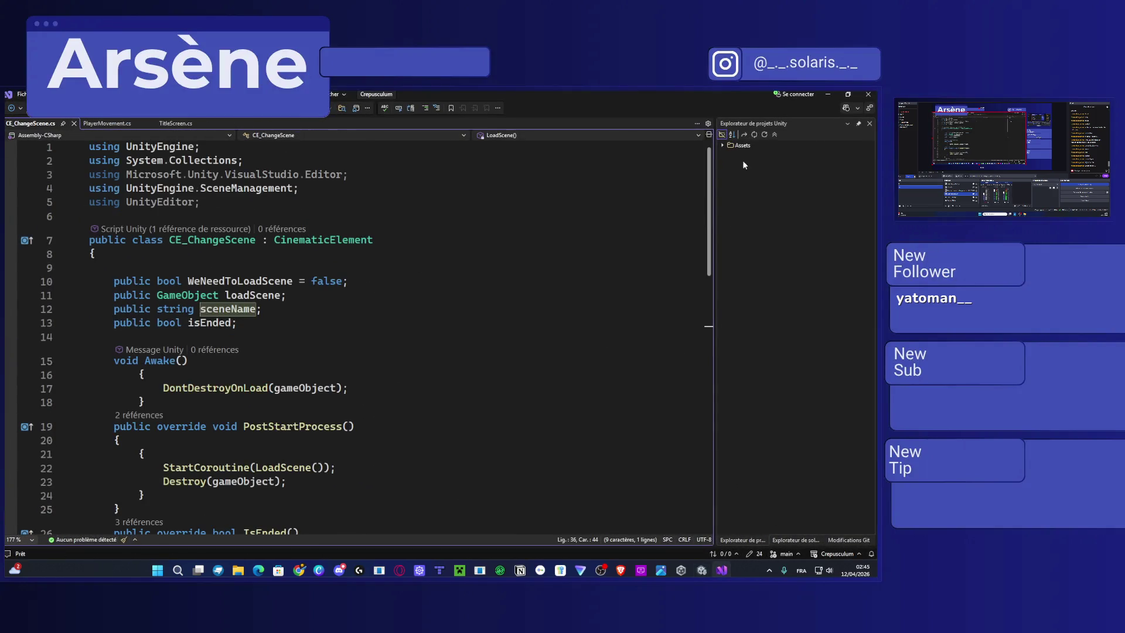
click(828, 94)
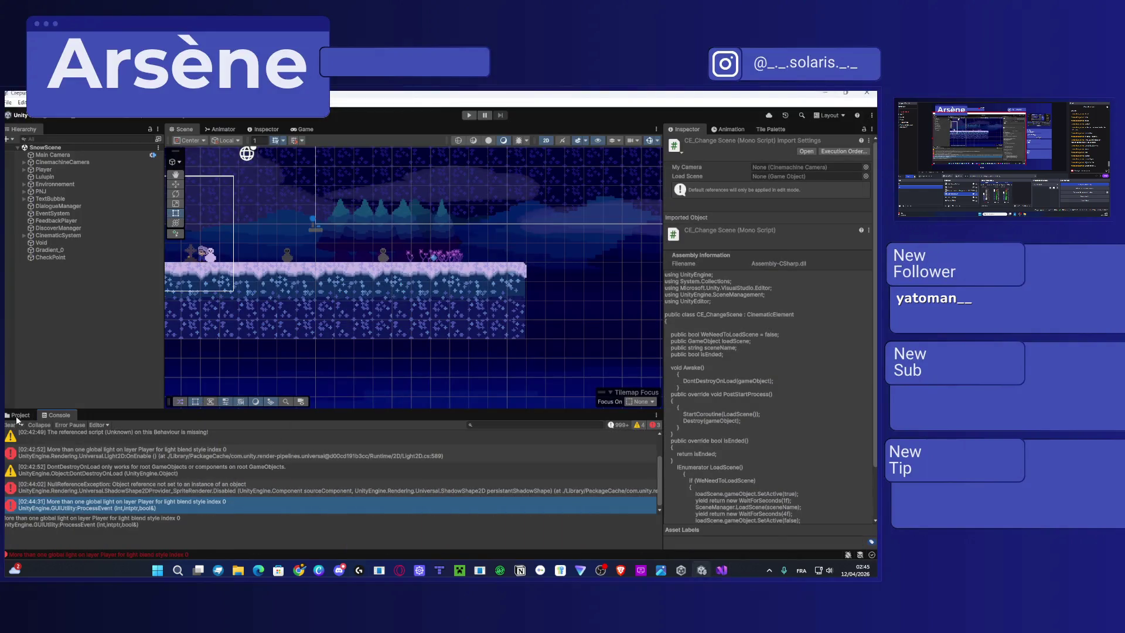
click(21, 414)
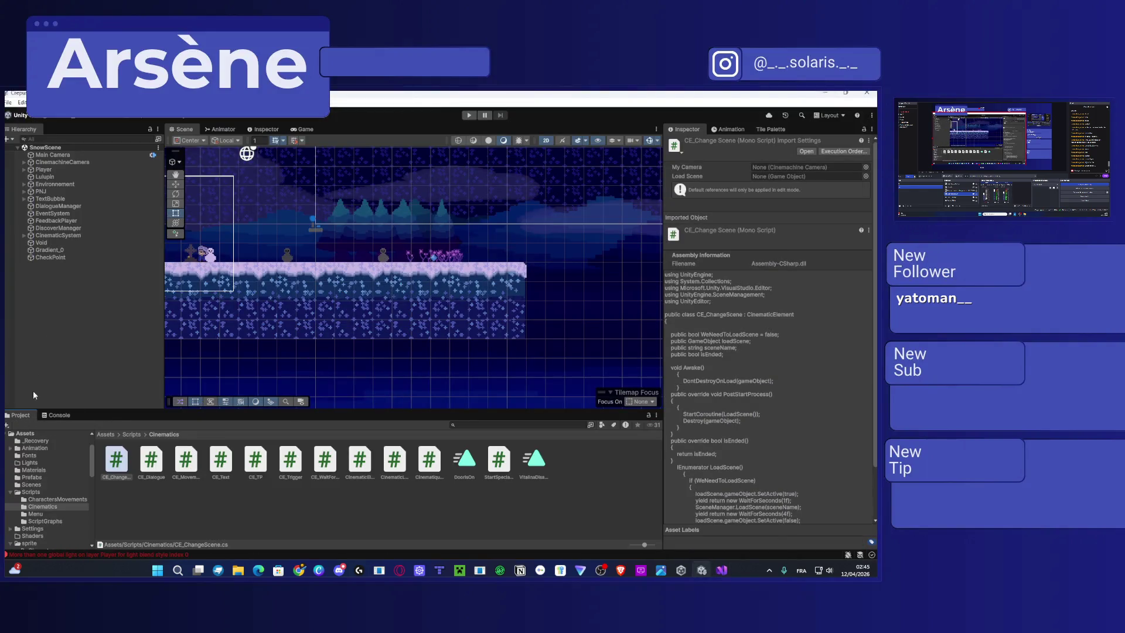
Select and frame Step (17) under CinematicSystem > IceDoorCinematic.
click(24, 235)
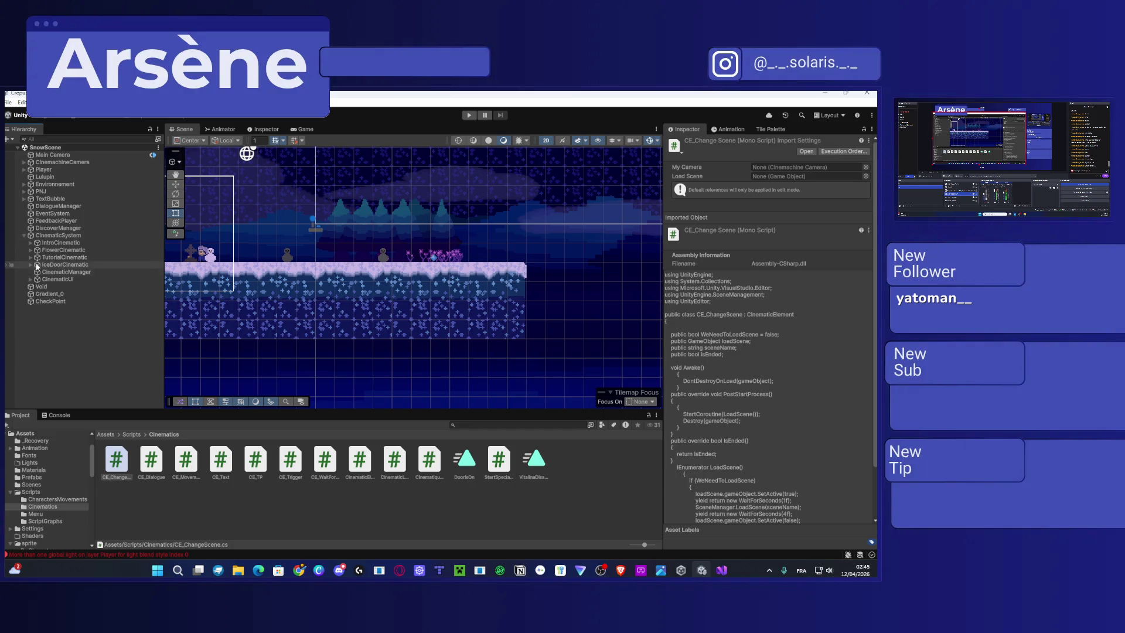
click(31, 265)
scroll(70, 282, down, 2)
click(64, 368)
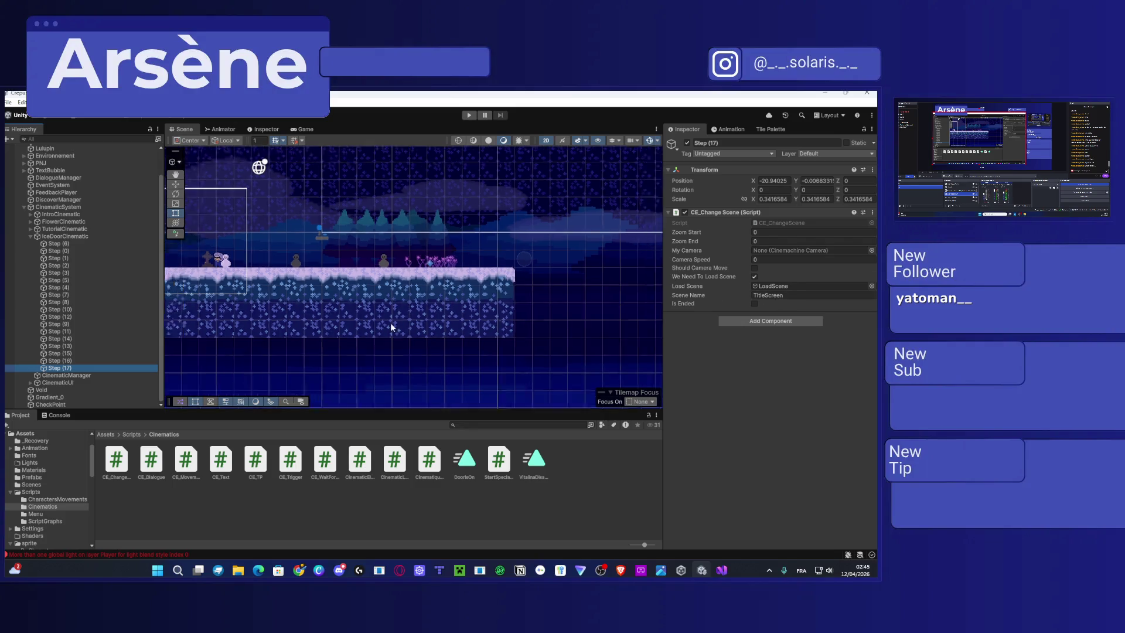
key(f)
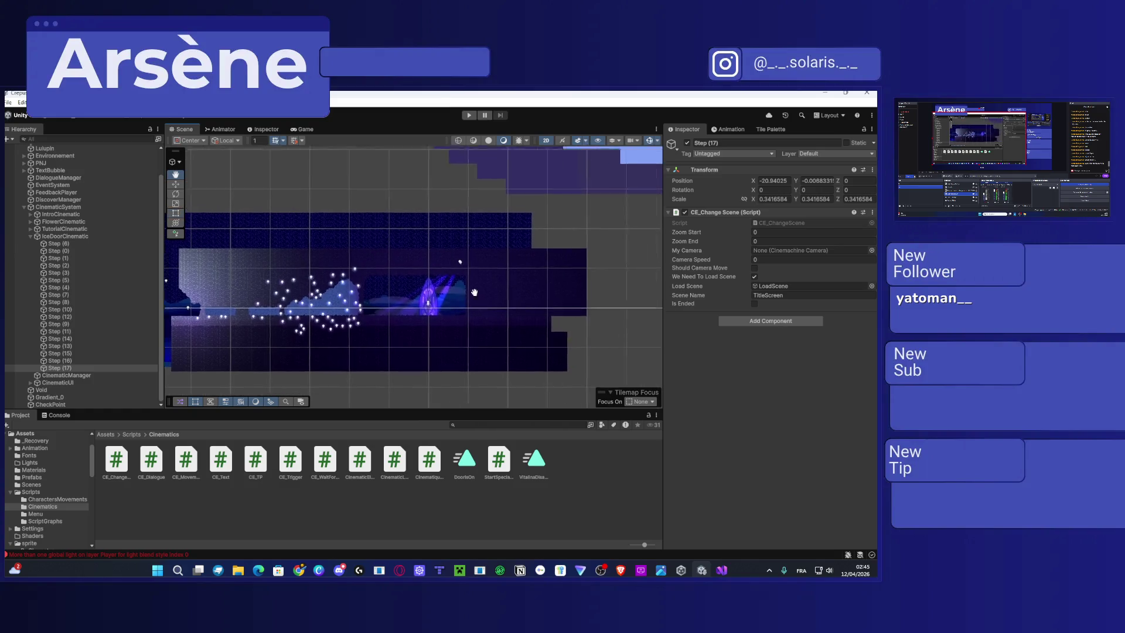
Confirm TitleScreen exists in Assets/Scenes, reselect Step (17), and return to CE_ChangeScene in Visual Studio.
click(131, 434)
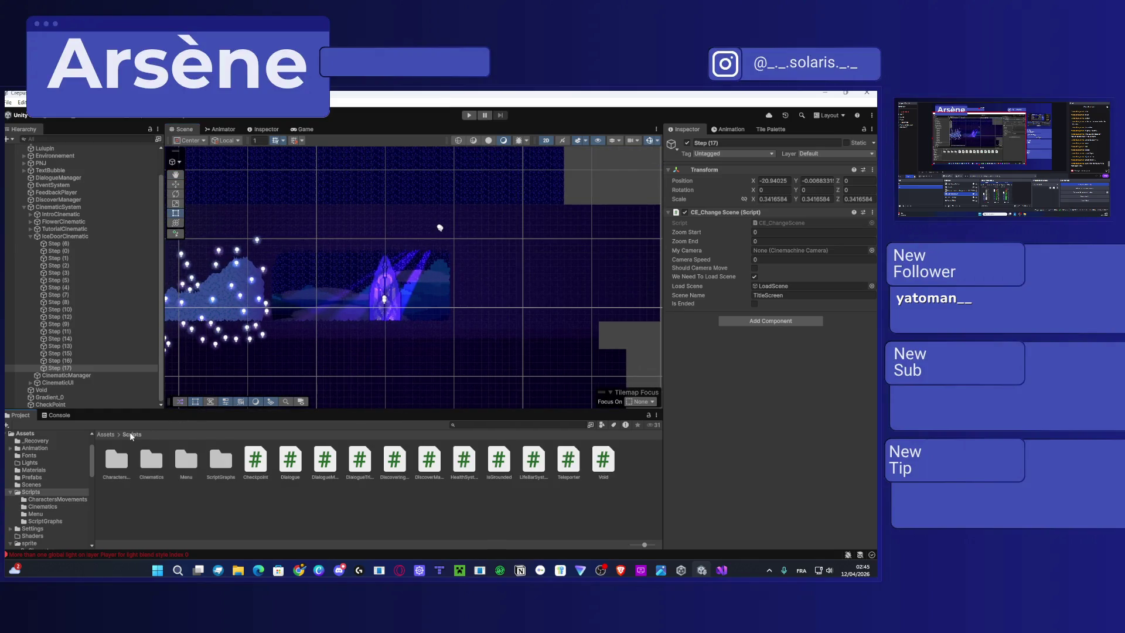
click(106, 434)
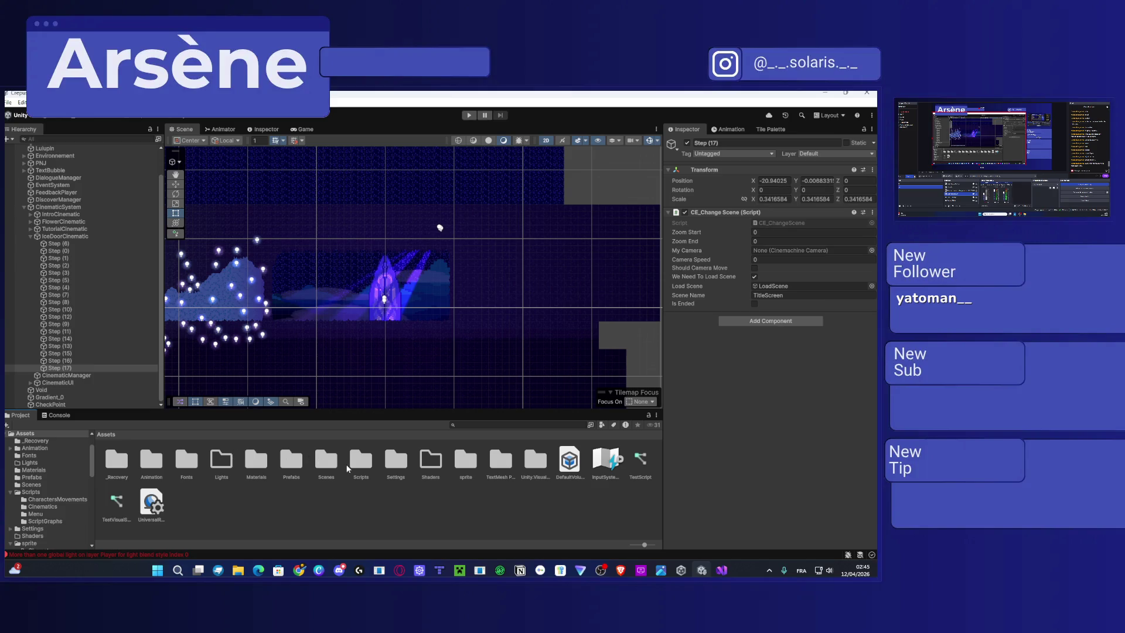
double_click(326, 459)
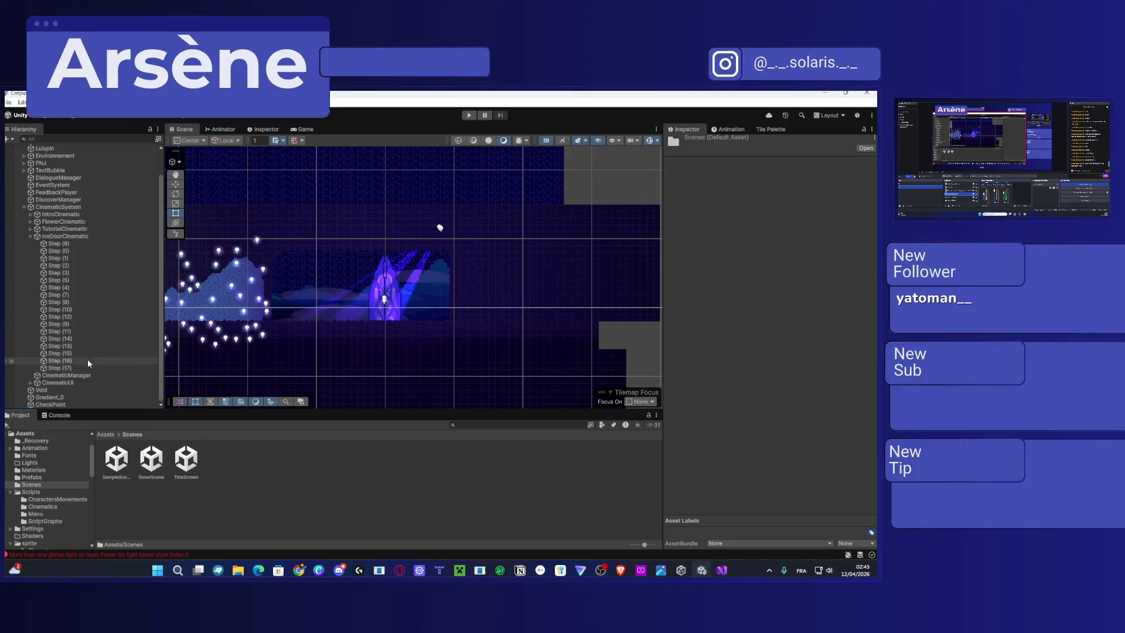
click(112, 368)
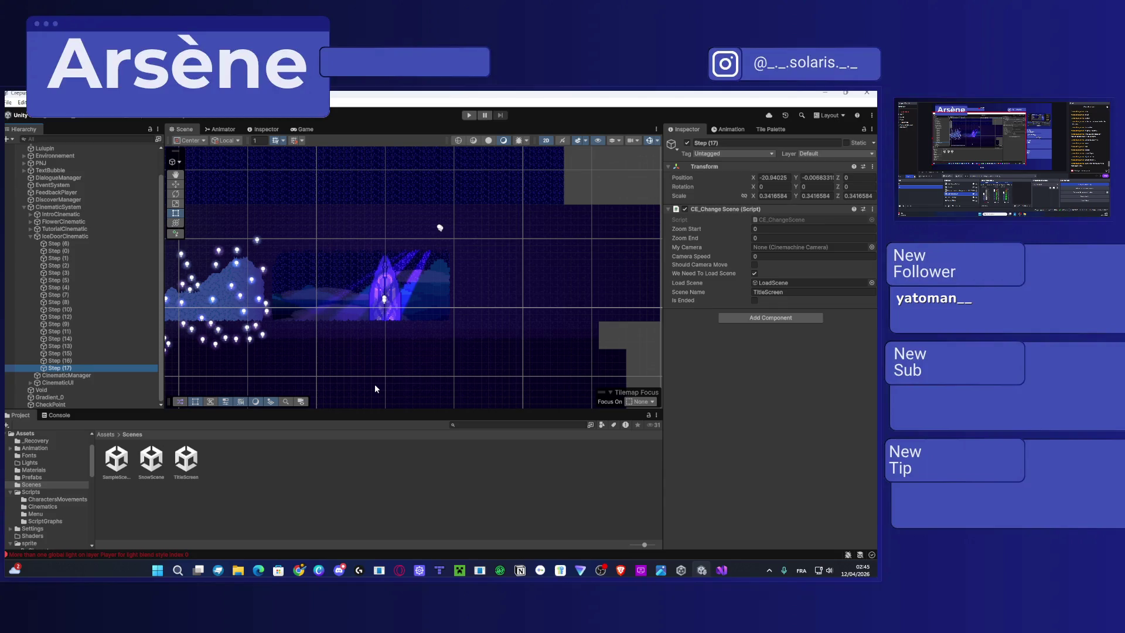
click(722, 570)
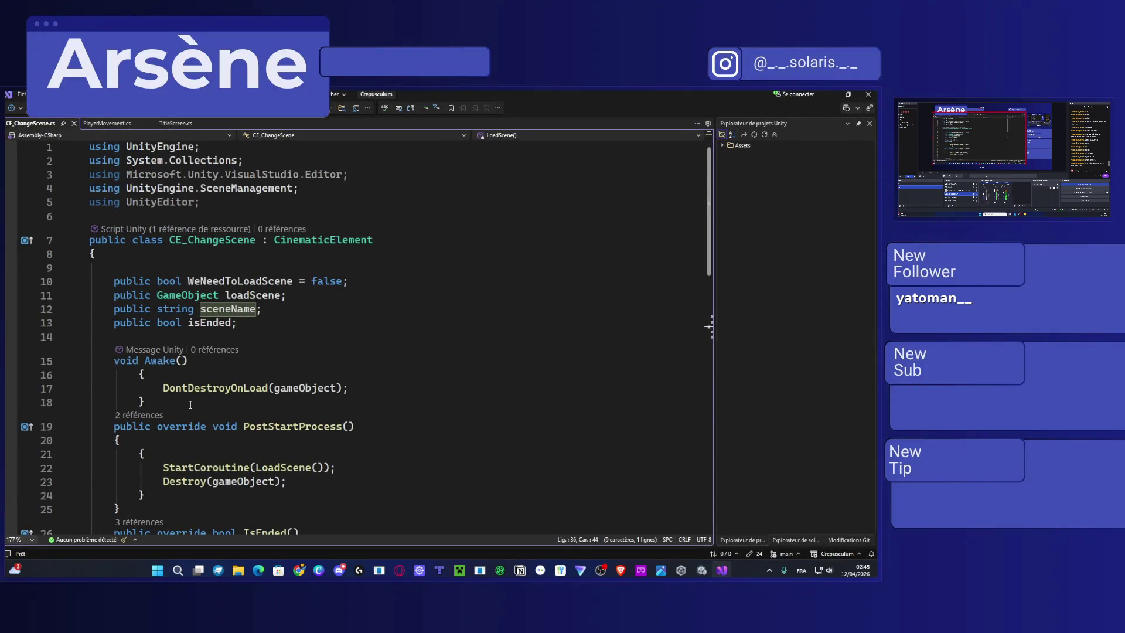
Examine LoadScene's one-second wait, sceneName argument and isEnded = true line, then minimize Visual Studio.
scroll(190, 404, down, 5)
click(354, 419)
mouse_move(409, 434)
mouse_down()
mouse_move(296, 434)
mouse_move(354, 433)
mouse_up()
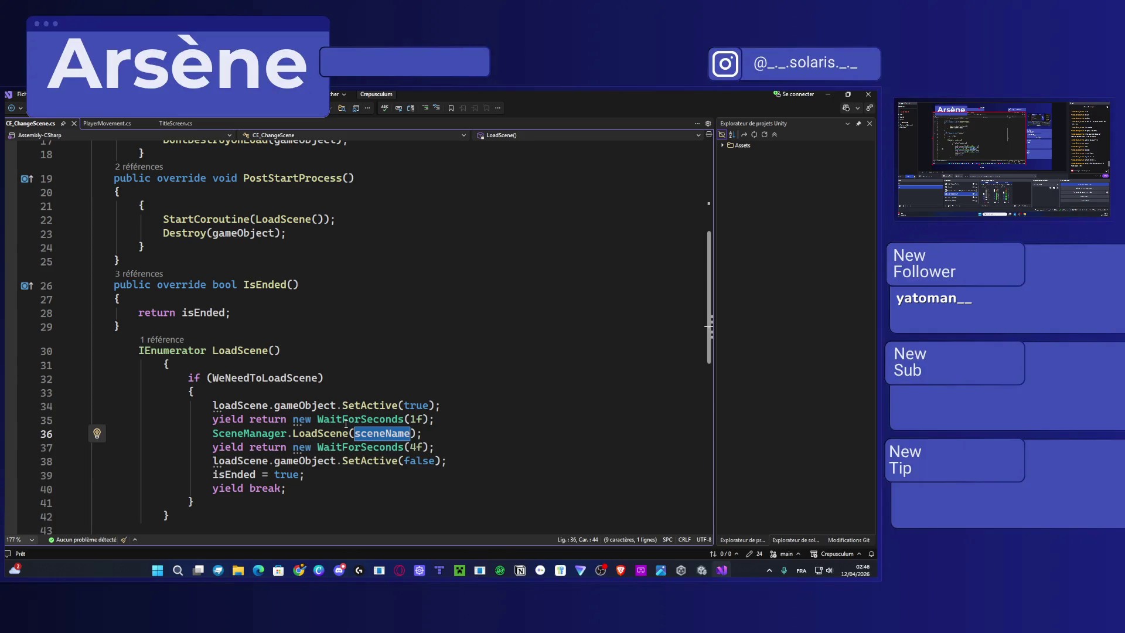
mouse_move(345, 422)
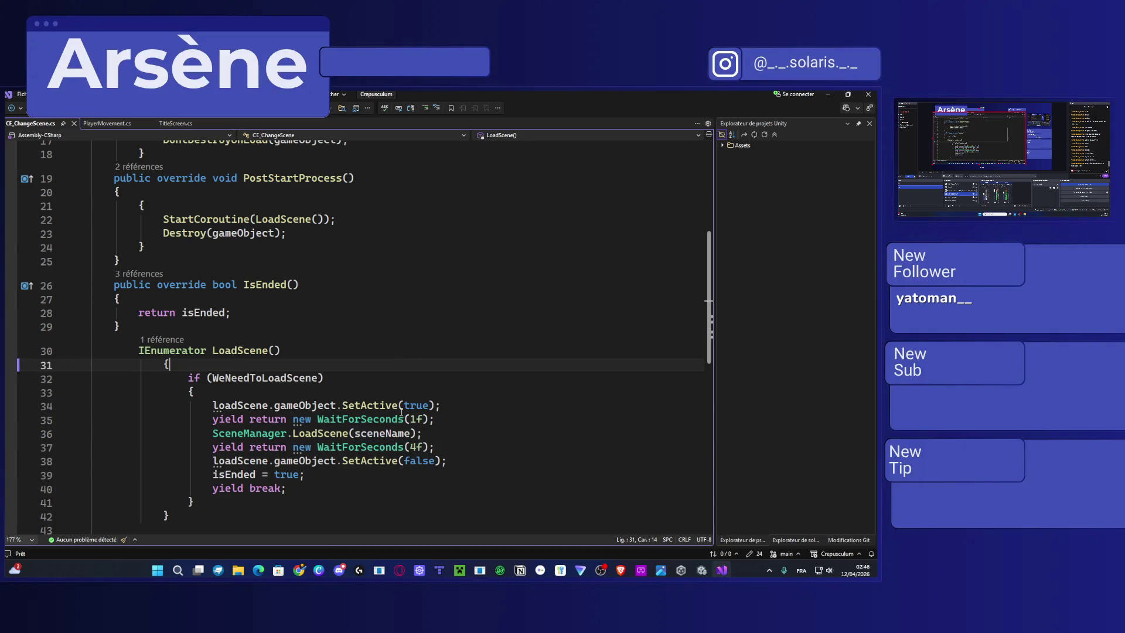
drag(421, 434, 367, 420)
double_click(367, 433)
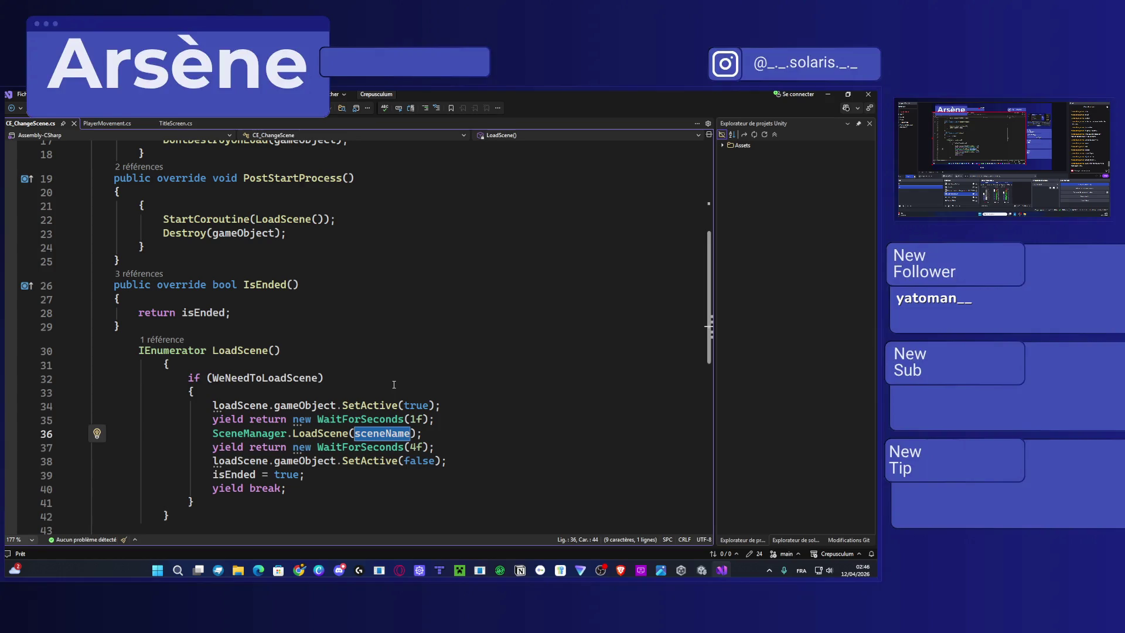
mouse_move(377, 405)
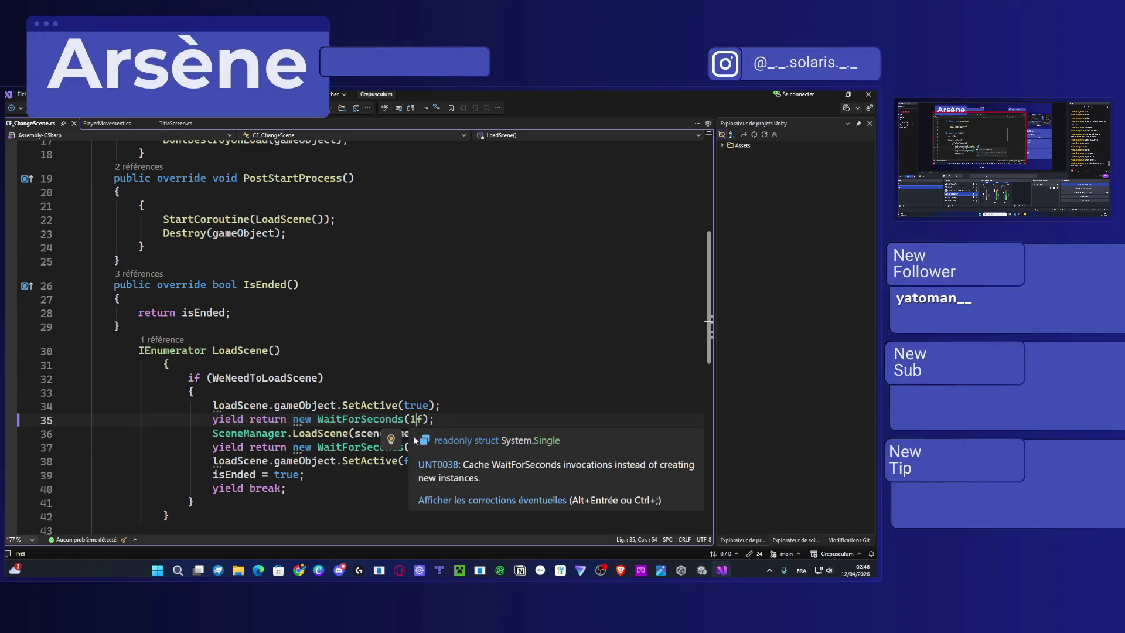
drag(410, 432, 362, 434)
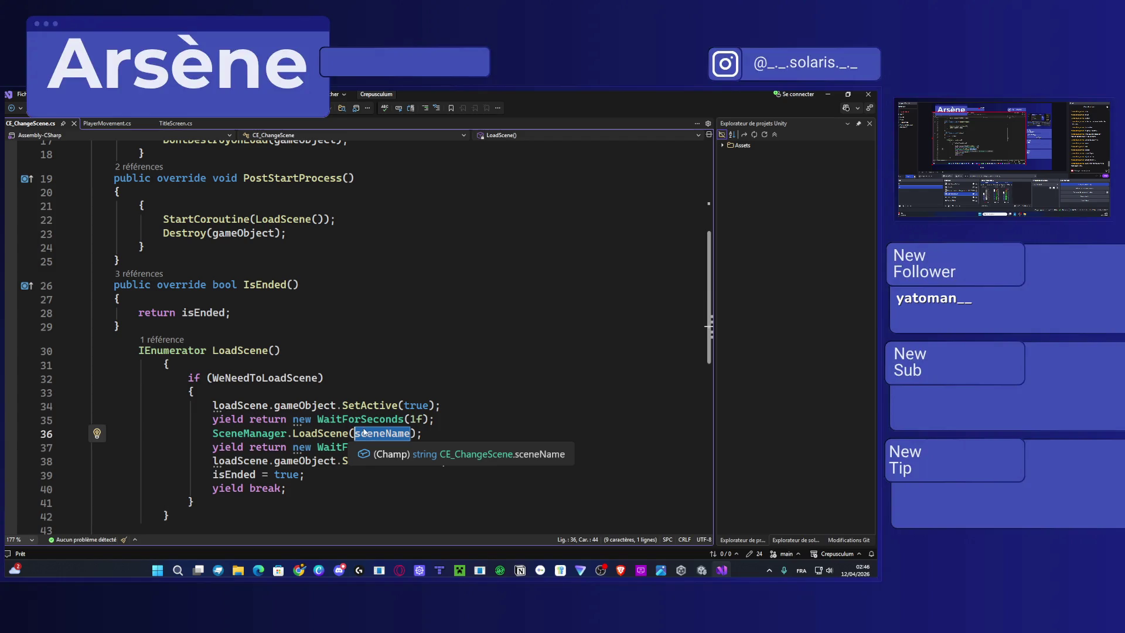
drag(354, 434, 408, 437)
scroll(354, 434, down, 1)
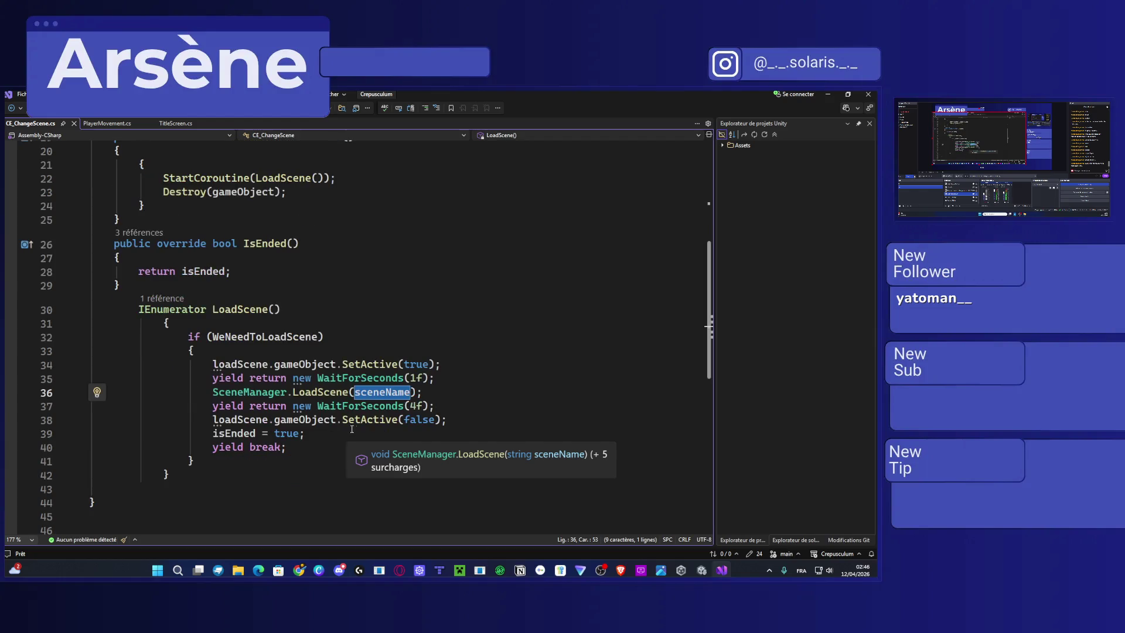
click(355, 434)
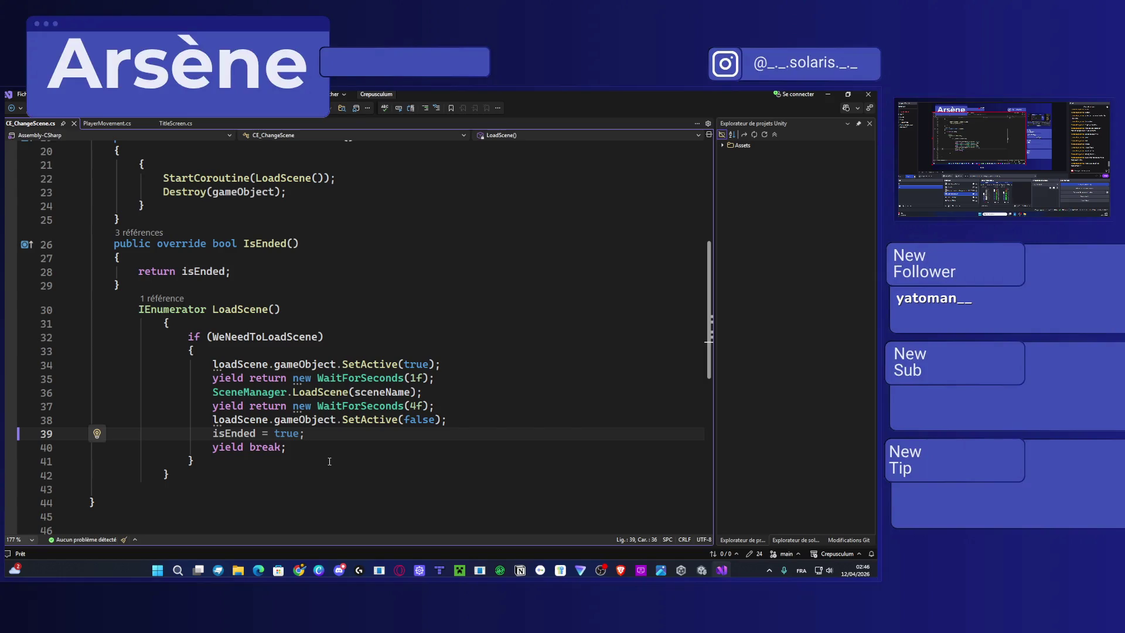
click(827, 96)
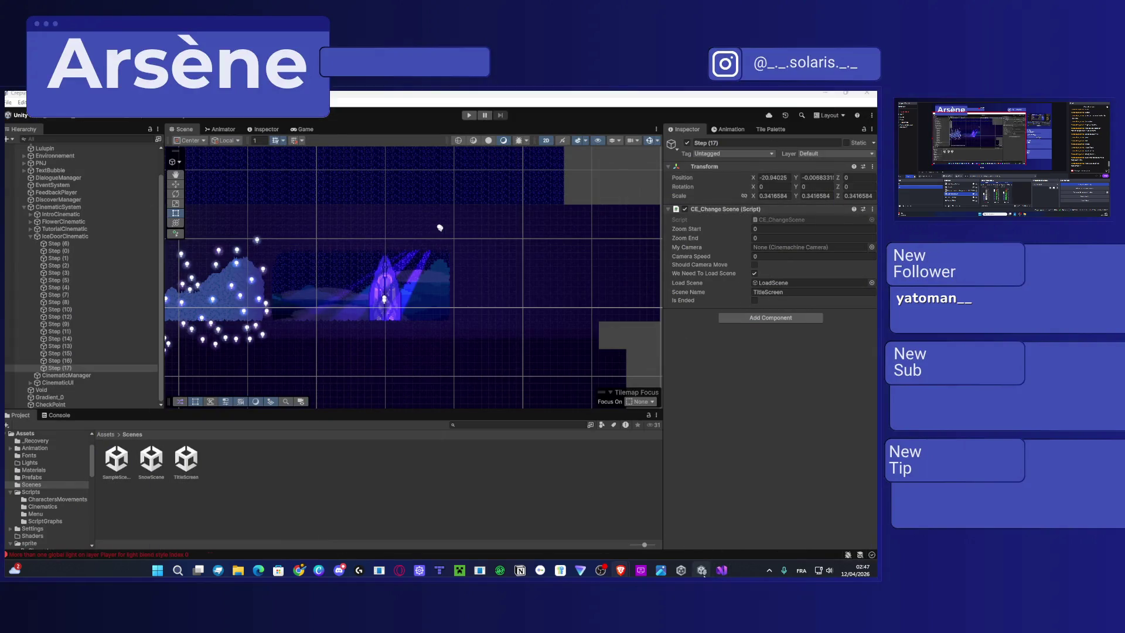
Start Play mode and locate the Player and its light in the Scene view before returning to Game view.
click(469, 115)
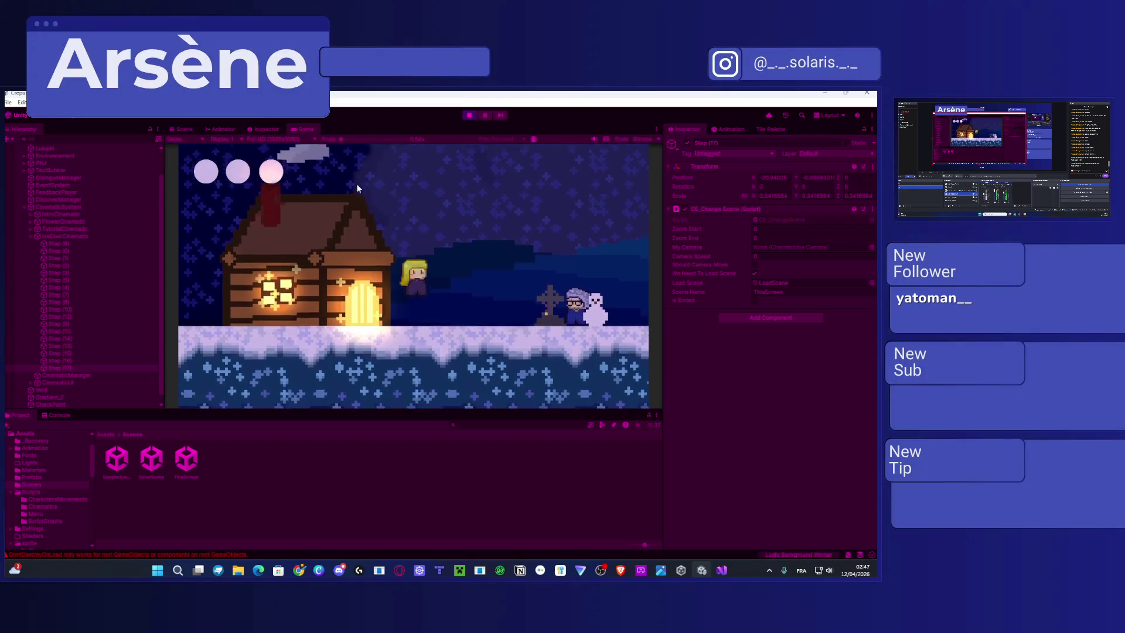
click(242, 130)
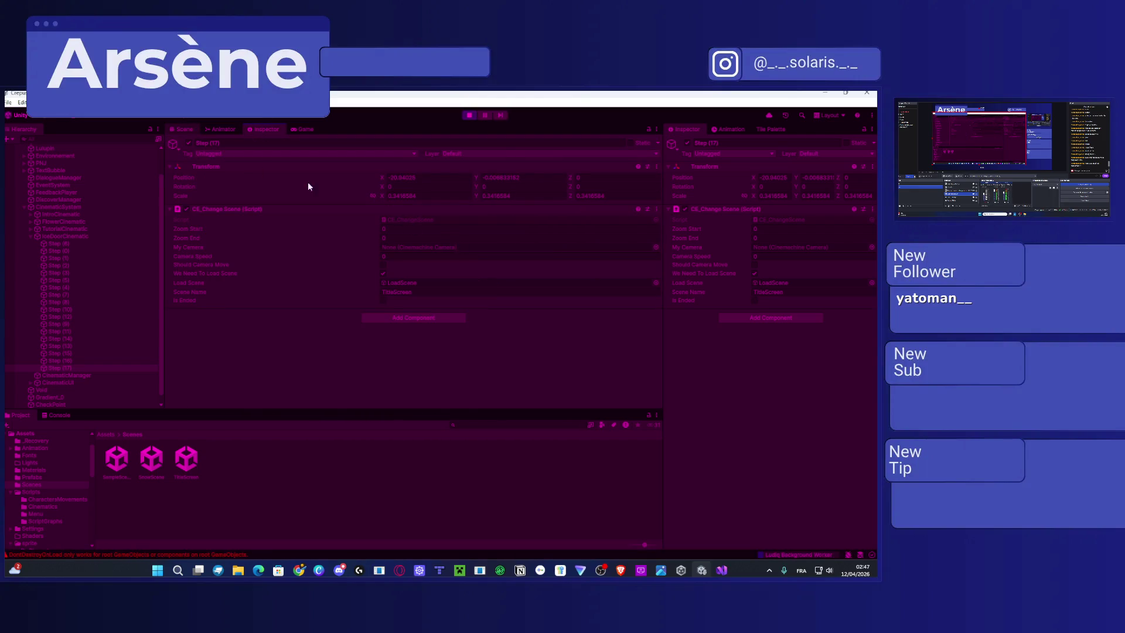
key(ctrl+1)
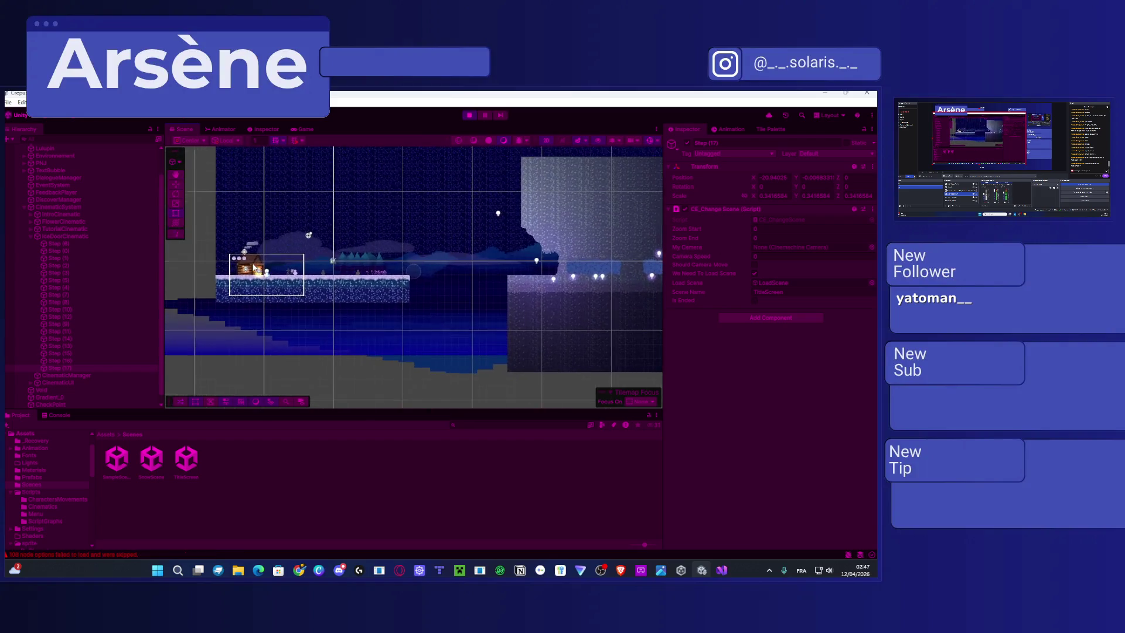
scroll(254, 267, up, 5)
click(268, 273)
scroll(119, 188, up, 2)
click(61, 169)
scroll(321, 283, down, 2)
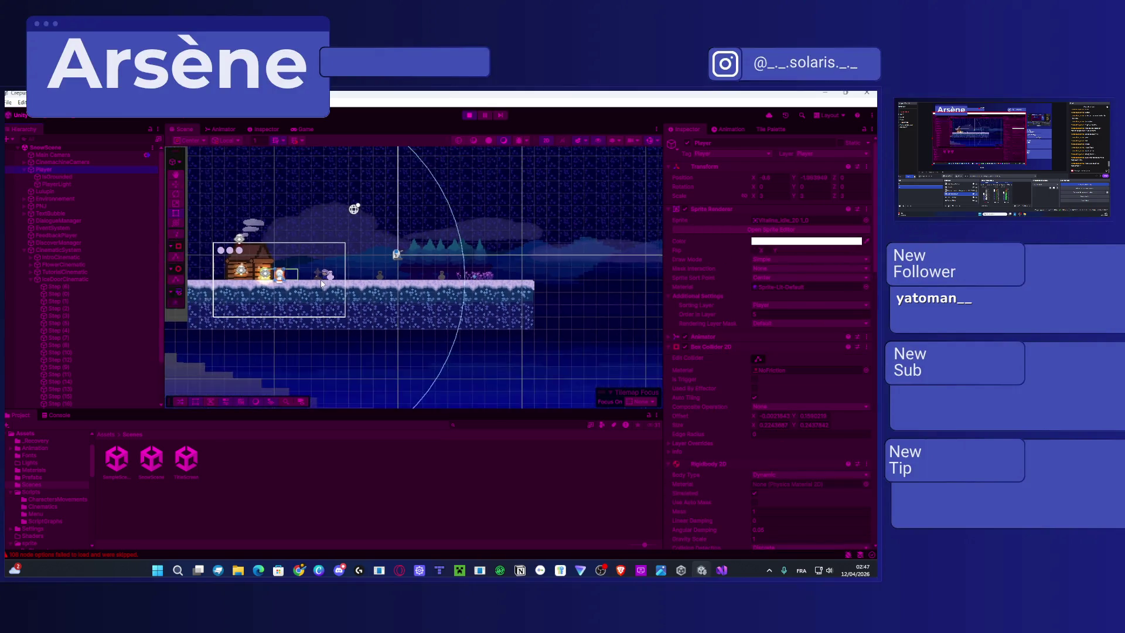
scroll(321, 283, down, 2)
mouse_move(321, 283)
mouse_down()
mouse_move(194, 276)
mouse_move(299, 223)
mouse_move(690, 199)
mouse_move(651, 248)
mouse_up()
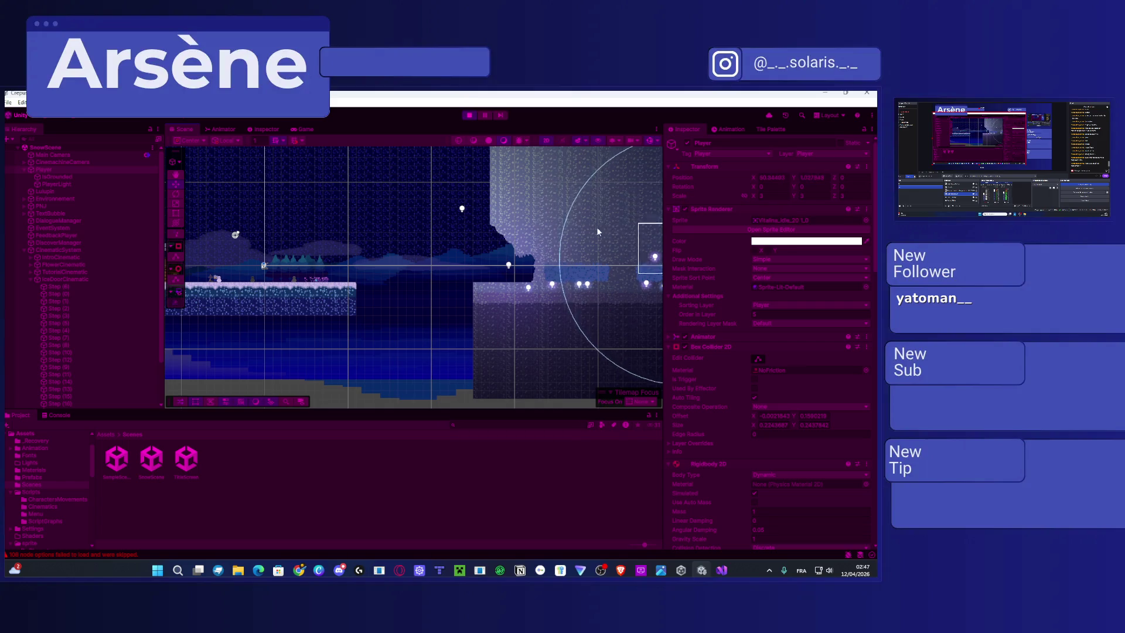
key(f)
click(299, 128)
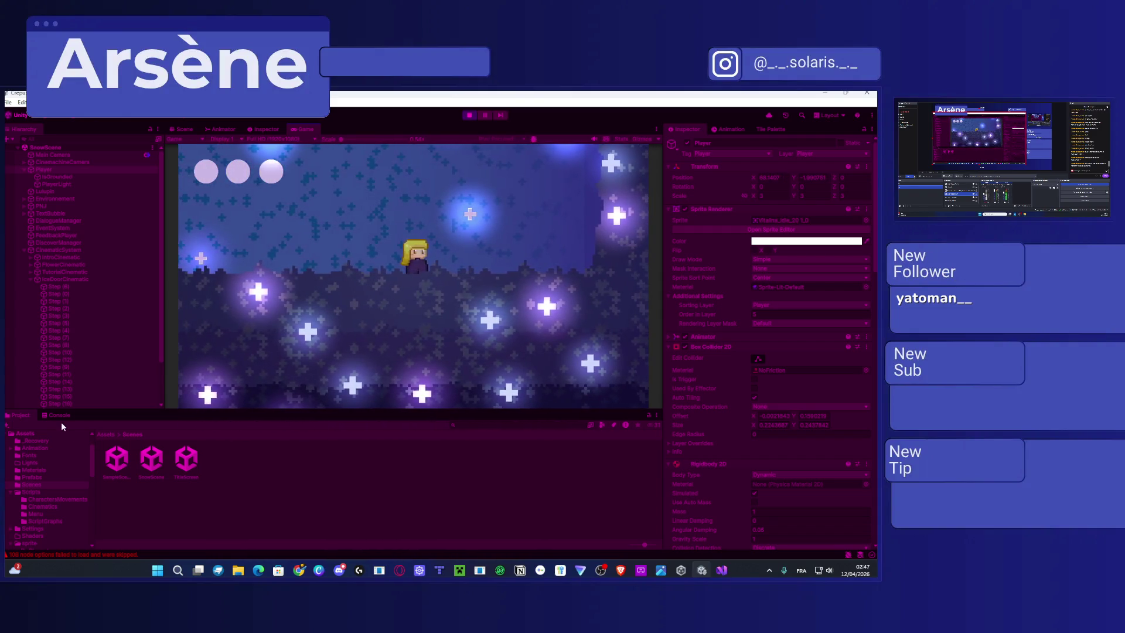
With the Console shown and Step (17) selected, walk right and click through Lulupin's ice-door dialogue.
click(56, 414)
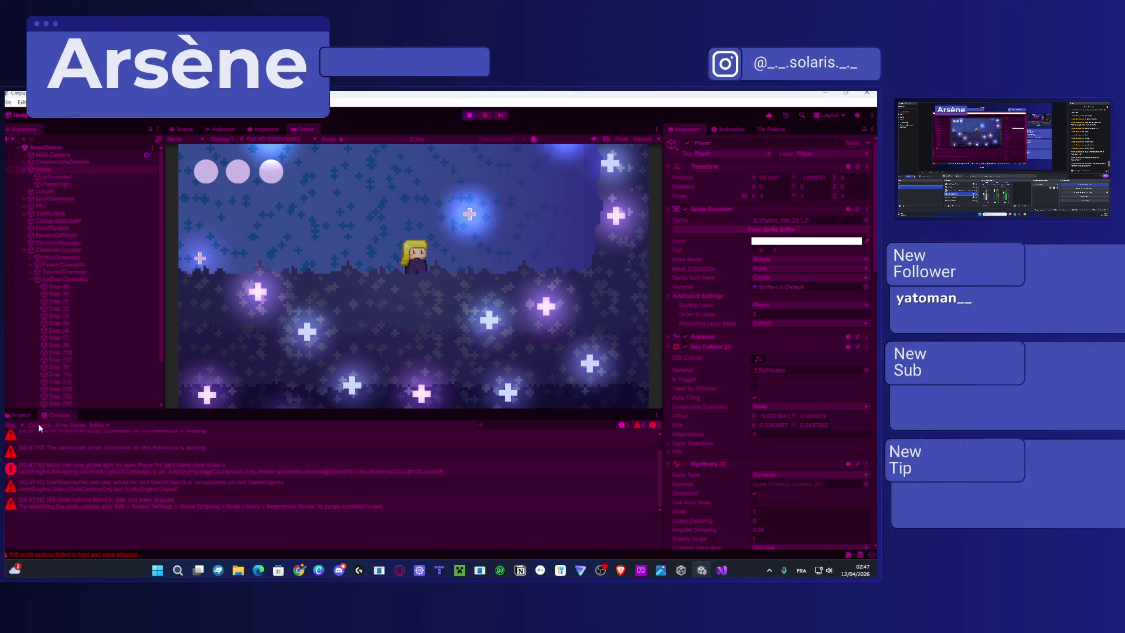
scroll(66, 384, down, 3)
click(69, 361)
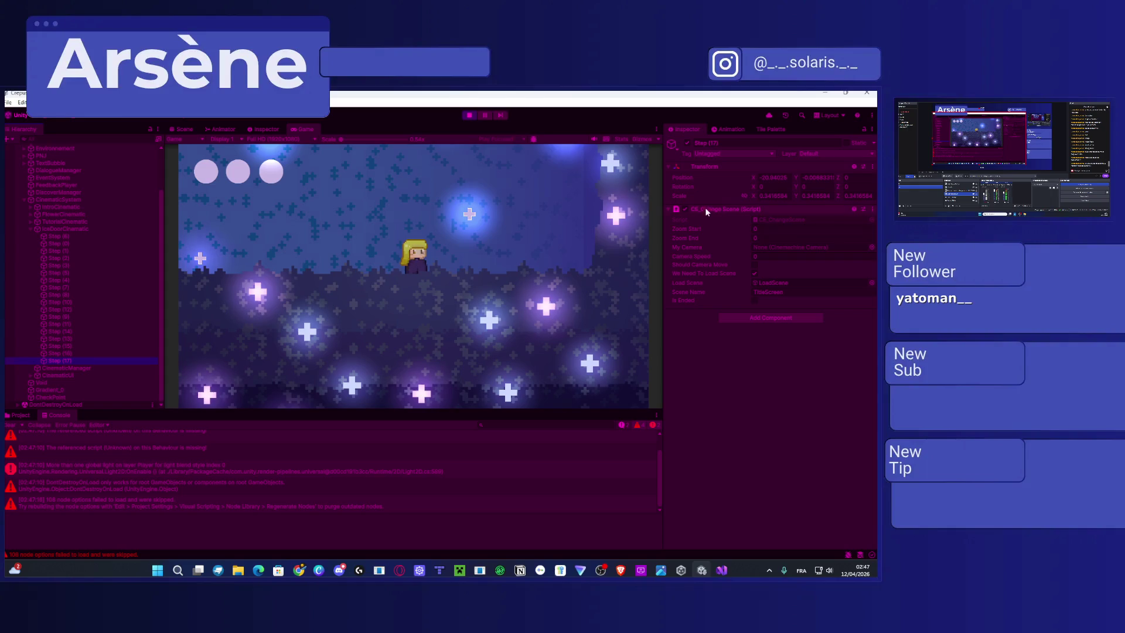
click(398, 242)
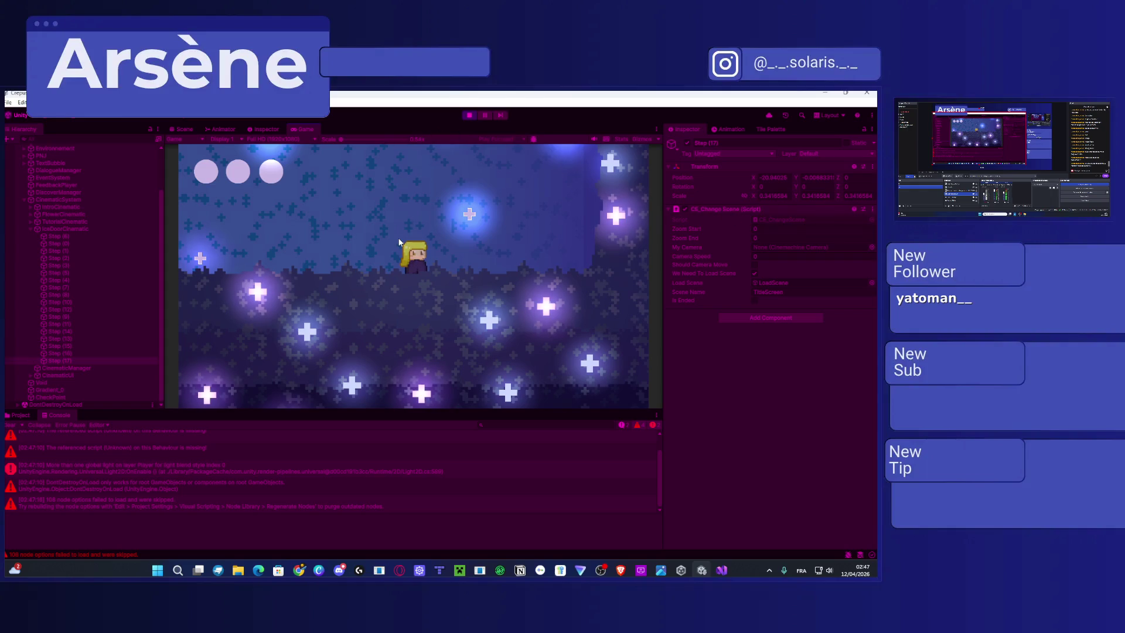
key(Right)
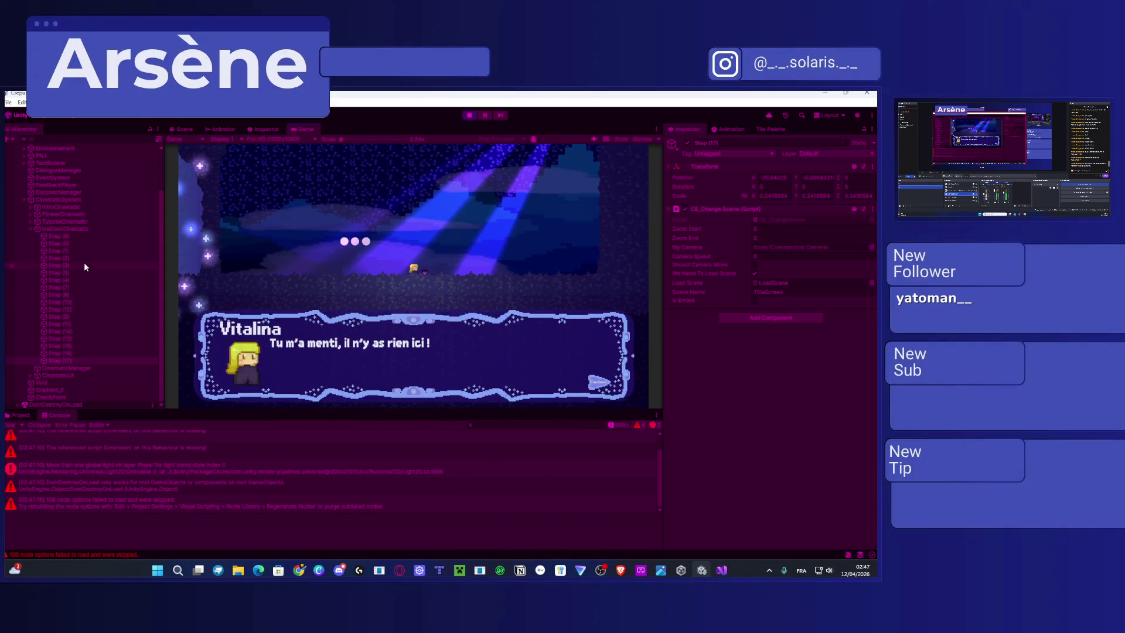
click(310, 350)
click(310, 349)
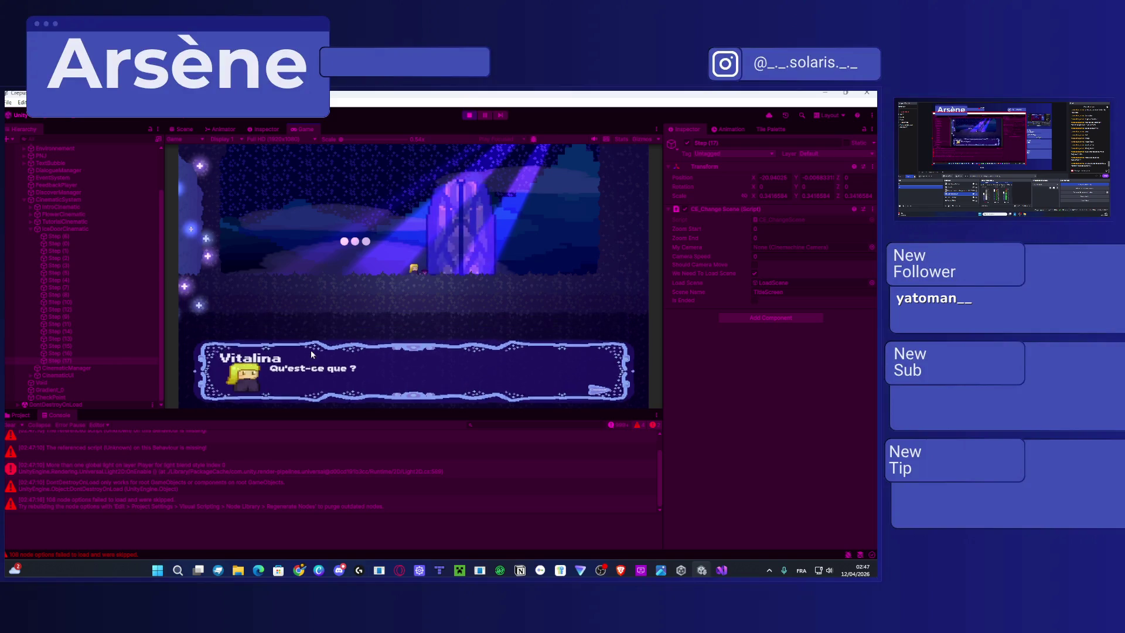
click(311, 350)
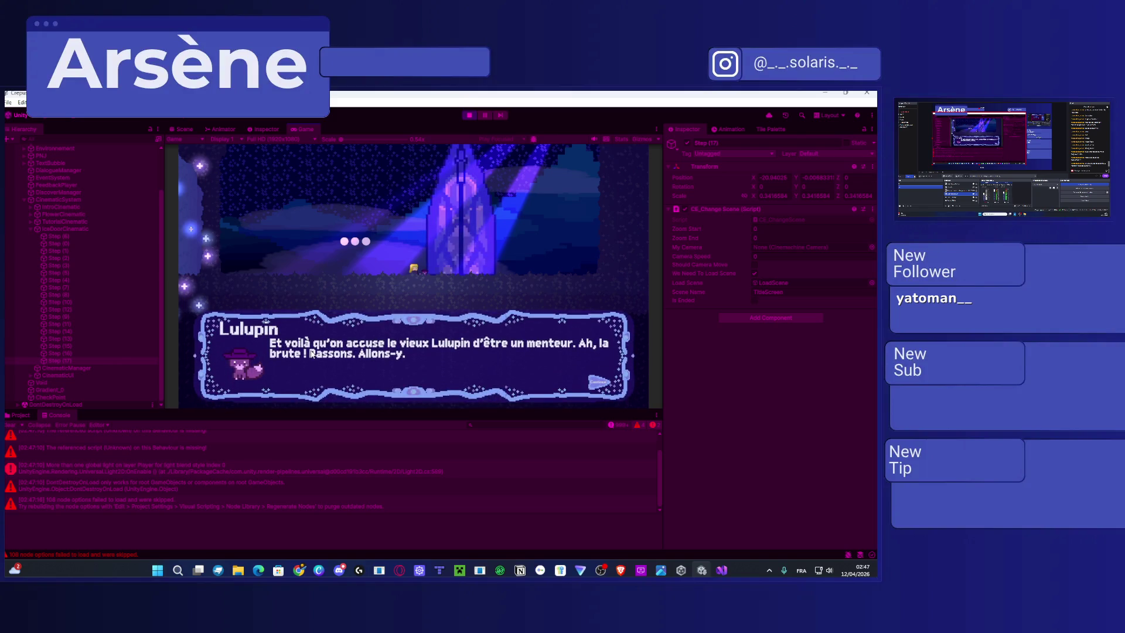
click(312, 354)
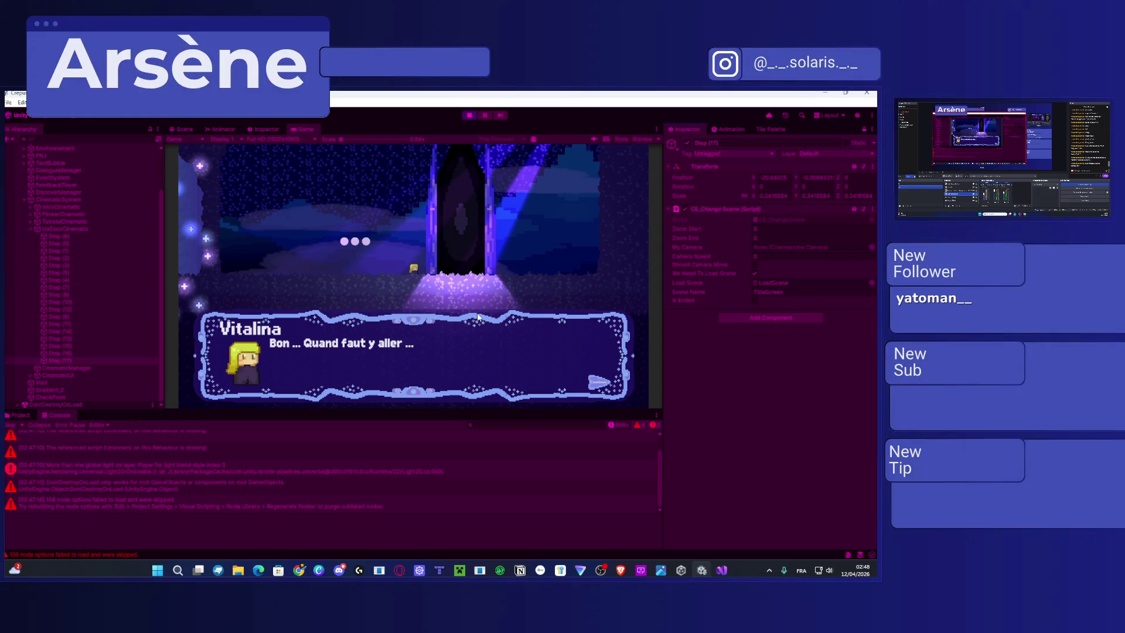
Select the TitleScreen scene asset, reopen the Console, and dismiss Vitalina's last line.
click(21, 414)
click(186, 463)
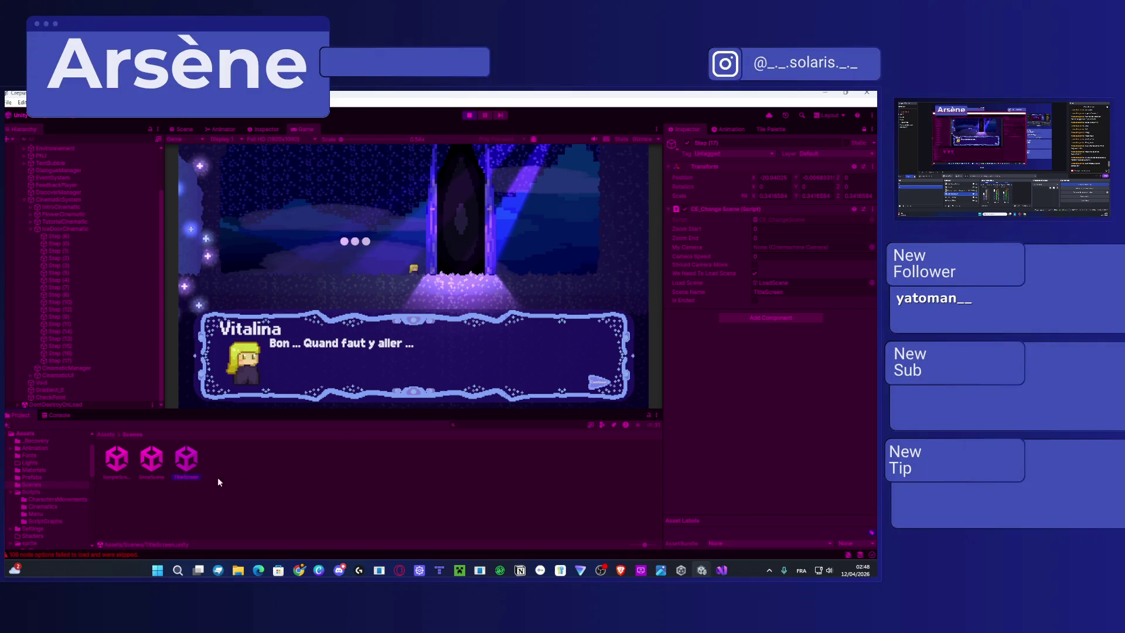
click(55, 415)
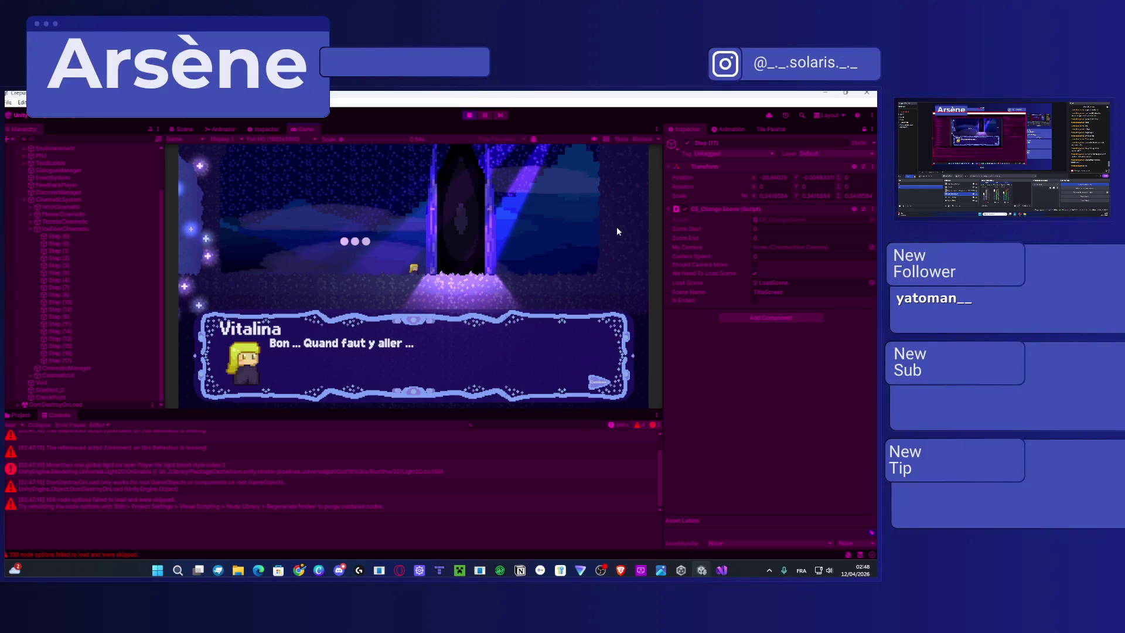
key(space)
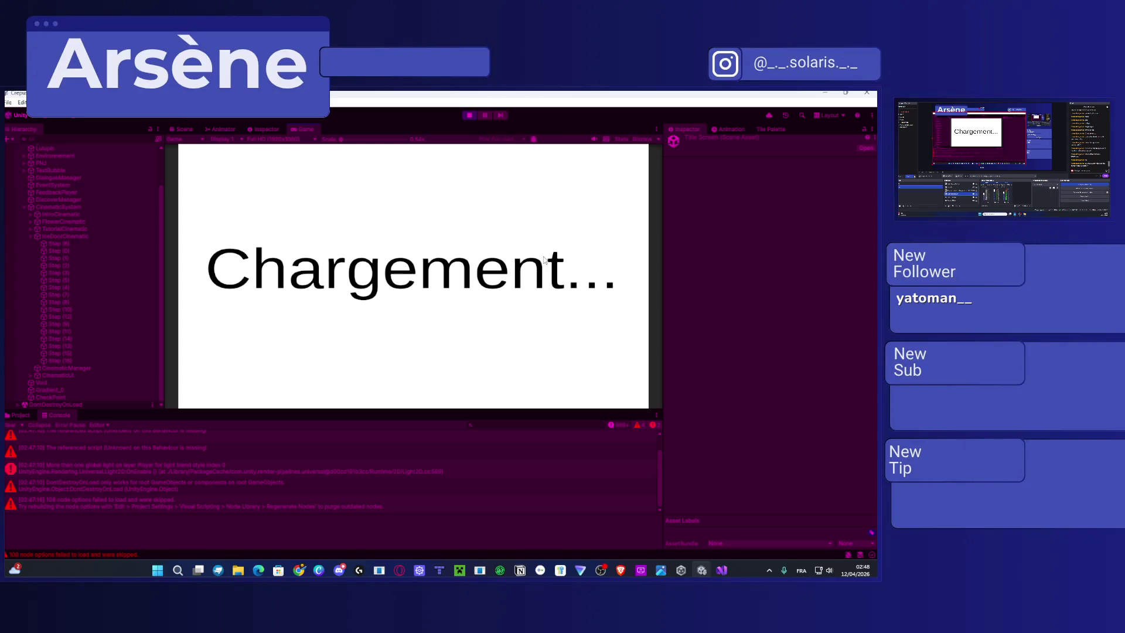
Read the DontDestroyOnLoad warning's stack trace and return to CE_ChangeScene.cs in Visual Studio.
click(172, 483)
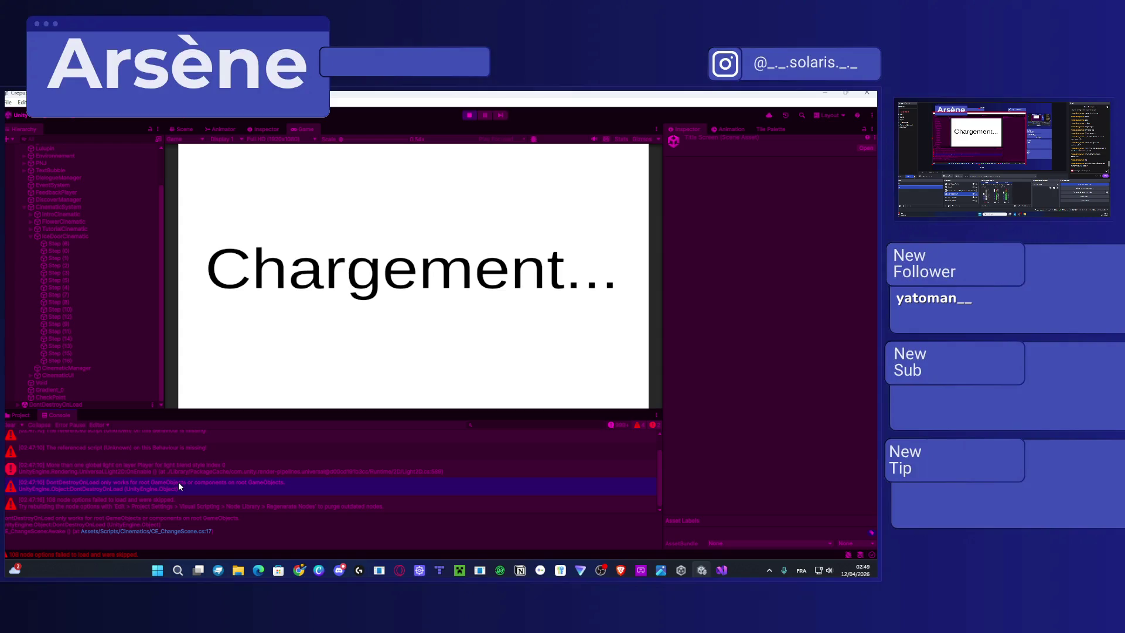
click(721, 570)
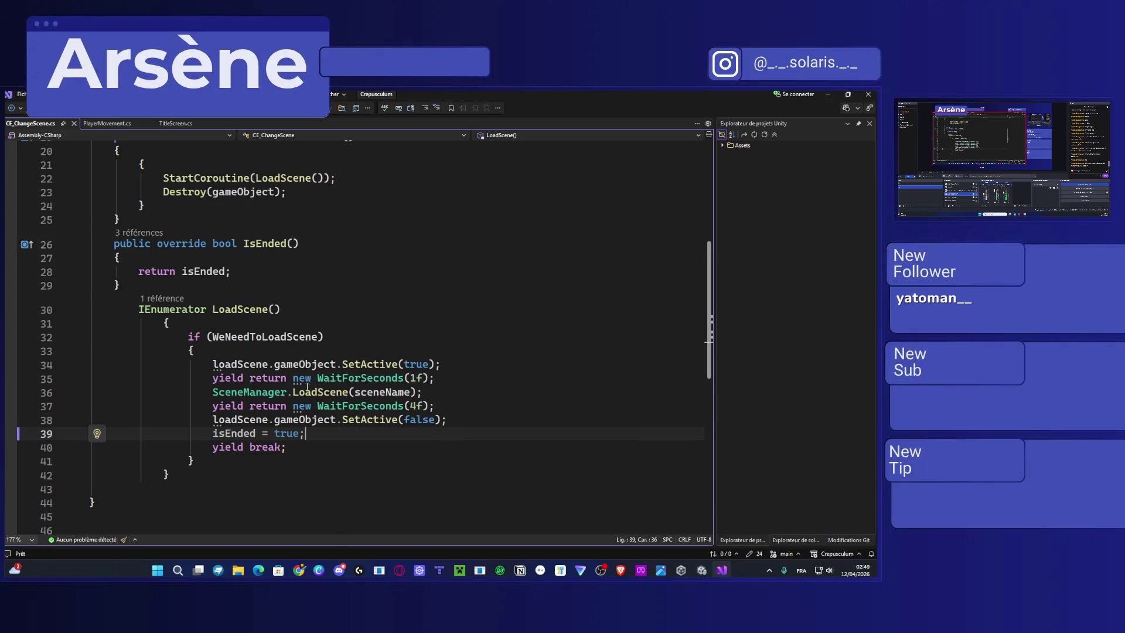
Delete the Awake() method calling DontDestroyOnLoad, save CE_ChangeScene.cs, and return to Unity.
scroll(275, 419, up, 4)
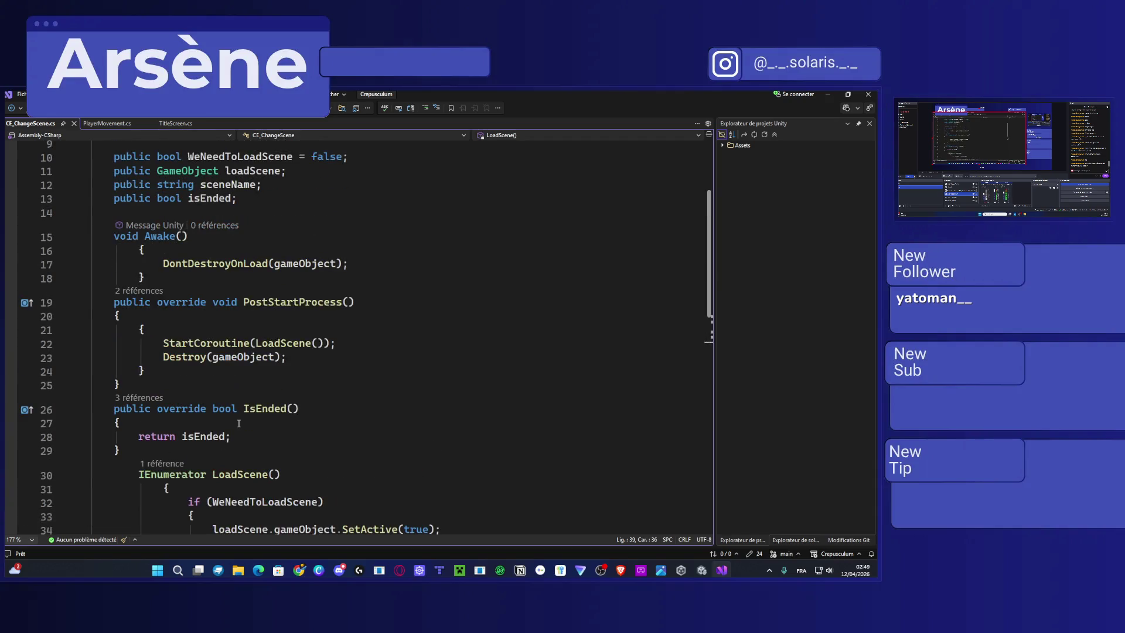
drag(158, 272, 95, 237)
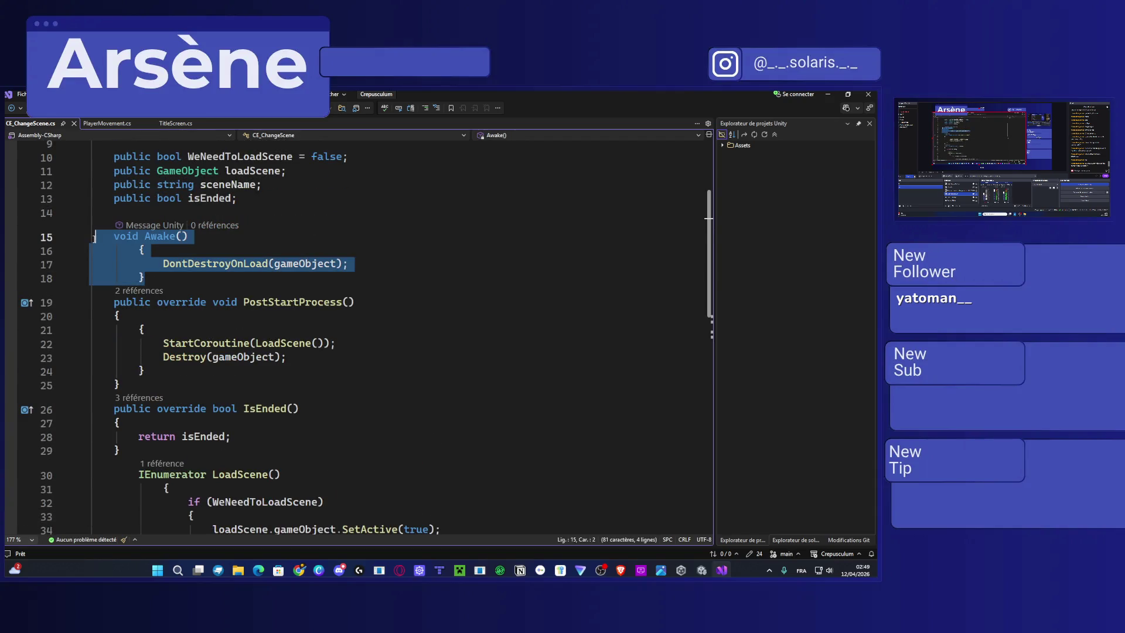
key(Delete)
key(ctrl+s)
click(832, 93)
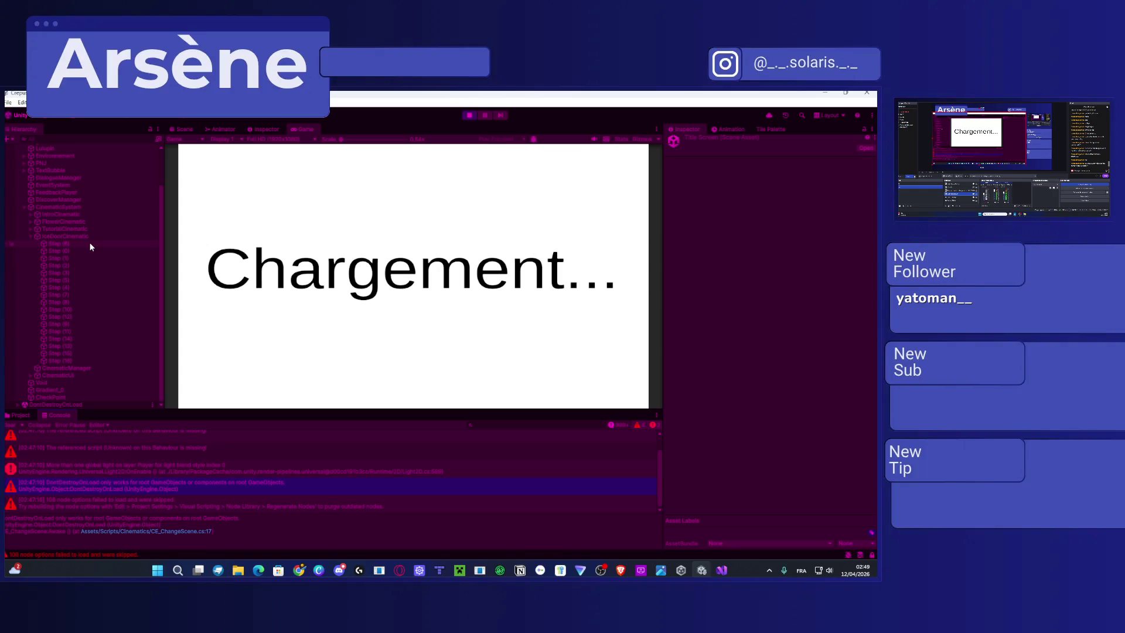
Inspect the LoadScene child of TextBubble in the running game, then bring back CE_ChangeScene.cs in Visual Studio.
scroll(86, 324, up, 2)
scroll(79, 256, down, 2)
scroll(51, 315, up, 2)
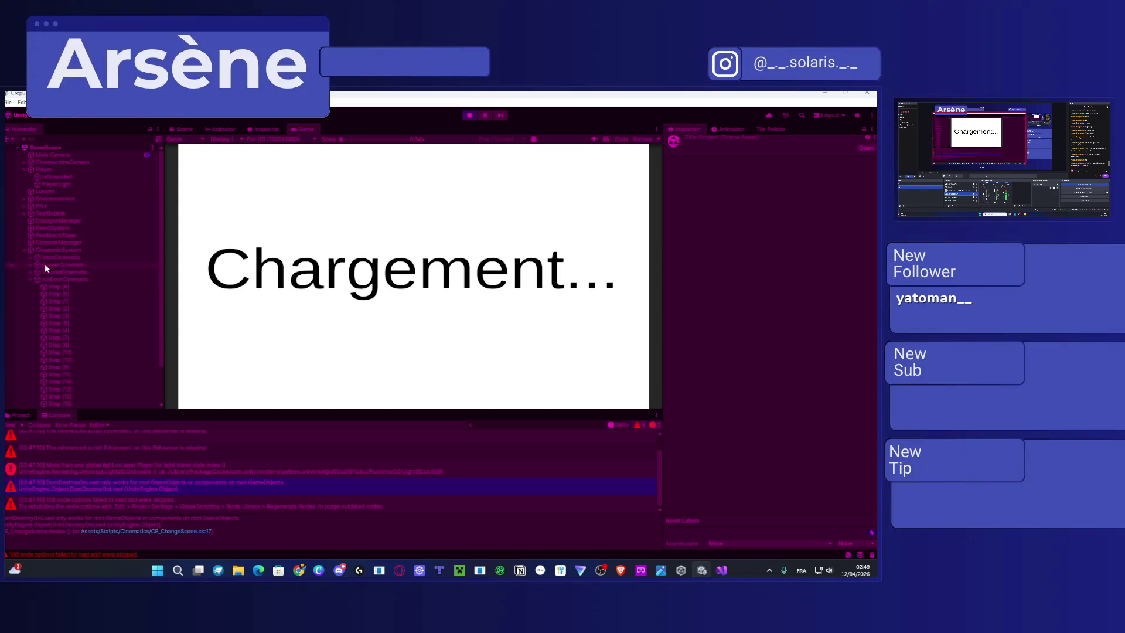
click(41, 213)
click(26, 213)
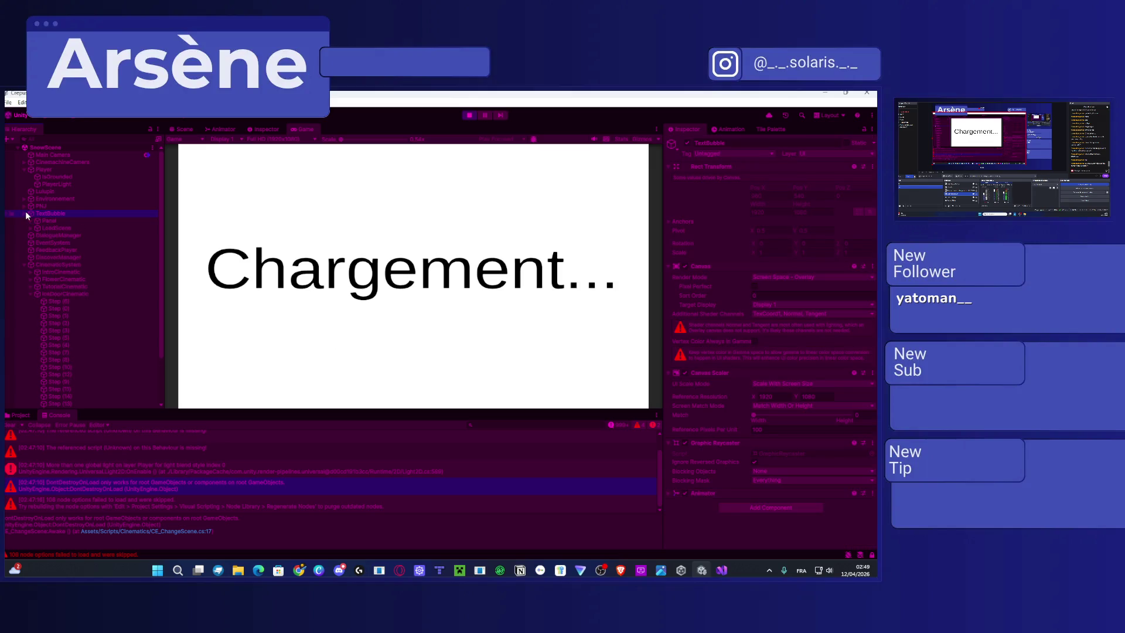
click(41, 228)
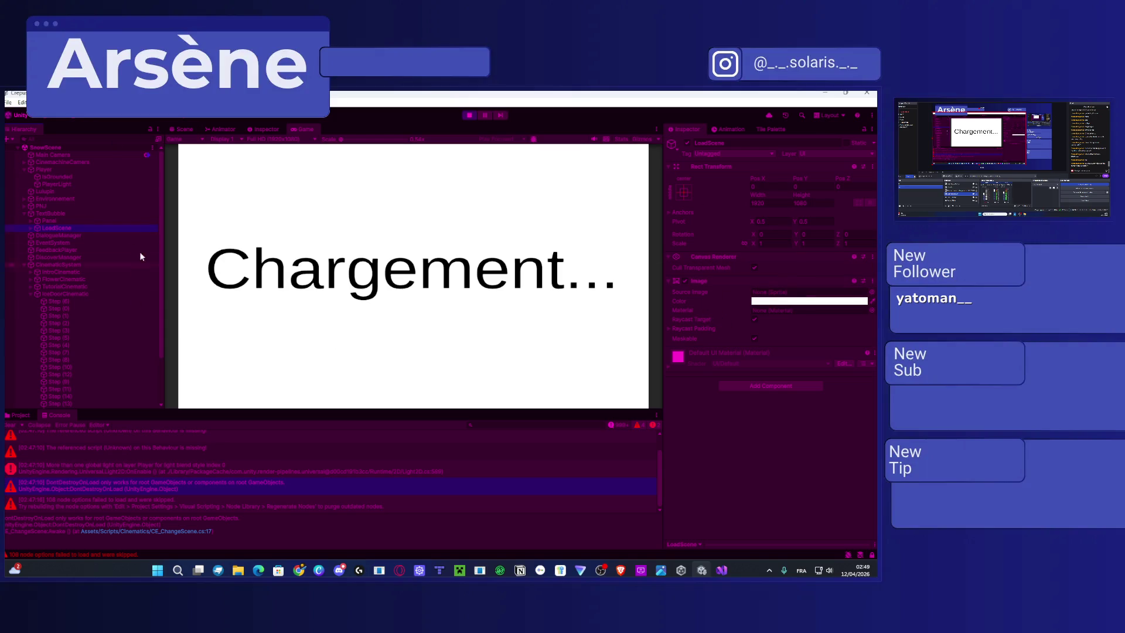
click(19, 415)
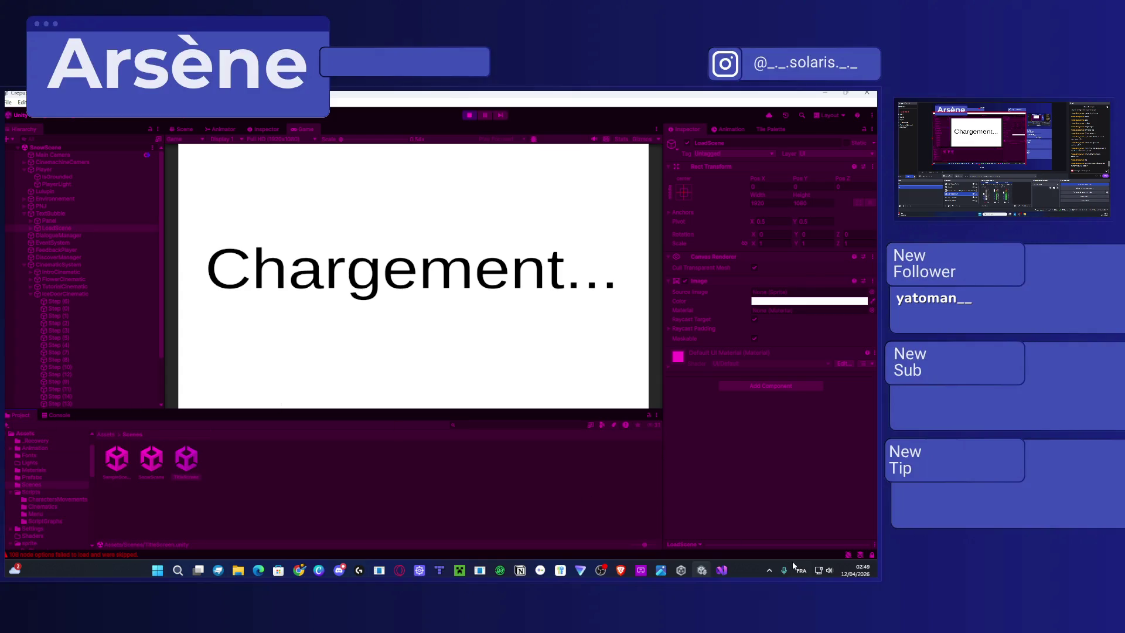
click(722, 570)
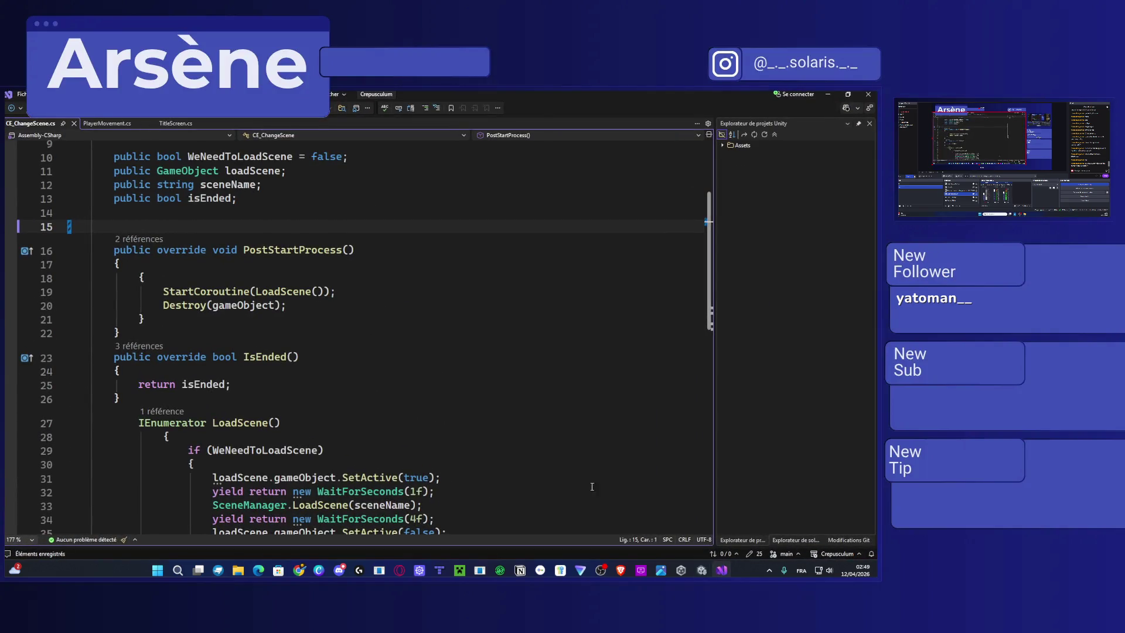
Read through the LoadScene coroutine, then minimize Visual Studio to return to Unity.
scroll(414, 368, down, 2)
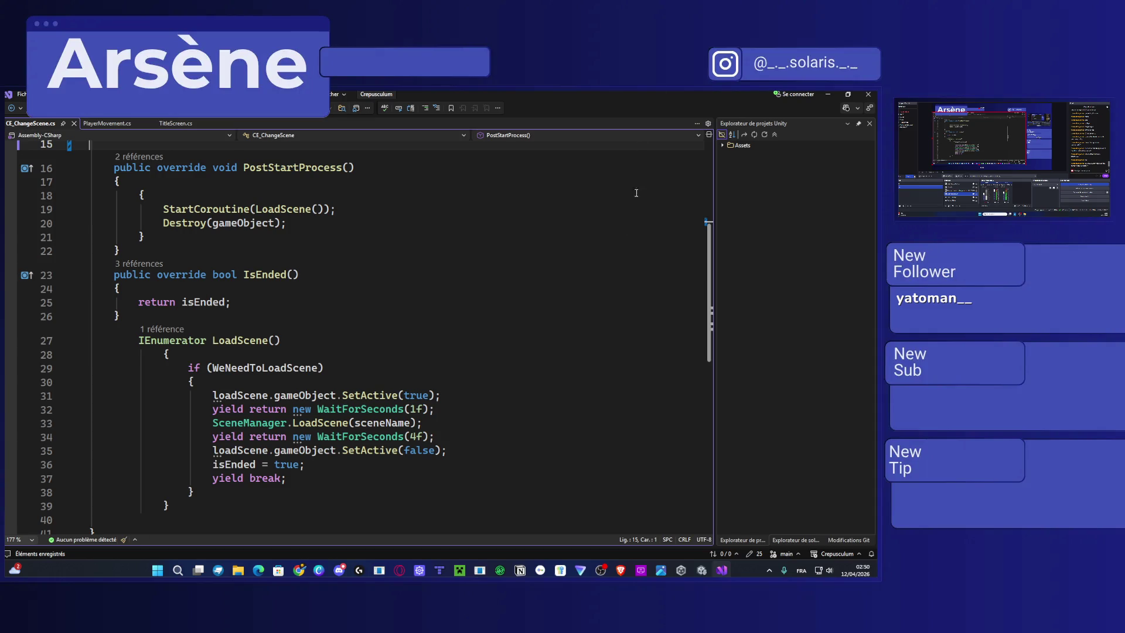
click(828, 94)
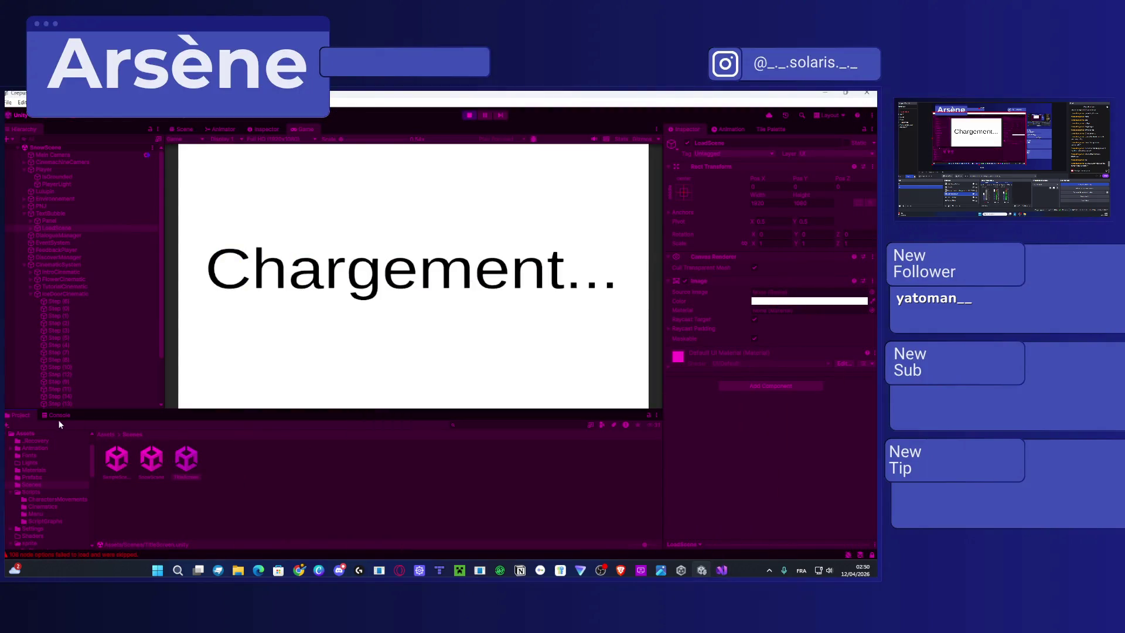
Review the global light error and DontDestroyOnLoad warning stack traces, then inspect Step (16).
click(58, 415)
click(153, 471)
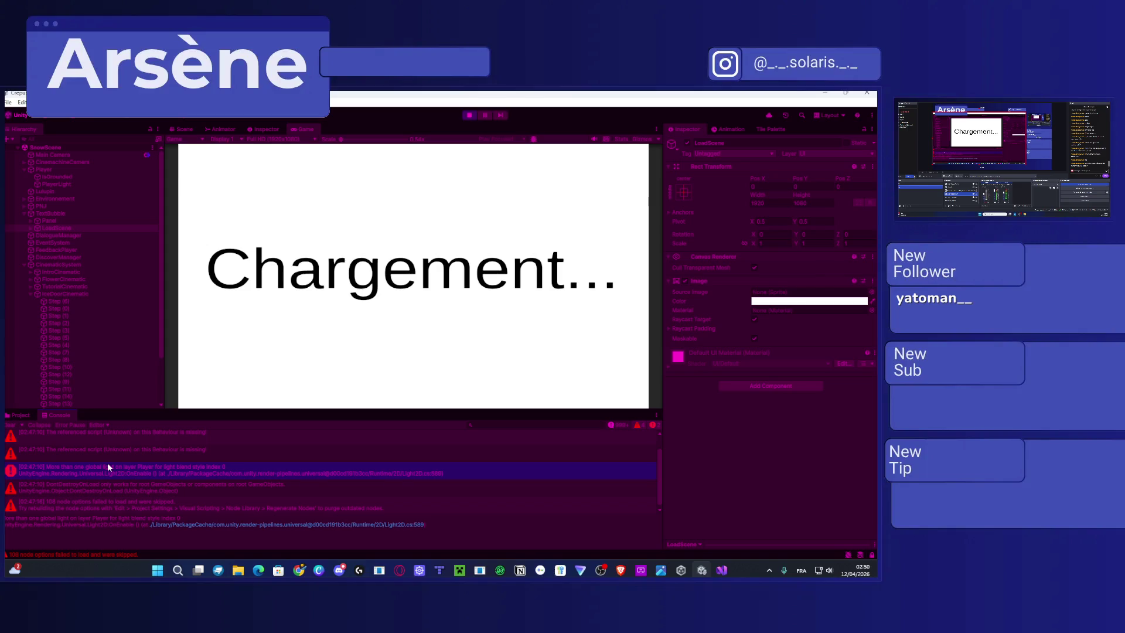
scroll(48, 490, up, 1)
scroll(65, 451, down, 1)
click(117, 487)
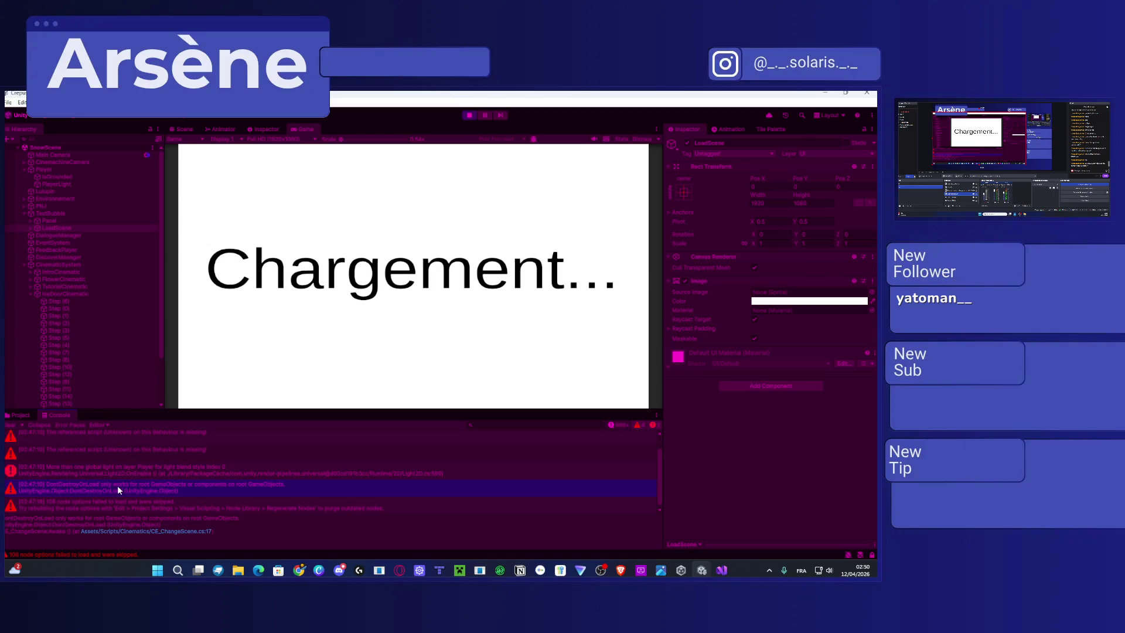
scroll(123, 465, down, 1)
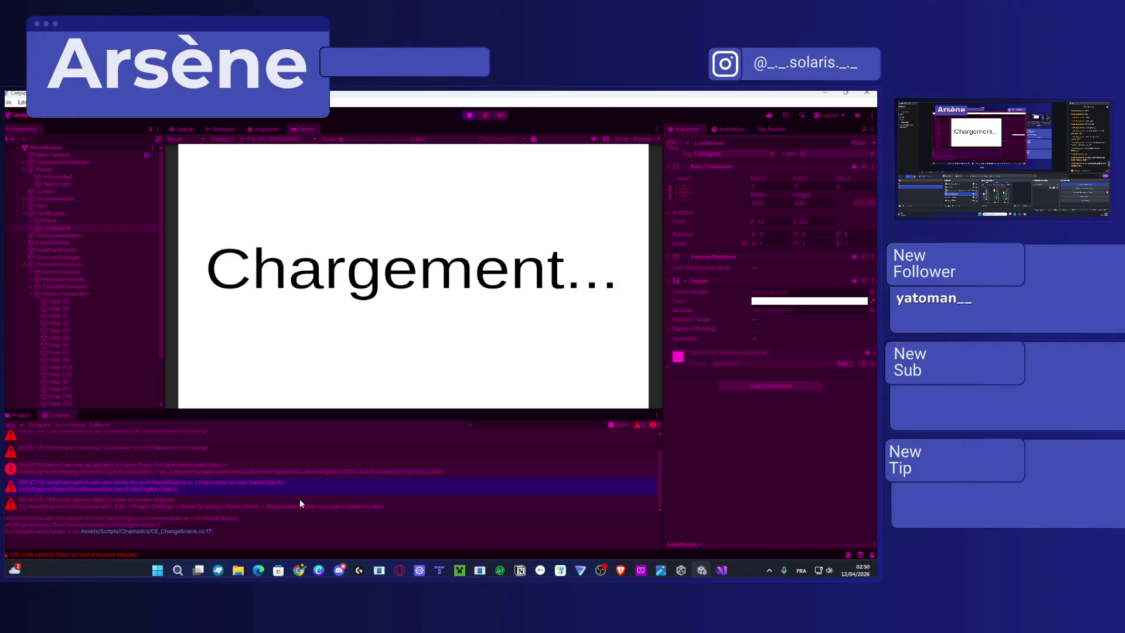
scroll(94, 382, down, 2)
click(69, 389)
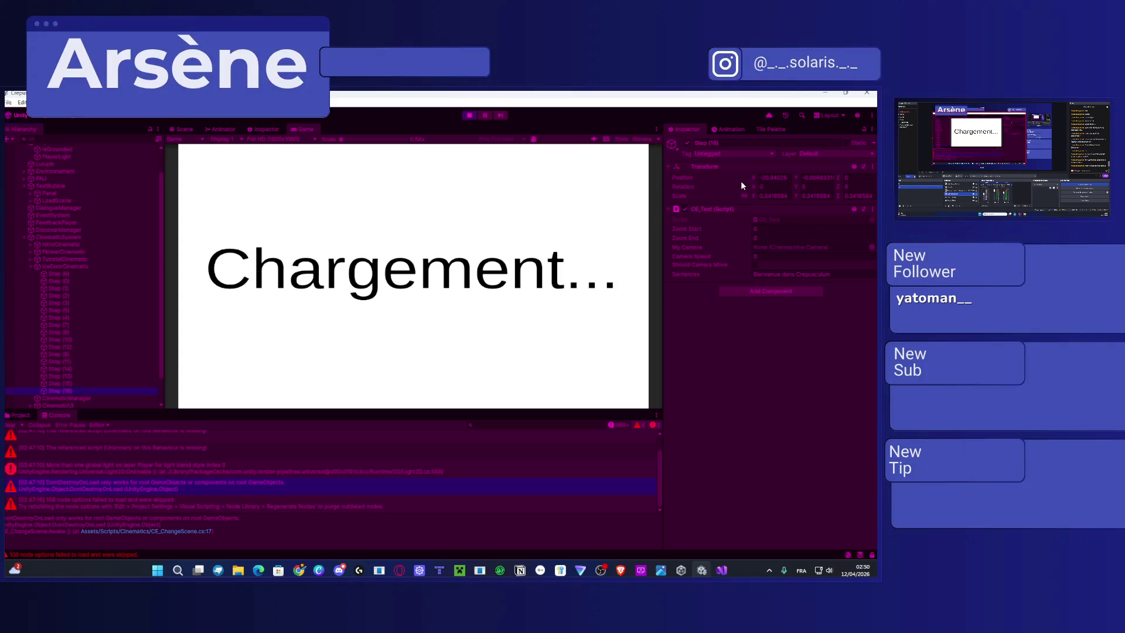
Stop the play test, refresh assets, and select the Destroy(gameObject); line in CE_ChangeScene.cs.
click(470, 112)
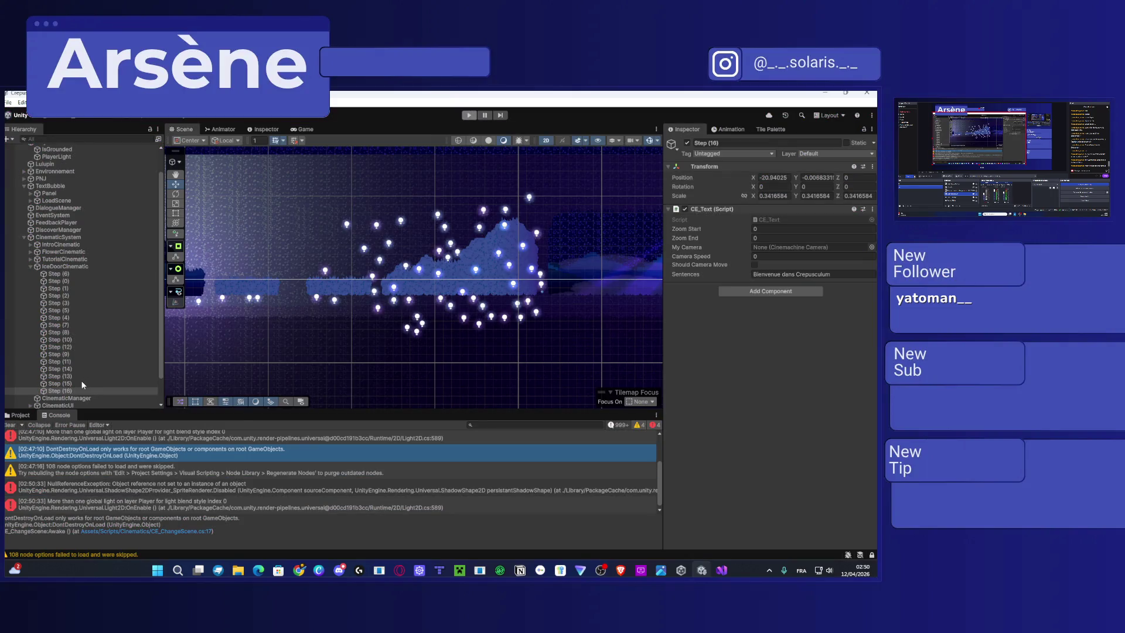
key(ctrl+d)
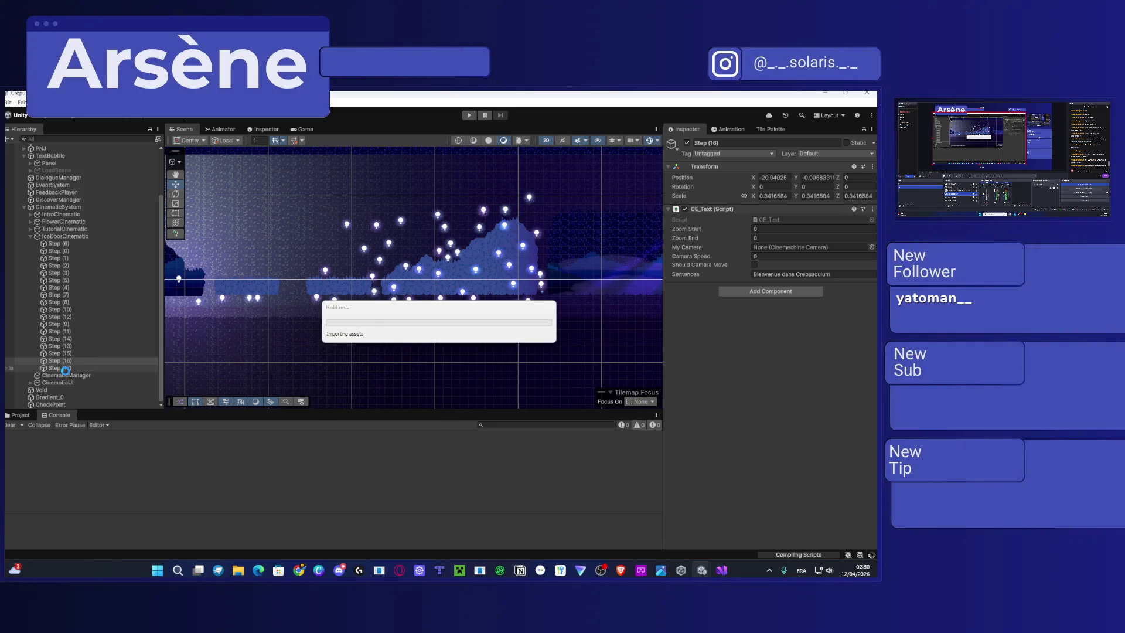
click(722, 569)
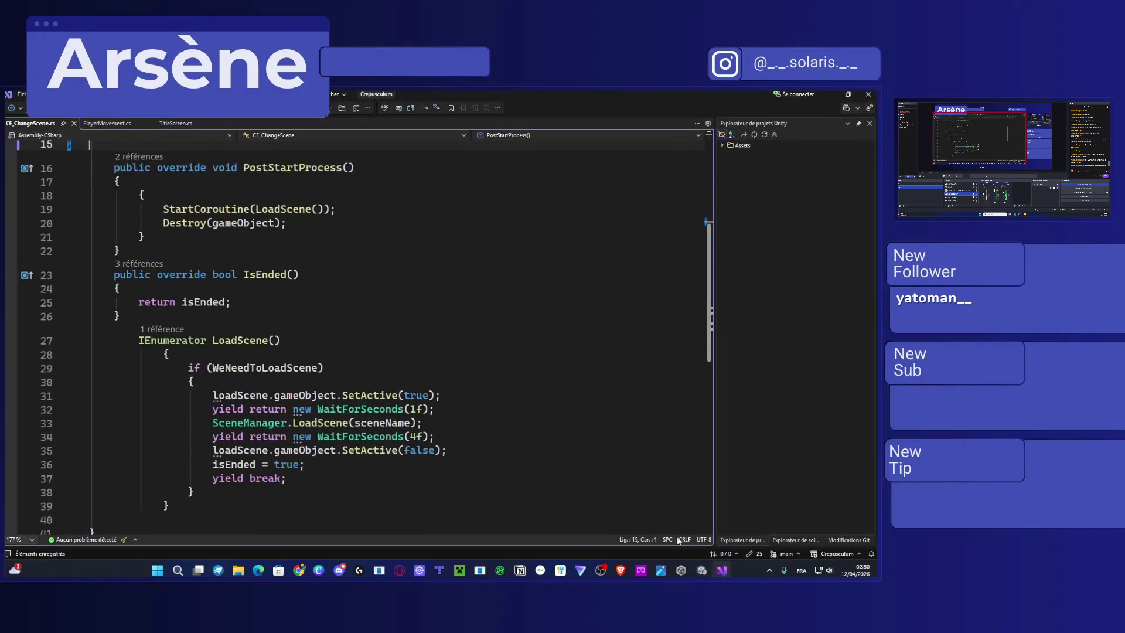
scroll(263, 409, down, 3)
scroll(253, 387, up, 5)
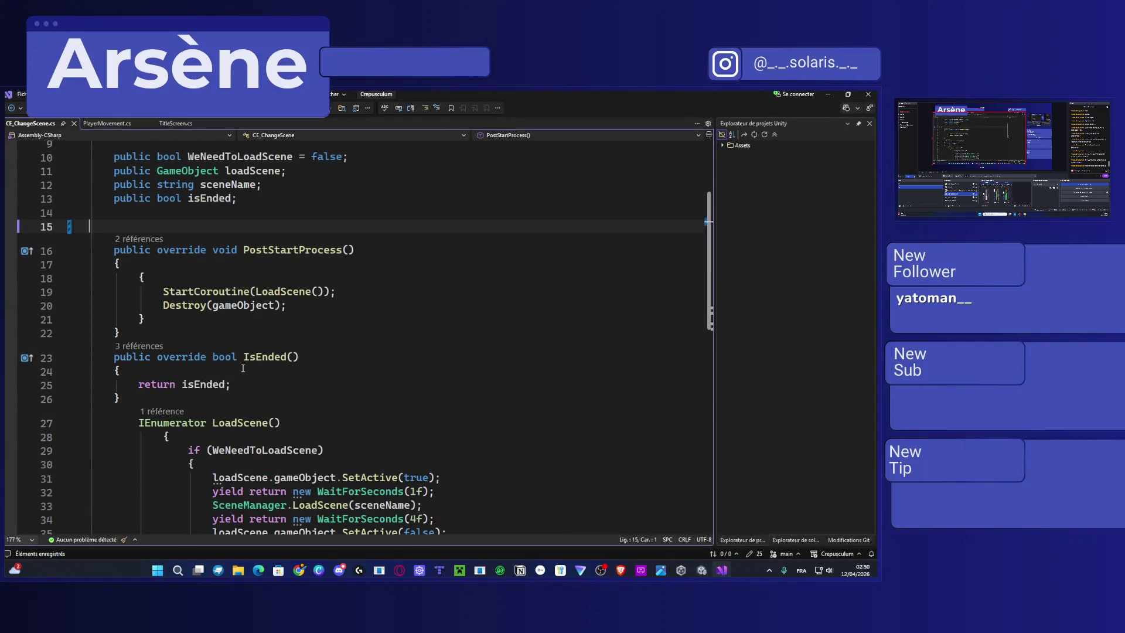
drag(287, 305, 163, 305)
Check Step (17)'s TitleScreen scene-change settings, then place the cursor at the end of line 31.
click(869, 94)
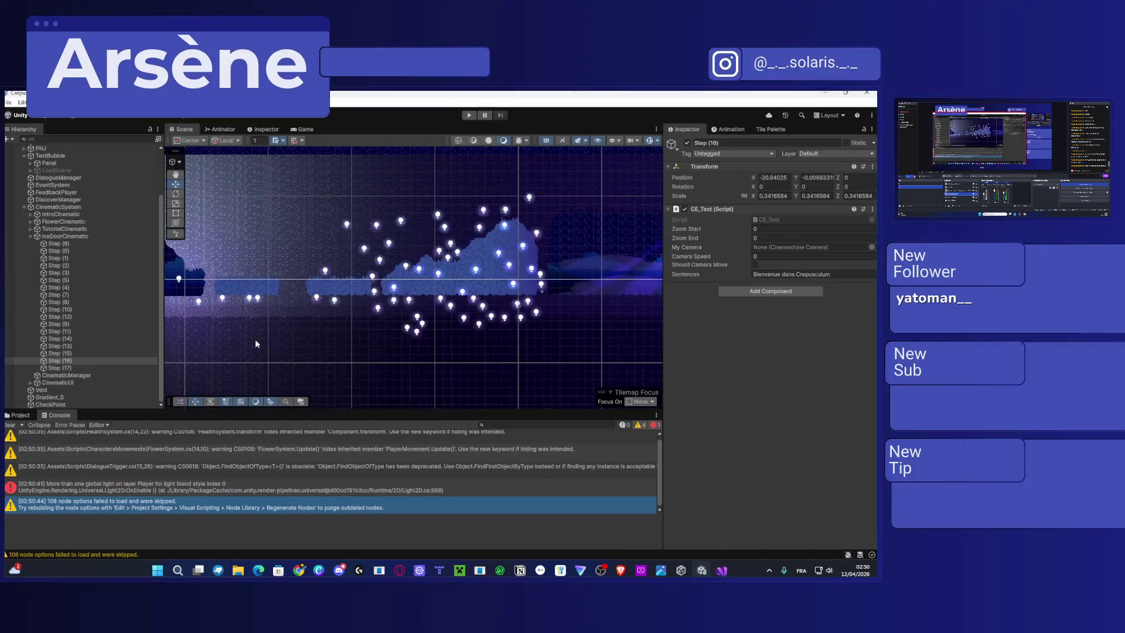
click(100, 368)
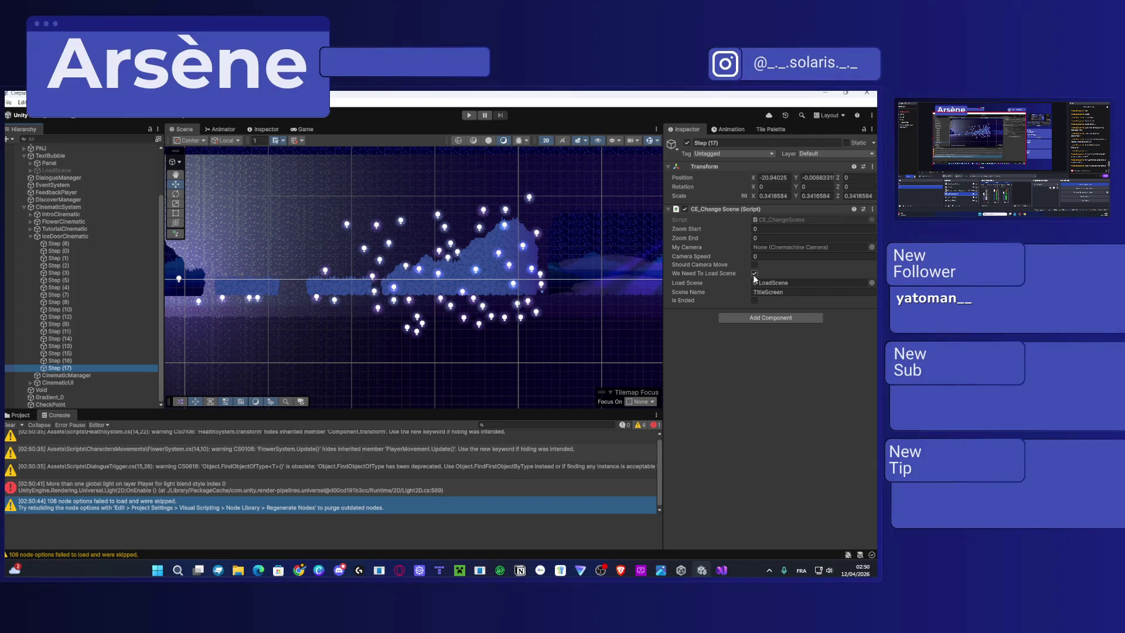
click(722, 570)
click(443, 356)
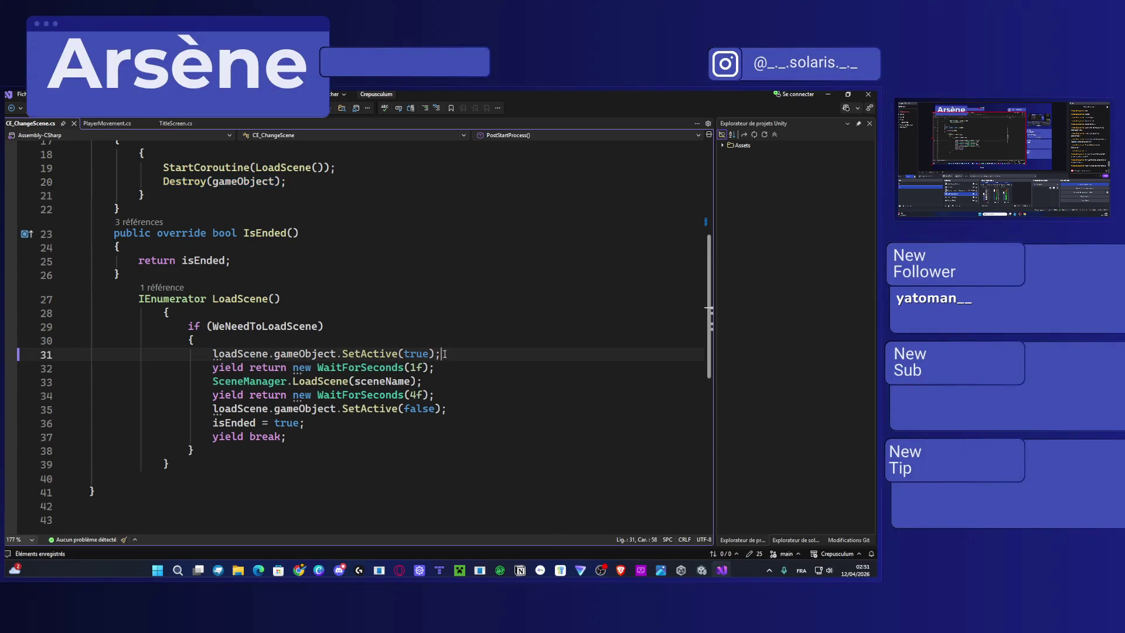
Insert an indented Debug.Log(LoadScene) line after line 31 and save the script.
key(Return)
text(Deb)
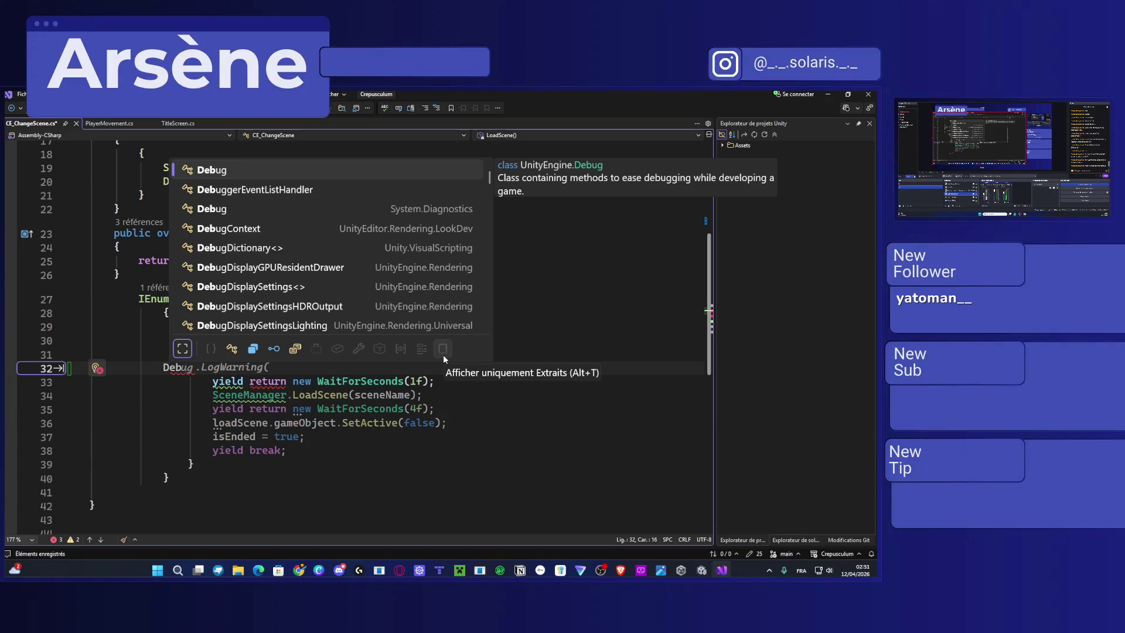
text(ug.Log)
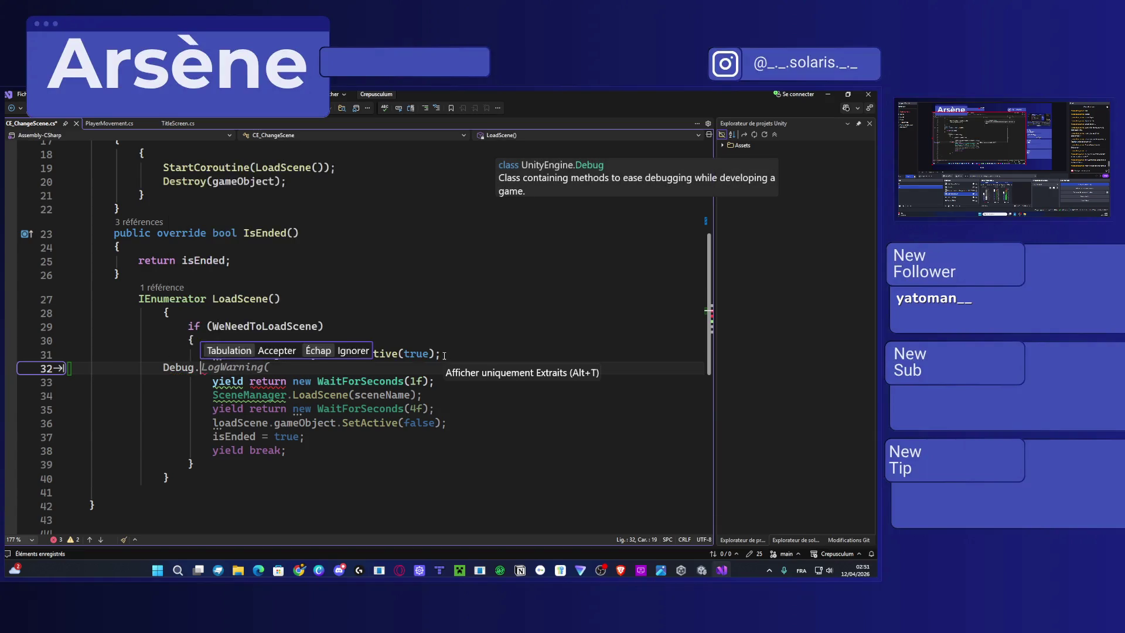
key(Escape)
key(Left)
key(Left)
key(Left)
key(Home)
key(Tab)
key(Tab)
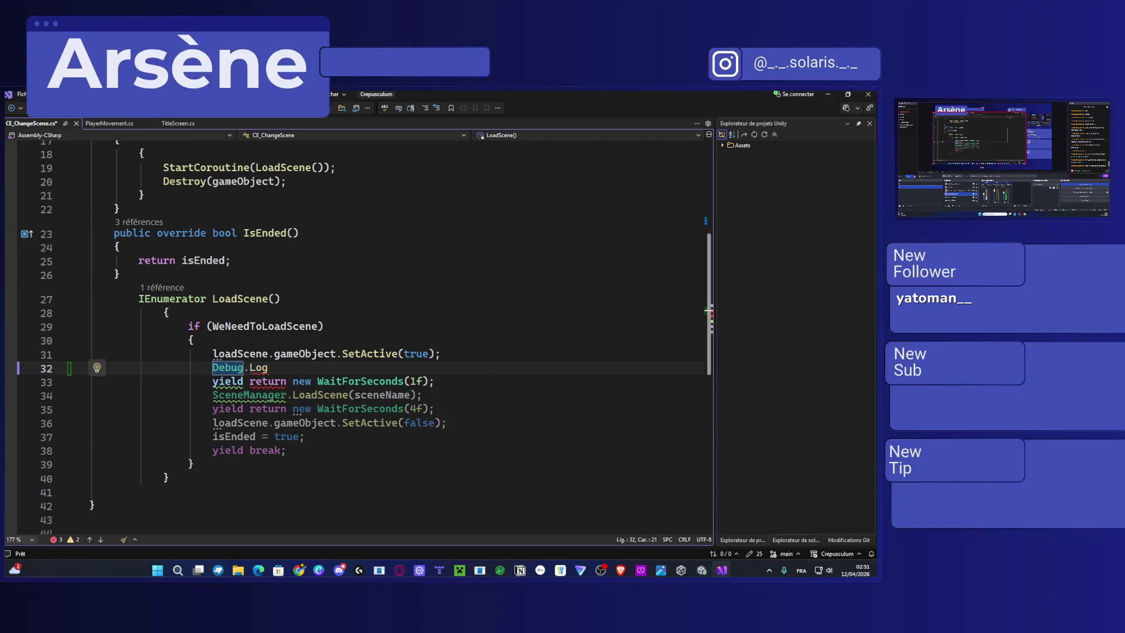
key(End)
text(()
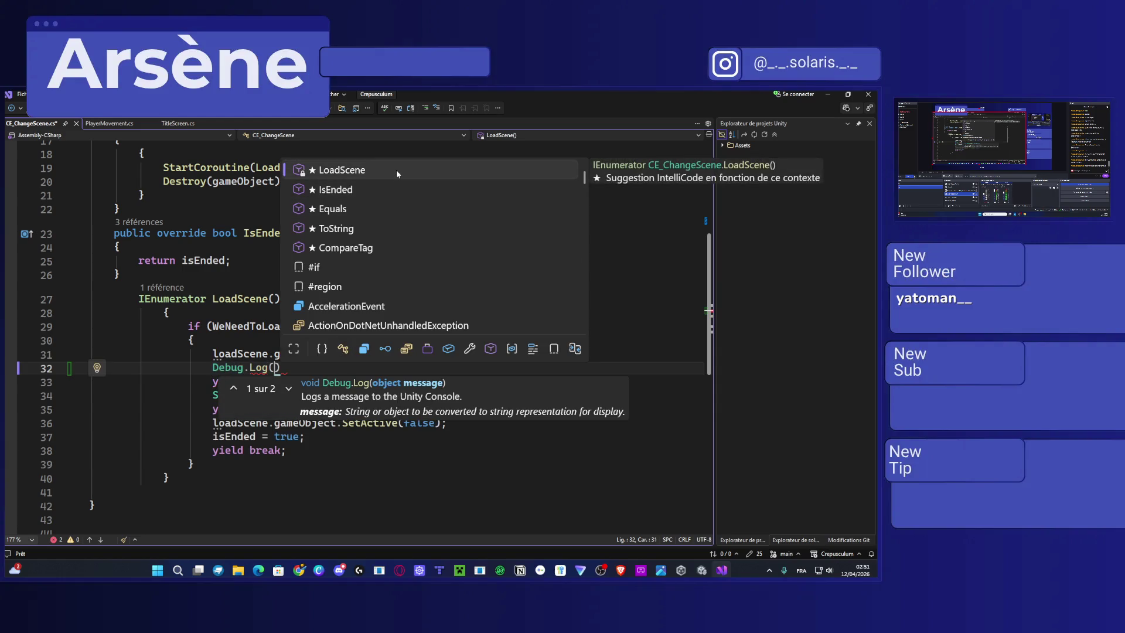
key(Tab)
key(ctrl+s)
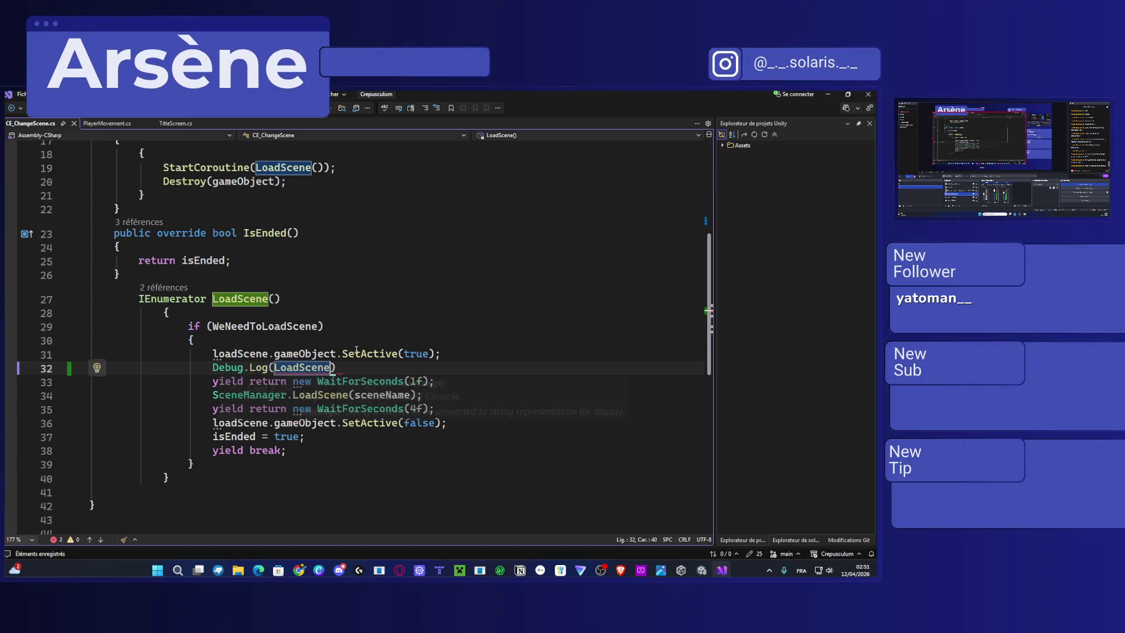
Finish the Debug.Log statement with a semicolon and realign its indentation.
click(336, 367)
text(;)
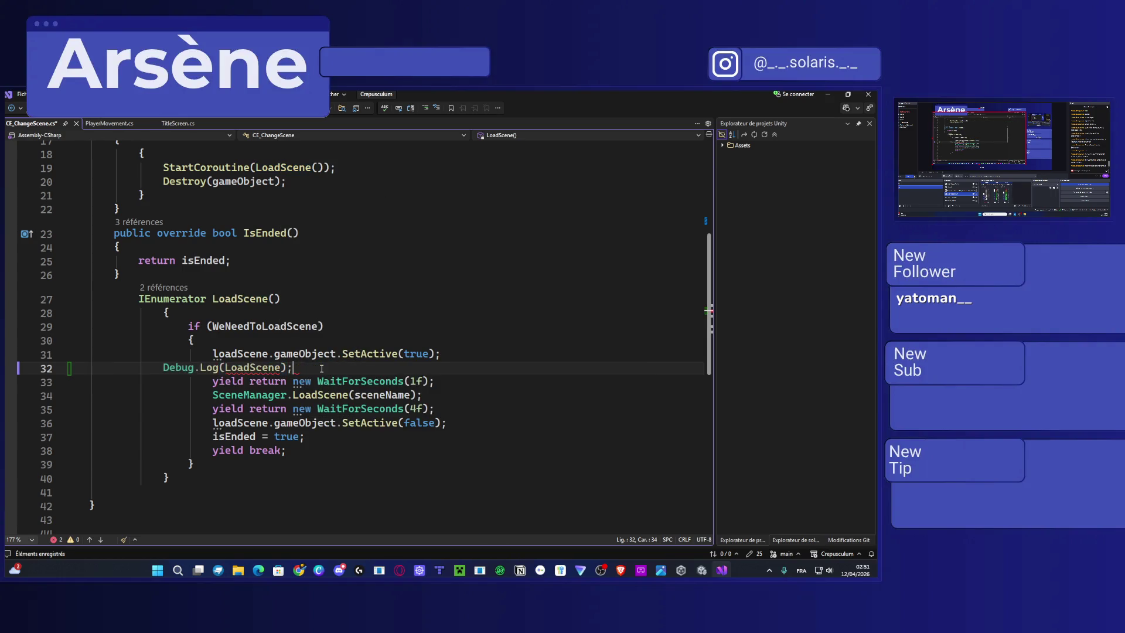
key(Home)
key(Tab)
key(Tab)
drag(342, 368, 235, 368)
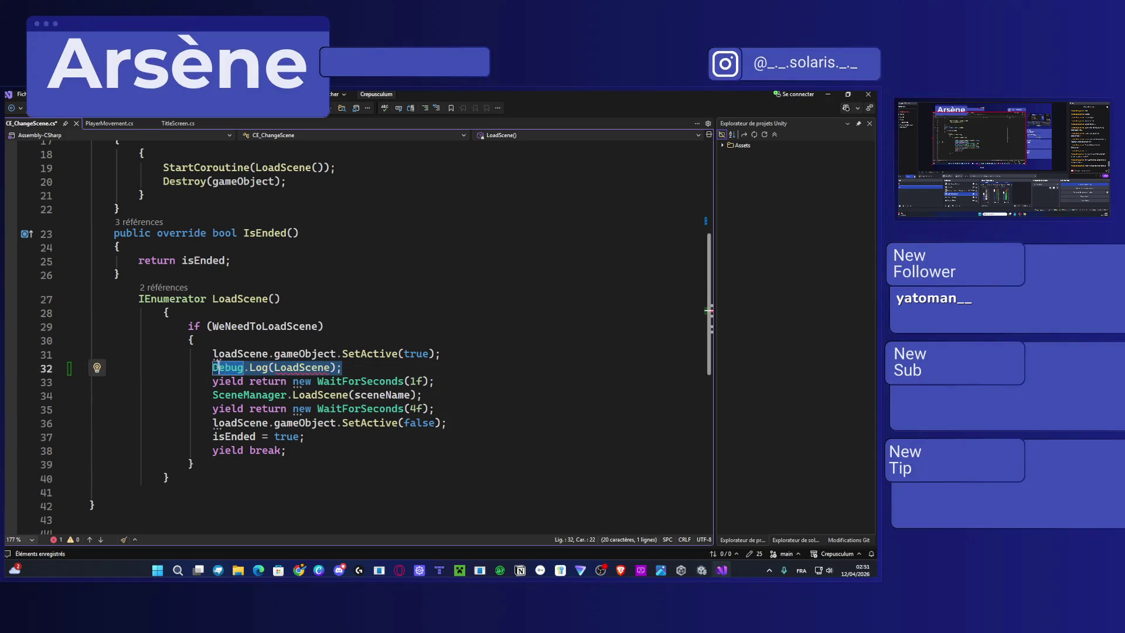
click(437, 381)
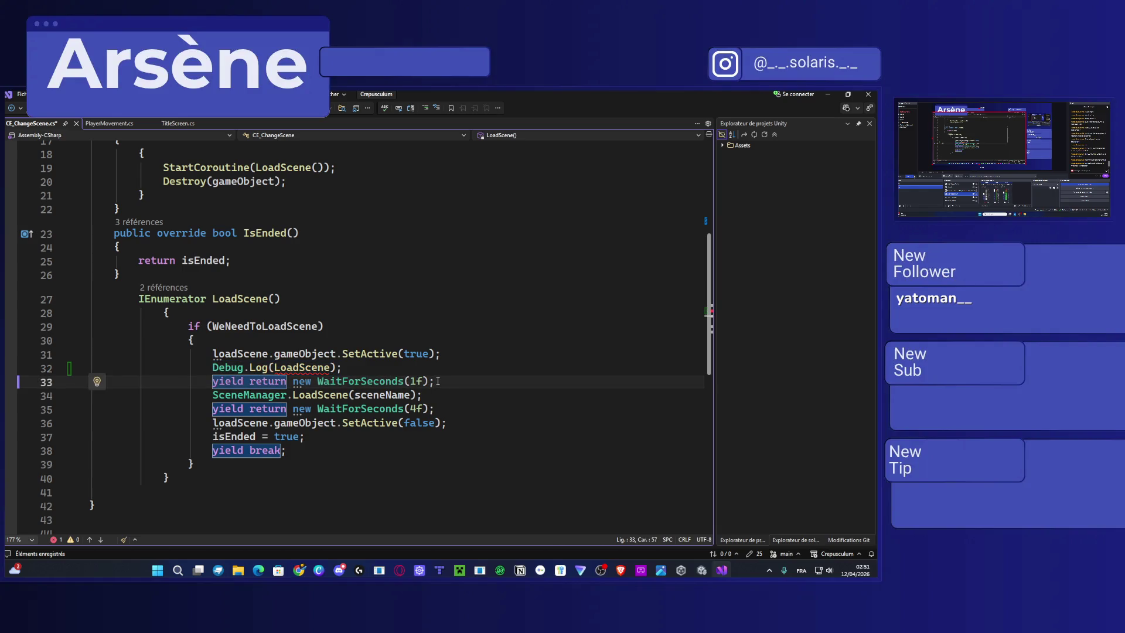